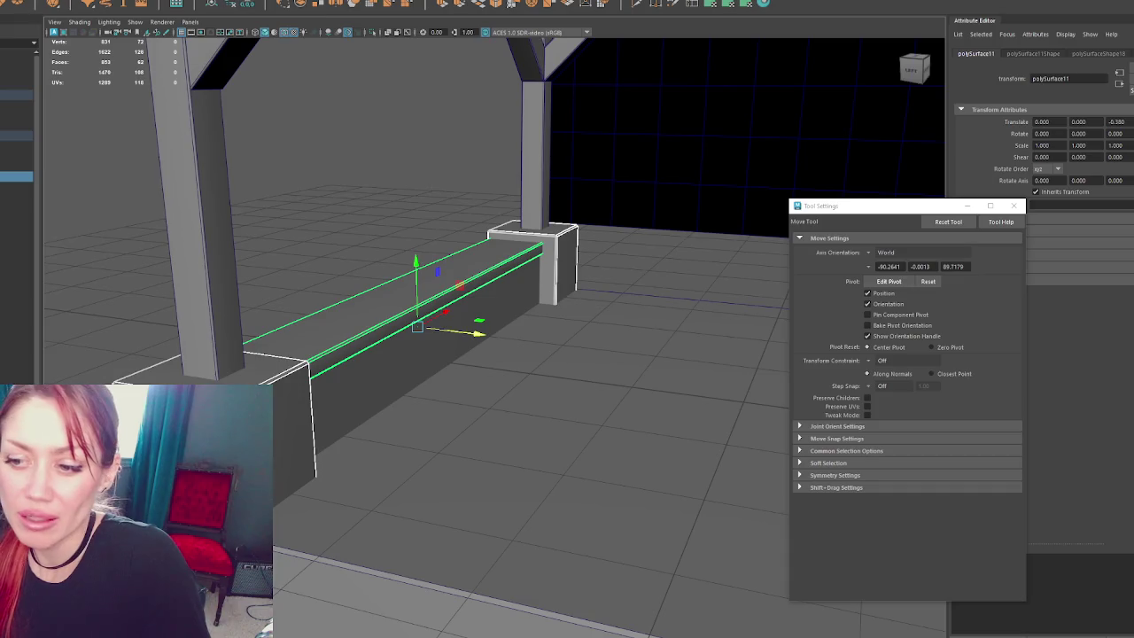
- Move the small cube pCube8 along Z to the left pillar base and rename it Brick
key("w")
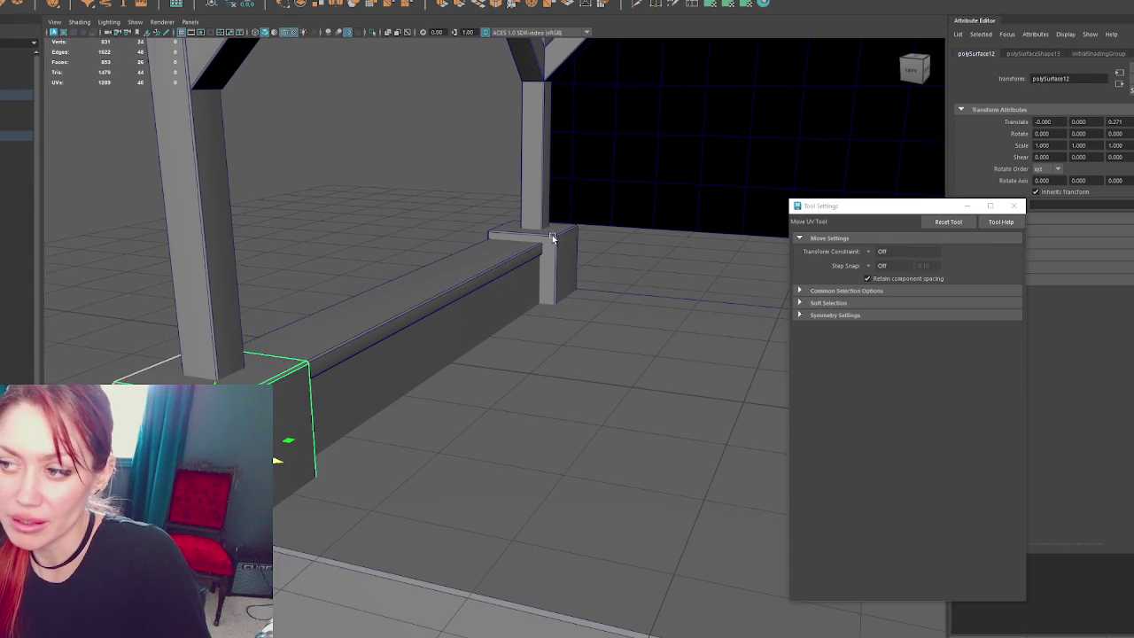
key("w")
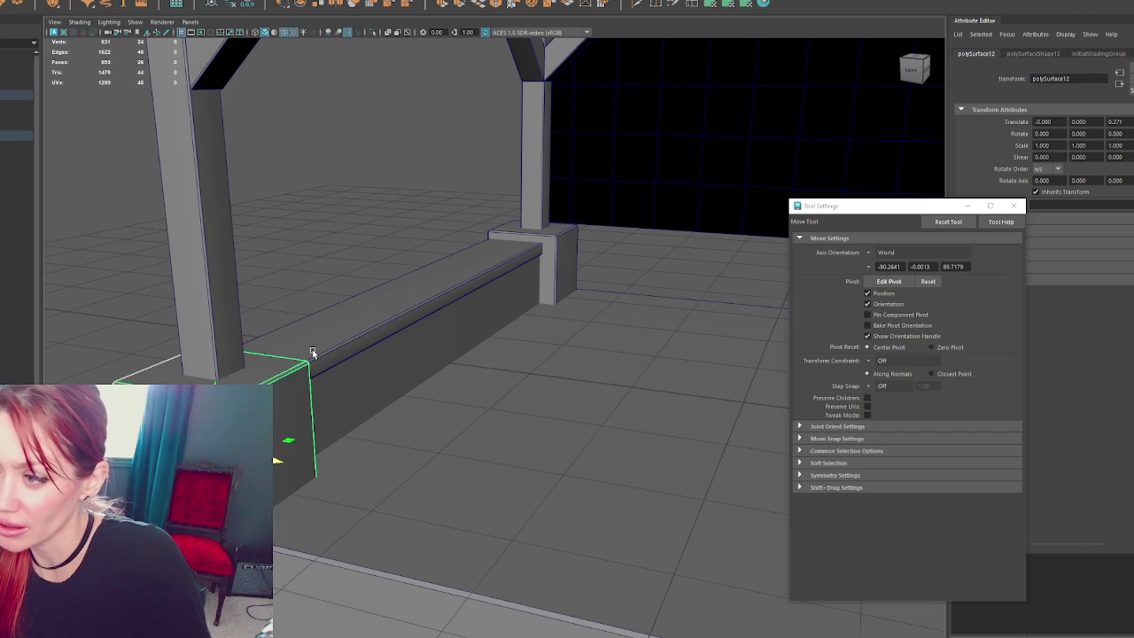
scroll(417, 367, "down", 3)
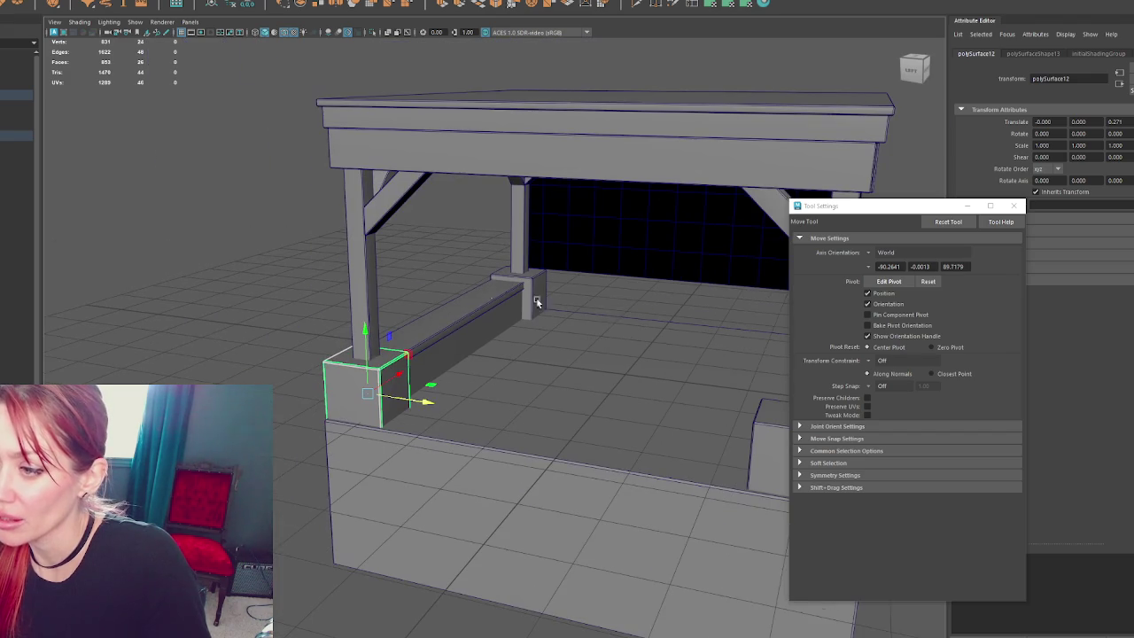
scroll(395, 371, "up", 3)
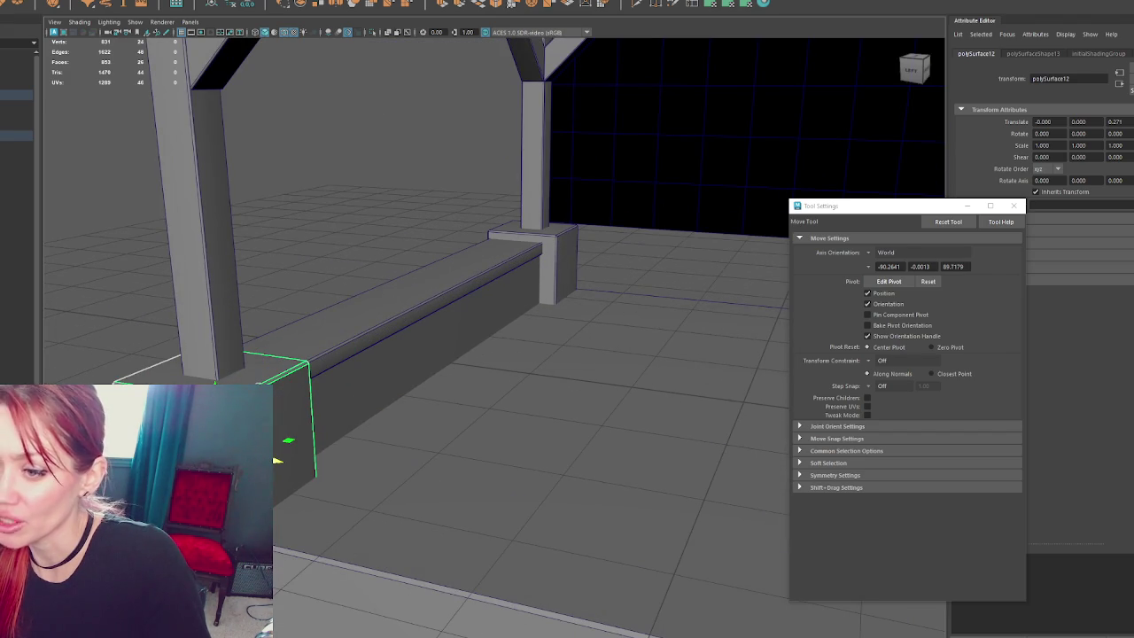
left_click_drag(240, 242, 369, 363, "alt")
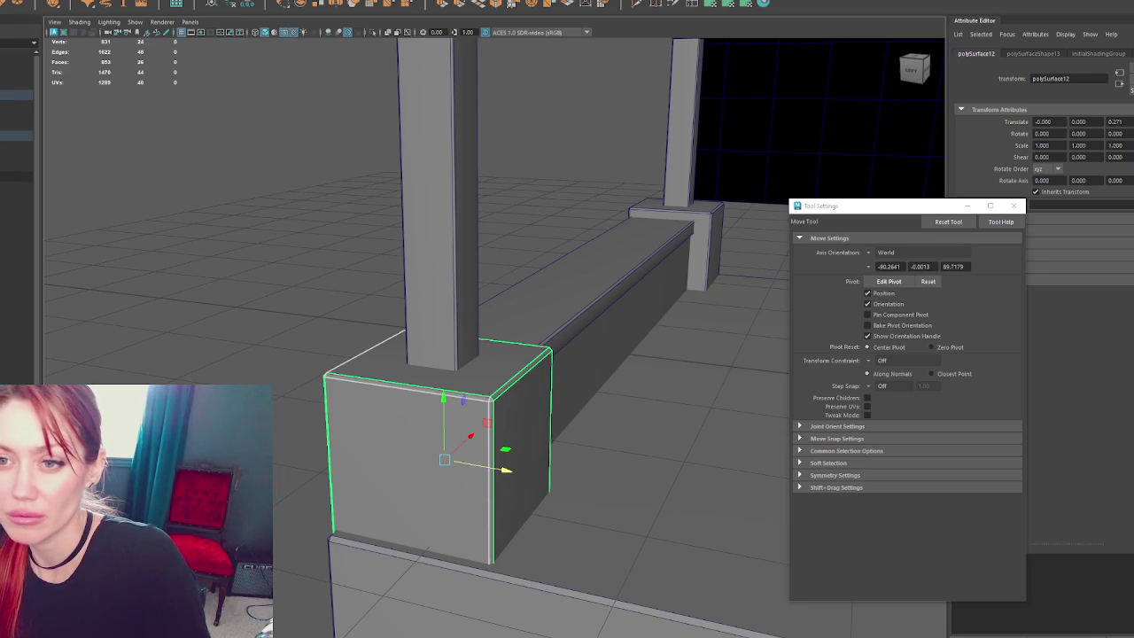
left_click(16, 156)
key("r")
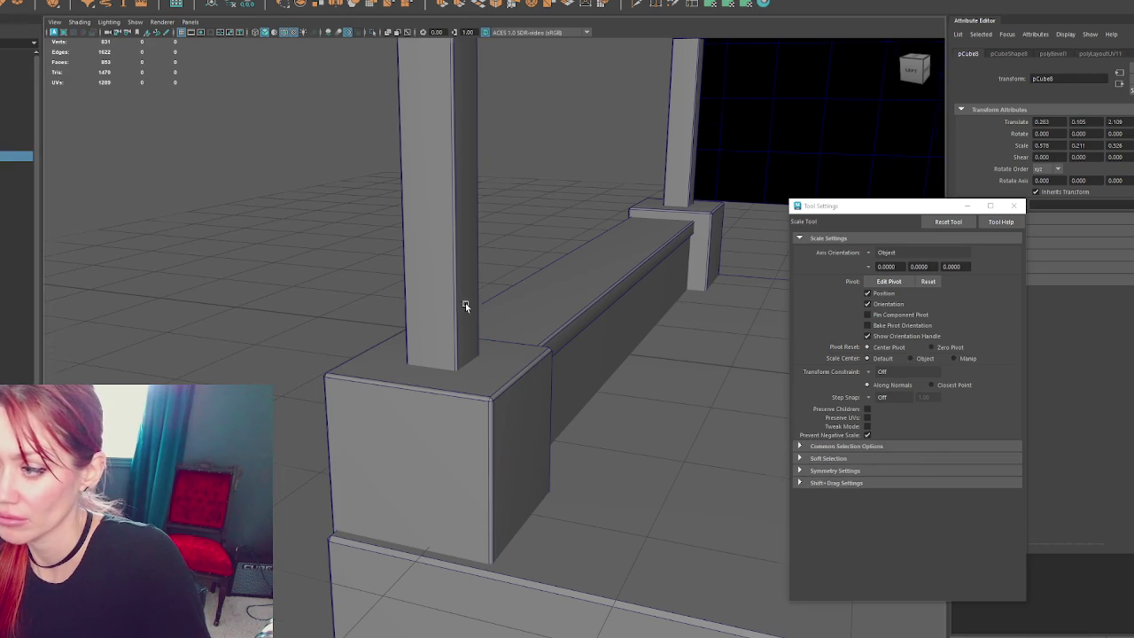
scroll(451, 303, "down", 5)
scroll(523, 335, "down", 5)
scroll(533, 332, "up", 4)
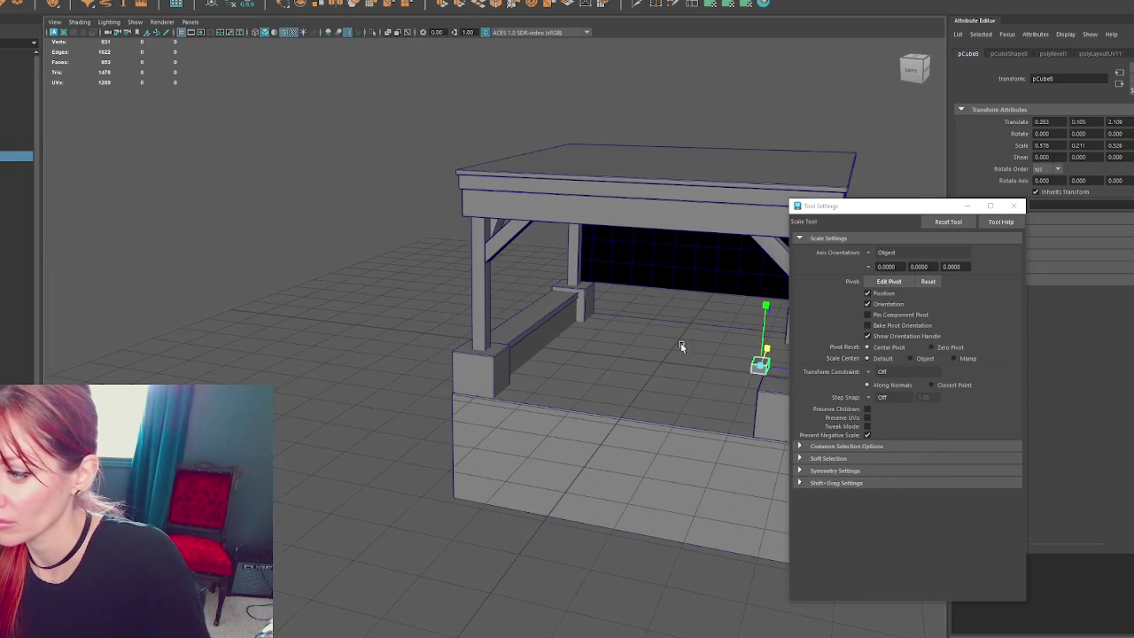
key("w")
mouse_move(778, 361)
left_mouse_down()
mouse_move(568, 348)
mouse_move(483, 379)
left_mouse_up()
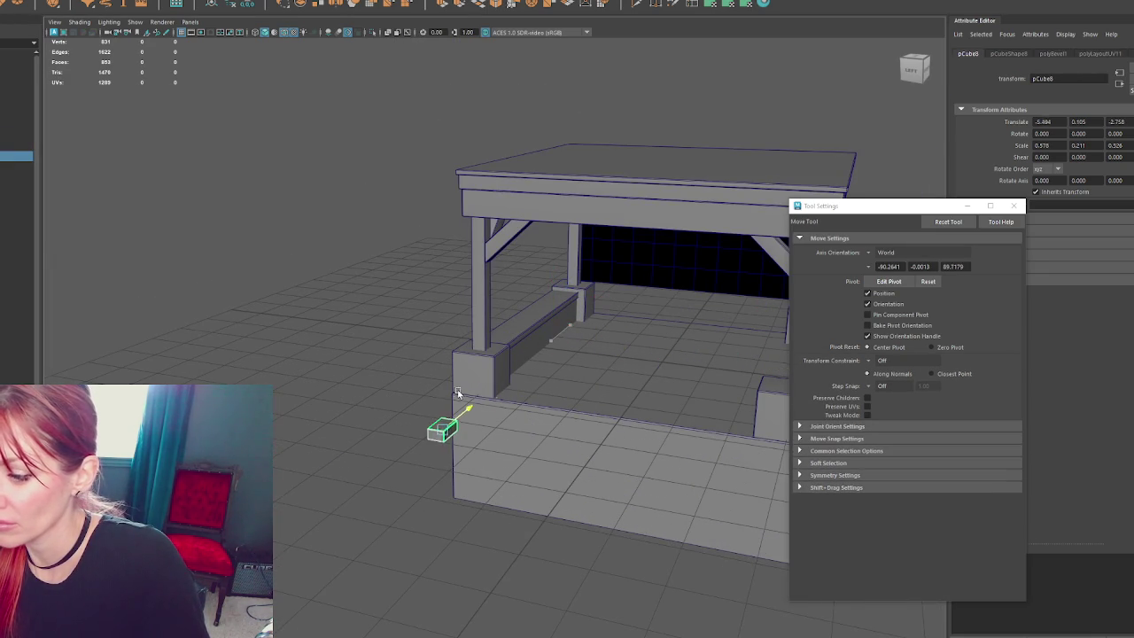
key("Return")
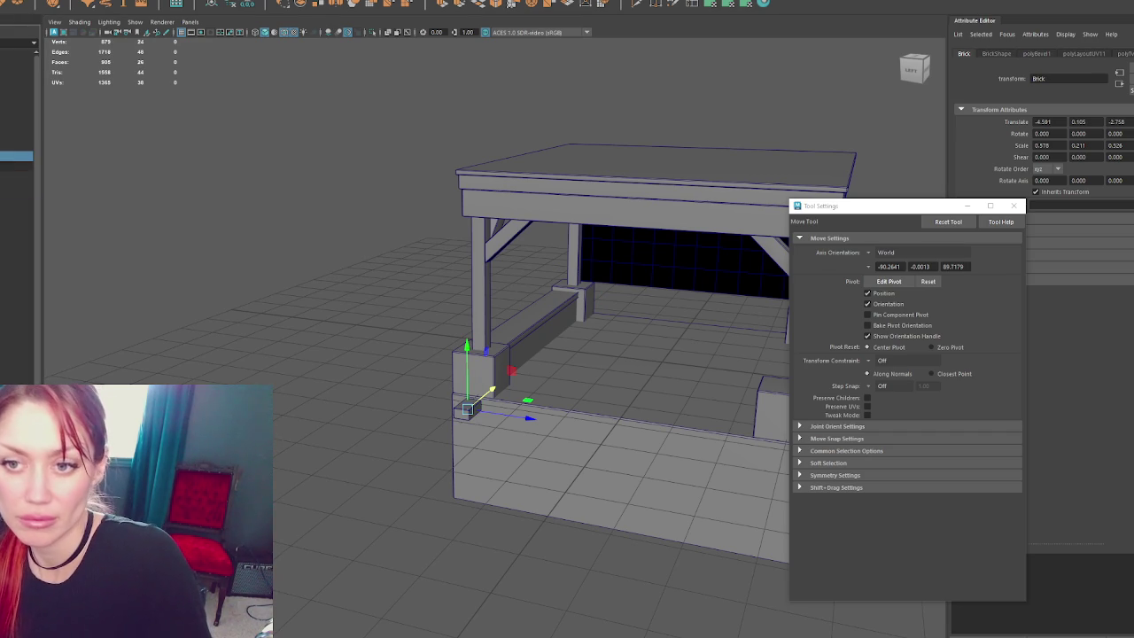
- Undo the stray block move, set the brick beside the pillar, and slide a copy along X
scroll(341, 339, "up", 5)
mouse_move(417, 496)
left_mouse_down()
mouse_move(497, 434)
mouse_move(483, 377)
left_mouse_up()
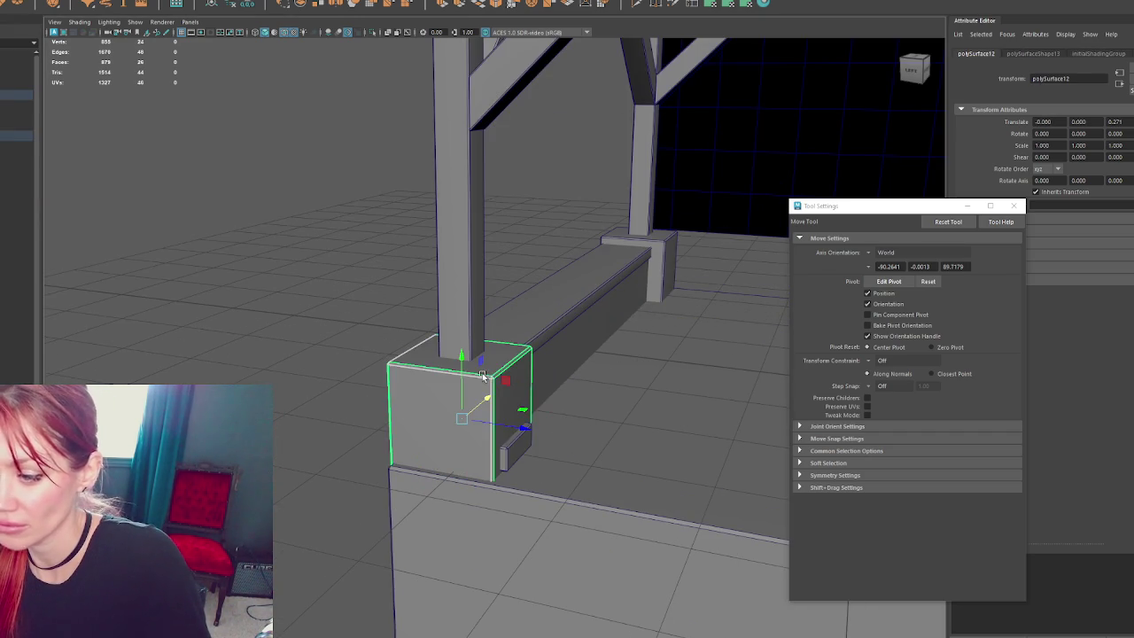
key("ctrl+z")
left_click_drag(541, 452, 532, 455)
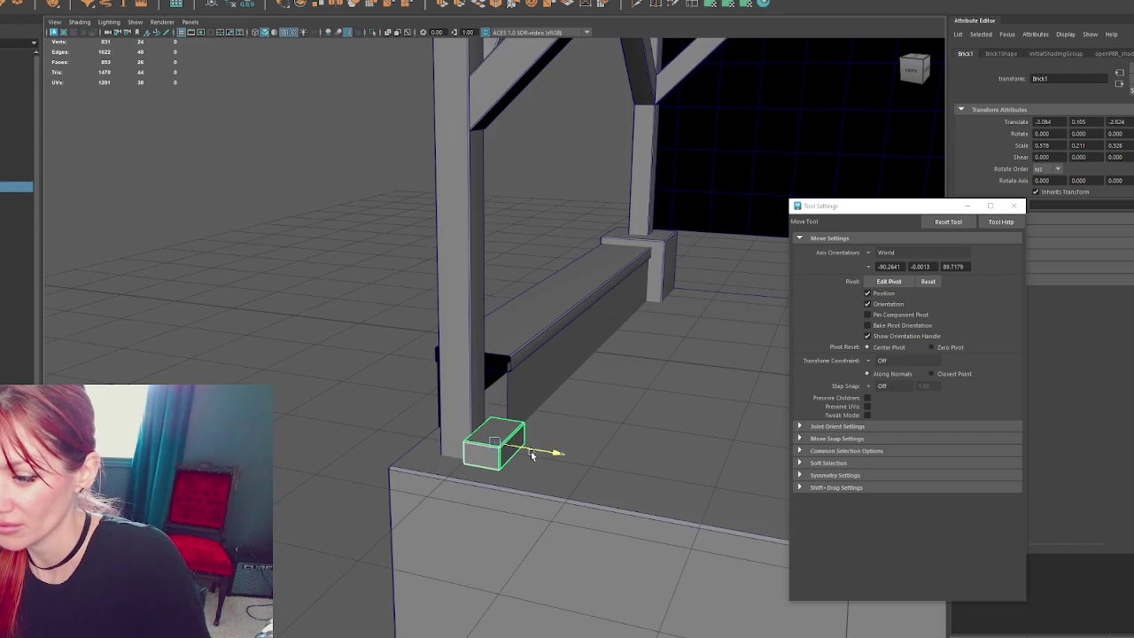
key("f")
scroll(498, 403, "down", 3)
mouse_move(498, 402)
left_mouse_down("alt")
mouse_move(559, 342)
mouse_move(460, 363)
left_mouse_up("alt")
left_click_drag(406, 396, 407, 399)
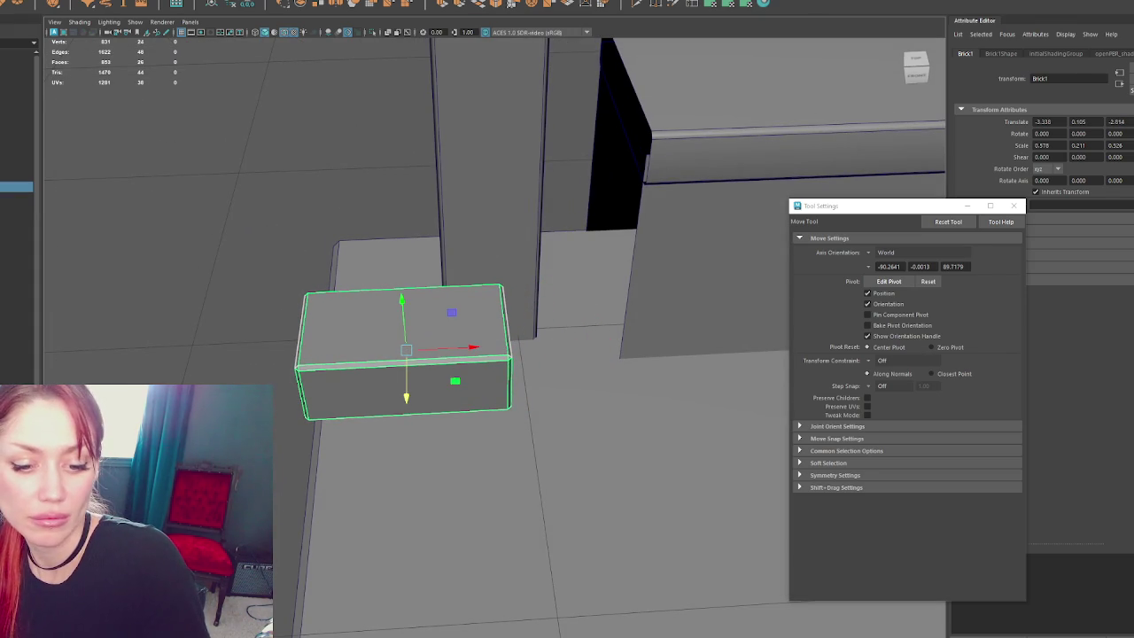
key("w")
mouse_move(426, 367)
left_mouse_down("shift")
mouse_move(709, 346)
mouse_move(631, 363)
left_mouse_up("shift")
- Move a brick copy back along Z, then duplicate it and turn the new brick 90° in Y
left_click(494, 370)
mouse_move(405, 396)
left_mouse_down("shift")
mouse_move(405, 310)
mouse_move(514, 282)
mouse_move(403, 394)
mouse_move(340, 396)
mouse_move(360, 416)
mouse_move(315, 310)
mouse_move(329, 292)
mouse_move(433, 405)
mouse_move(497, 404)
left_mouse_up("shift")
key("ctrl+d")
key("e")
key("w")
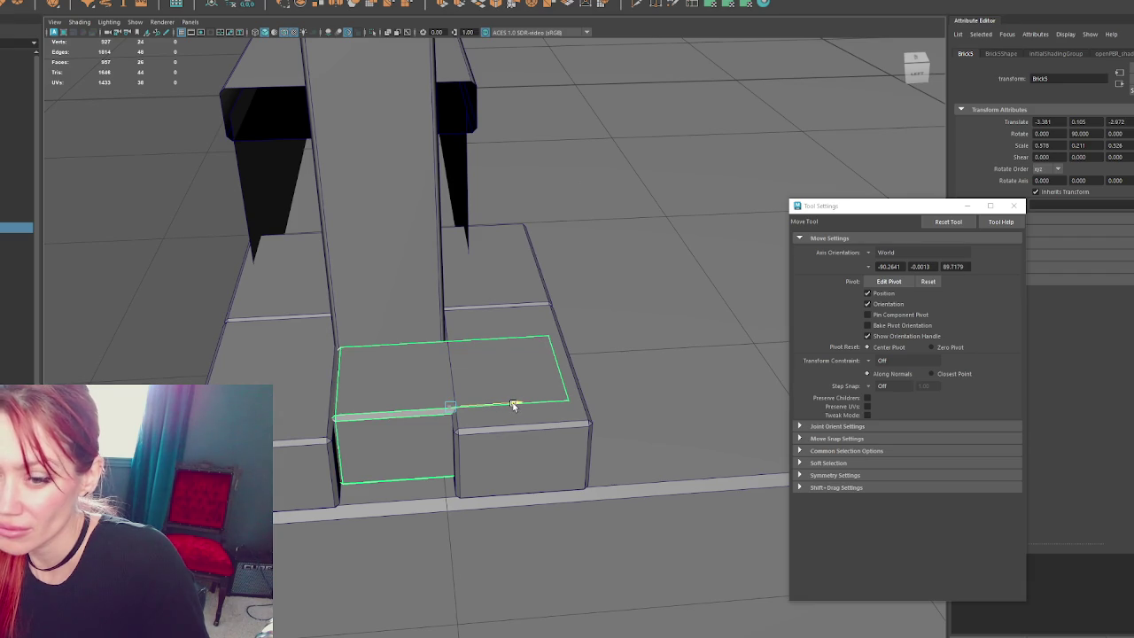
- Shorten the turned brick by sliding its end faces back along X
left_click_drag(514, 405, 542, 397, "alt")
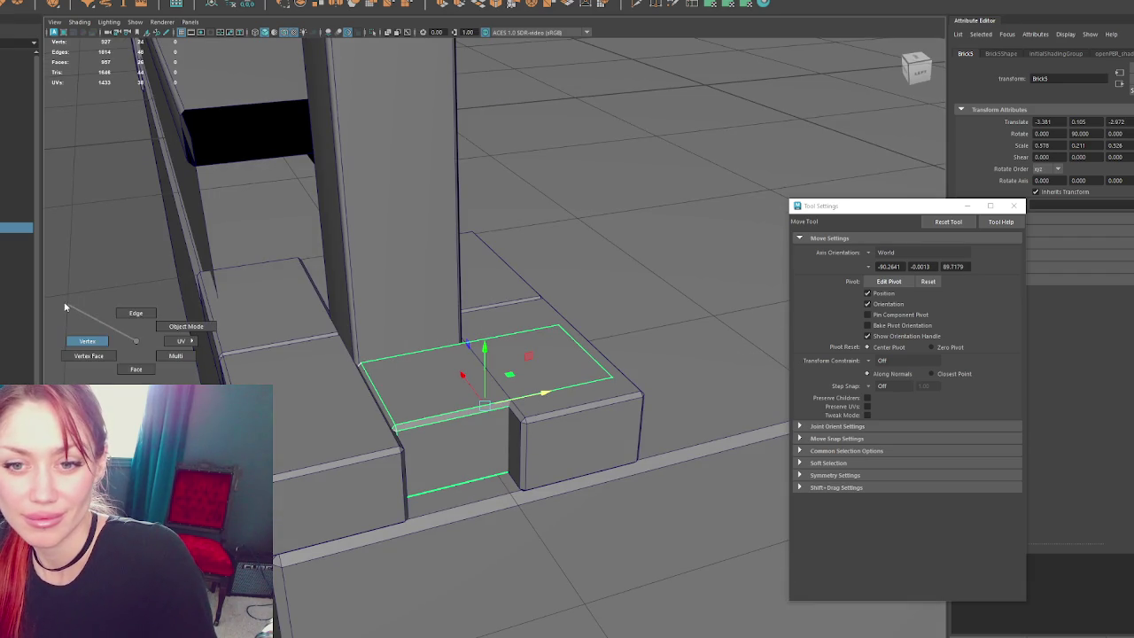
left_click(104, 316)
left_click_drag(104, 316, 436, 375, "alt")
left_click(536, 342)
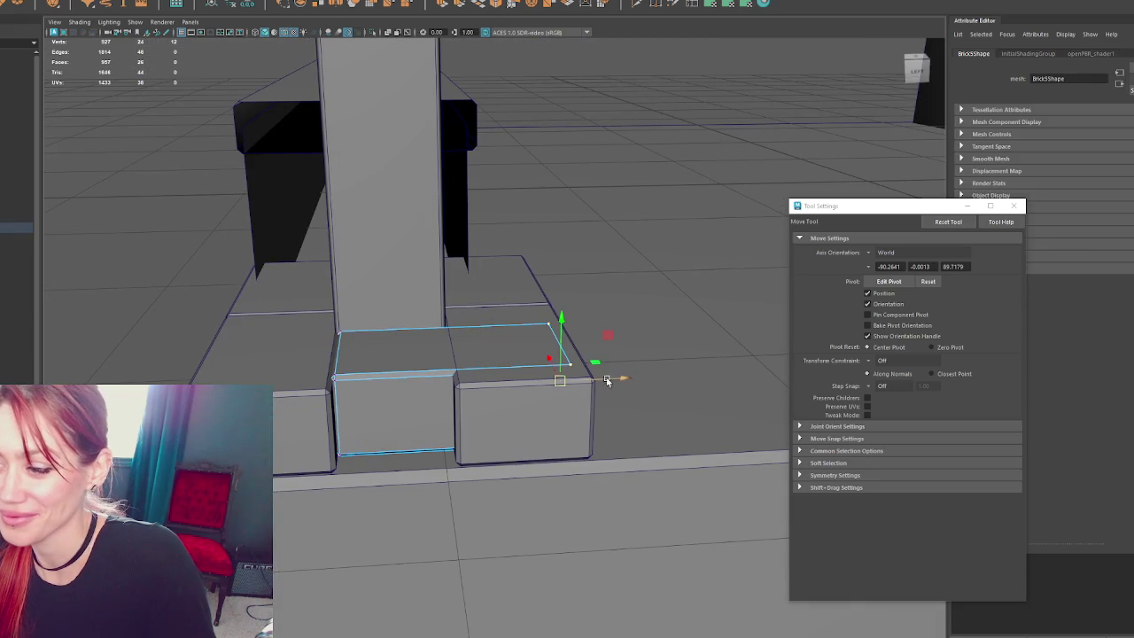
left_click_drag(575, 385, 519, 388)
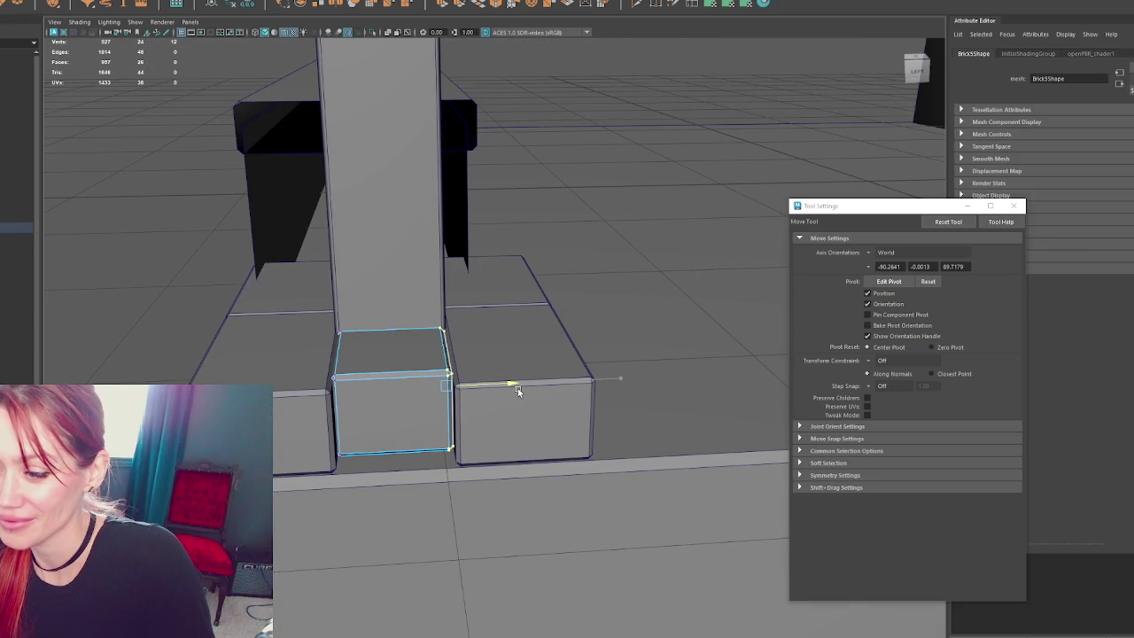
- Return to object mode and select the left and right front bricks
mouse_move(157, 263)
left_mouse_down("alt")
mouse_move(417, 332)
mouse_move(595, 291)
mouse_move(631, 323)
left_mouse_up("alt")
key("F8")
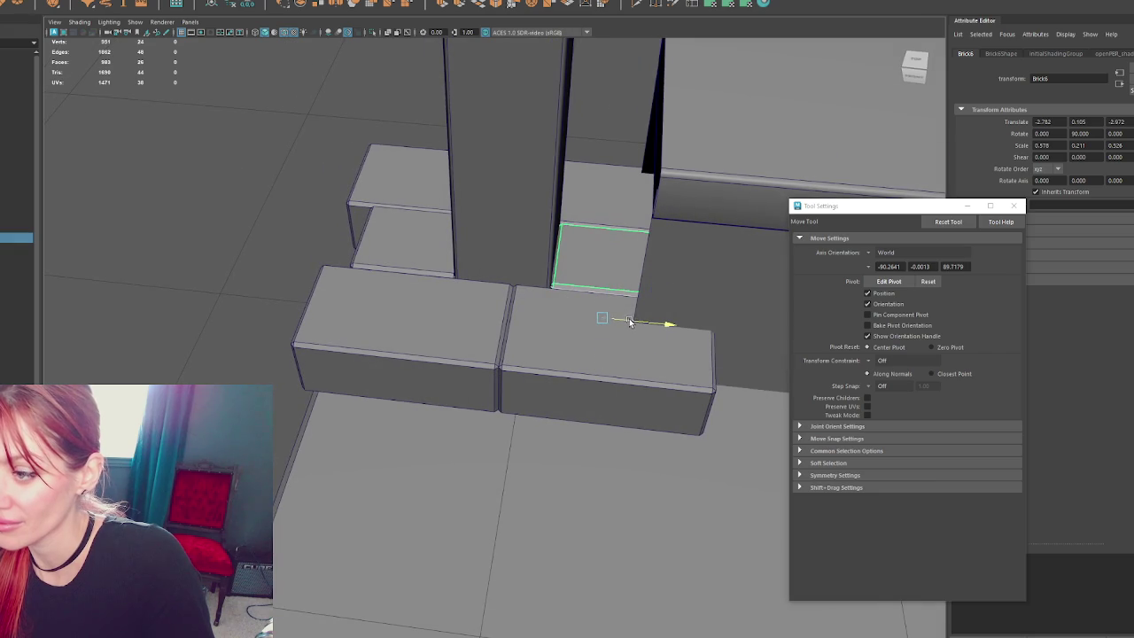
left_click(407, 337)
left_click(611, 355, "shift")
right_click(222, 293)
- In wireframe, move the outer ends of both front bricks inward along X to shorten them
key("4")
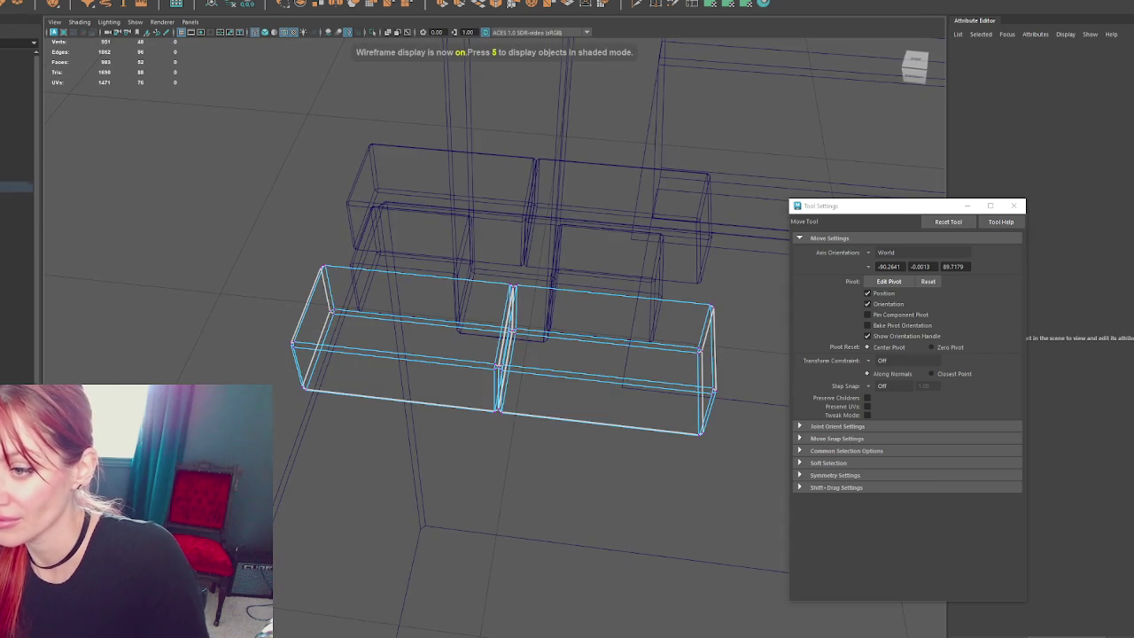
left_click_drag(375, 335, 404, 335)
left_click_drag(651, 287, 769, 429)
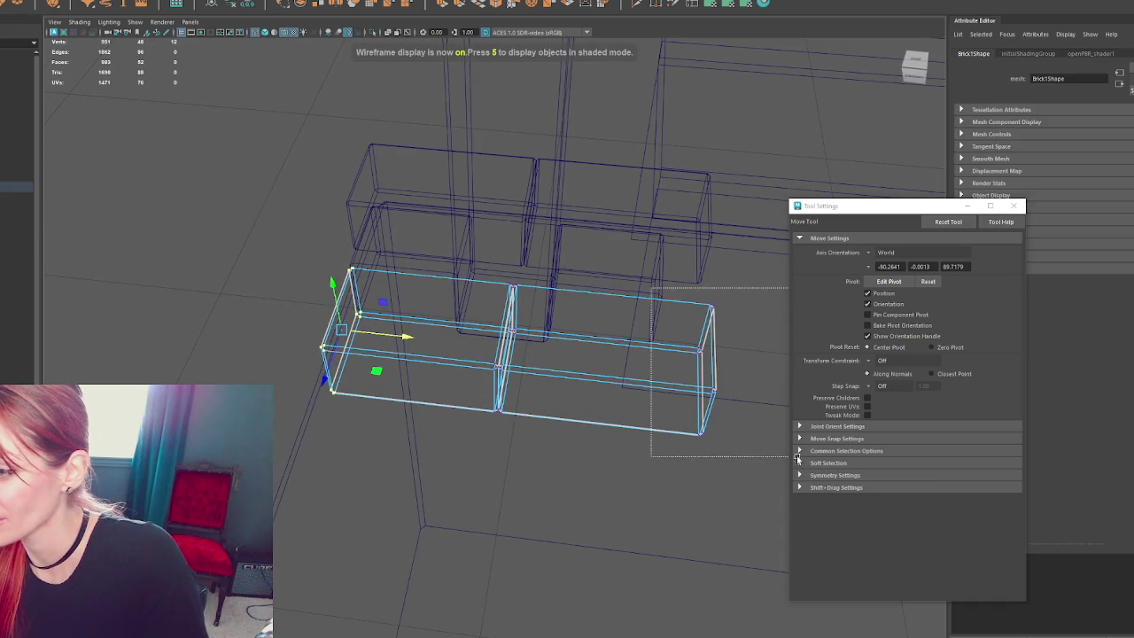
left_click_drag(753, 376, 704, 378)
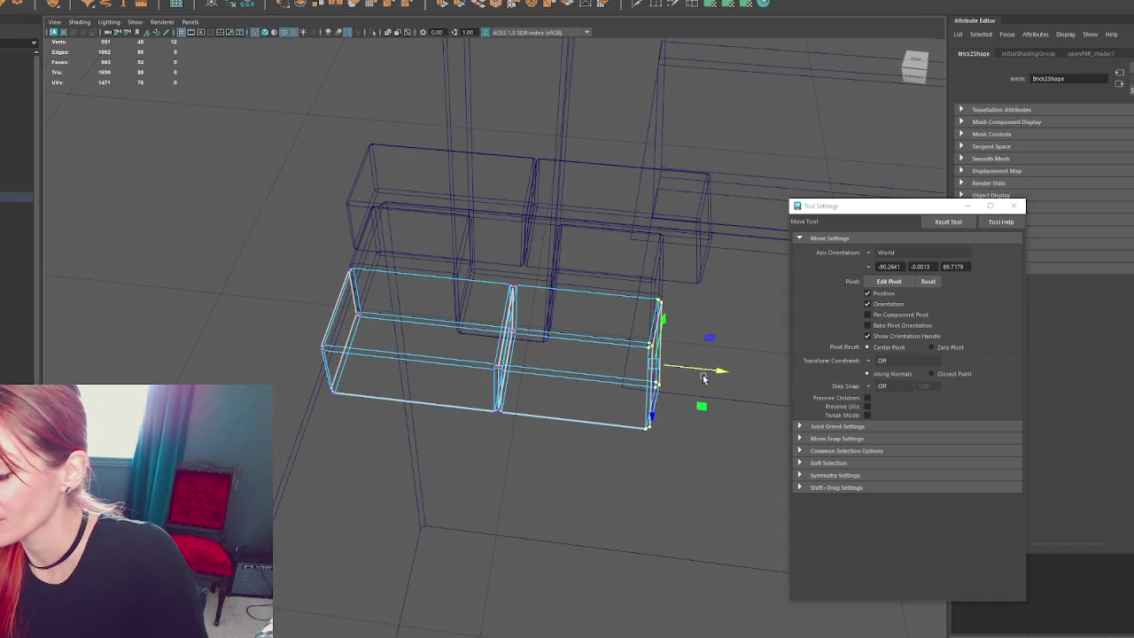
left_click(360, 195)
key("ctrl+z")
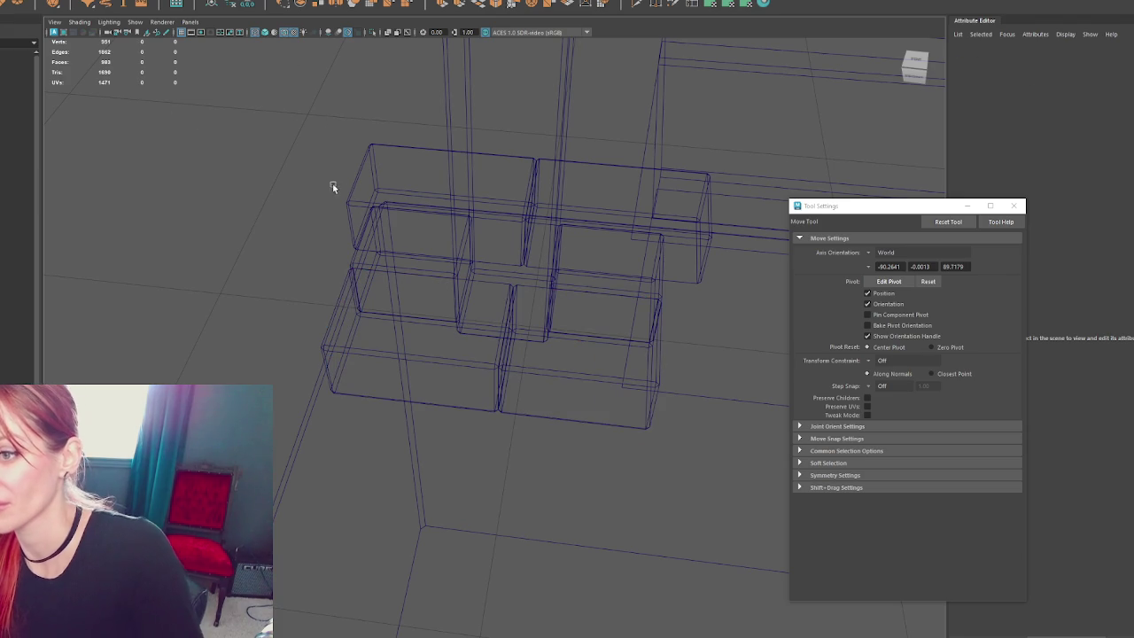
- Duplicate the left front brick, shift the copy left, and select the whole brick course
key("5")
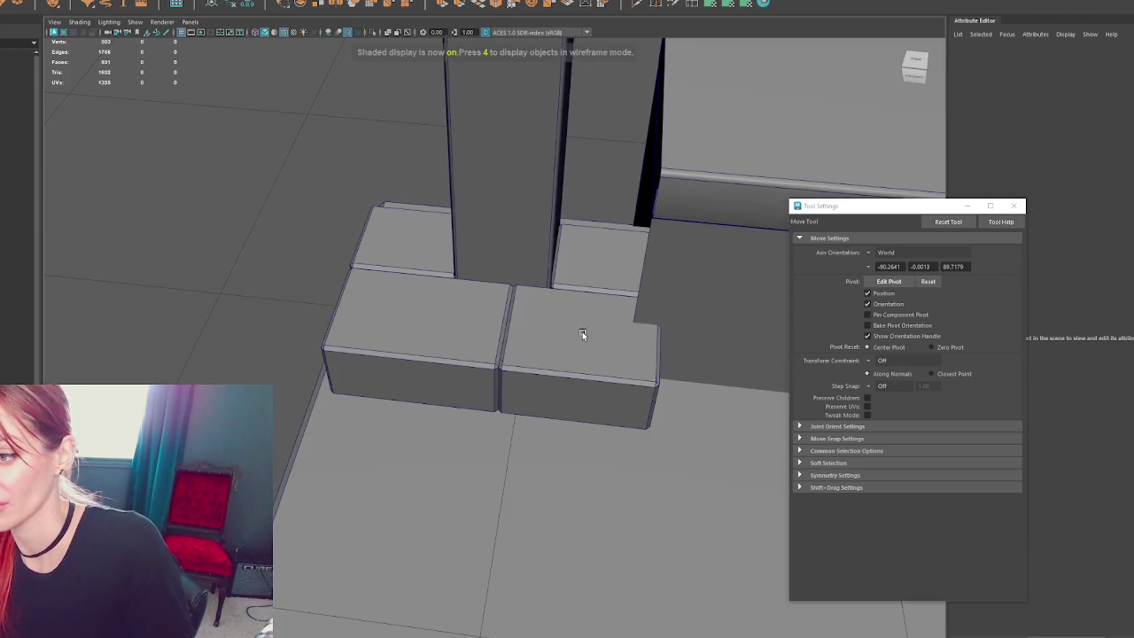
left_click(416, 354)
mouse_move(416, 354)
left_mouse_down("alt")
mouse_move(523, 396)
mouse_move(319, 388)
left_mouse_up("alt")
key("ctrl+d")
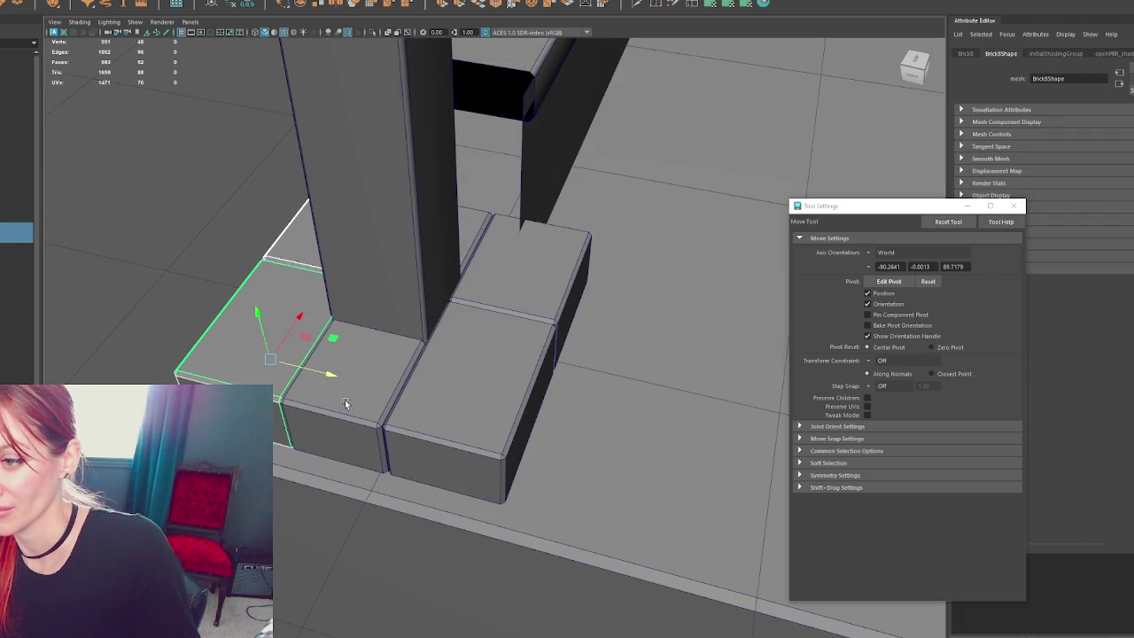
left_click(346, 403, "shift")
left_click(519, 257, "shift")
left_click(470, 381, "shift")
left_click(79, 0)
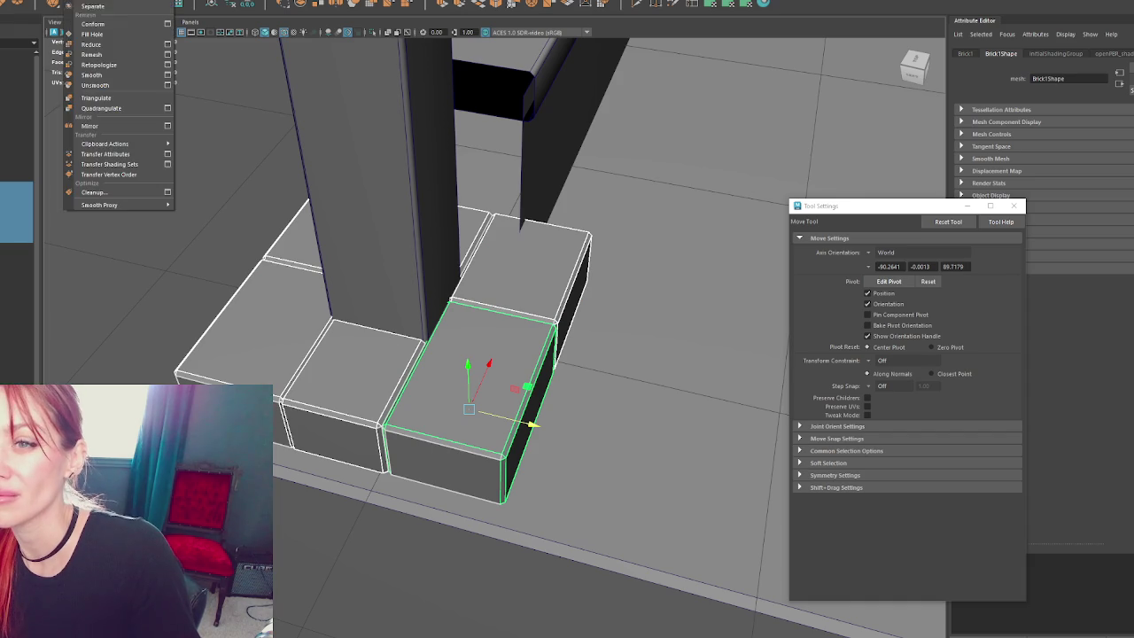
- Combine the course into one mesh, duplicate it 0.2 units up, and rotate the copy -90° in Y
left_click(96, 3)
key("ctrl+d")
mouse_move(407, 278)
left_mouse_down()
mouse_move(404, 204)
mouse_move(402, 215)
left_mouse_up()
key("e")
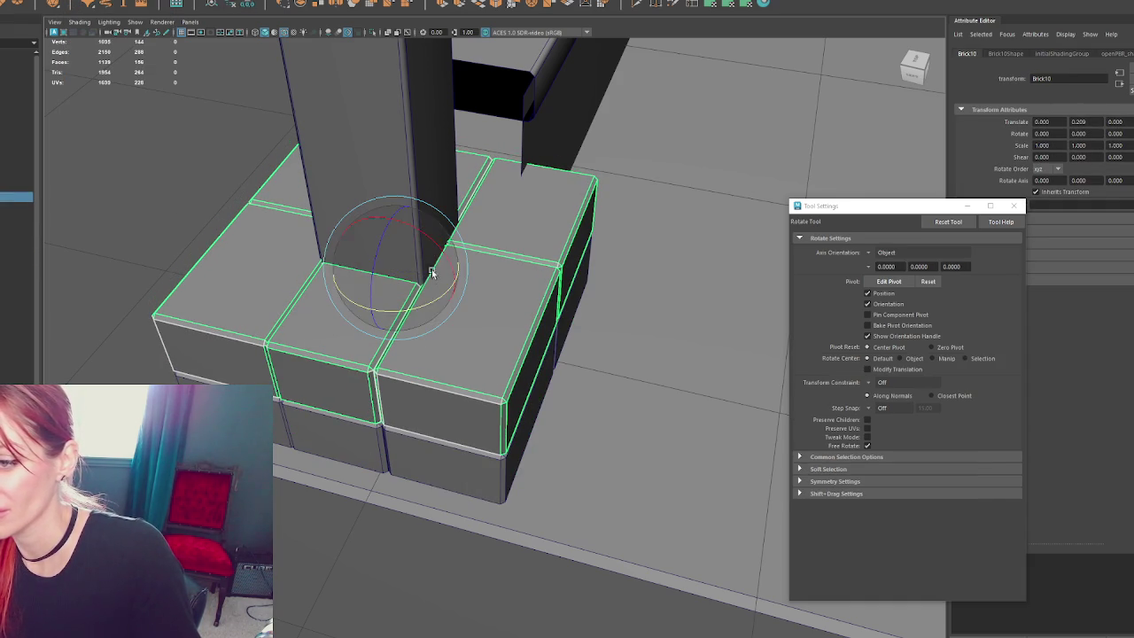
mouse_move(420, 303)
left_mouse_down()
mouse_move(355, 320)
mouse_move(412, 266)
mouse_move(573, 405)
mouse_move(657, 345)
mouse_move(623, 266)
mouse_move(703, 337)
mouse_move(377, 355)
mouse_move(345, 333)
mouse_move(322, 358)
left_mouse_up()
right_click(709, 367)
key("4")
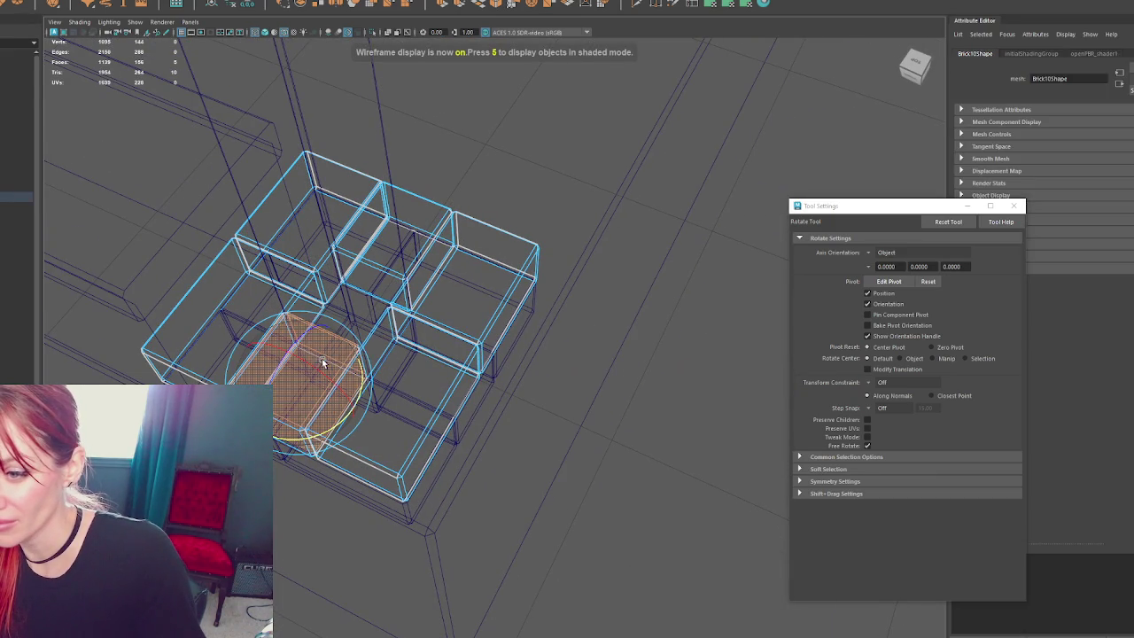
- Select two faces on the upper brick course
key("q")
left_click(326, 354)
left_click_drag(350, 404, 394, 357, "alt")
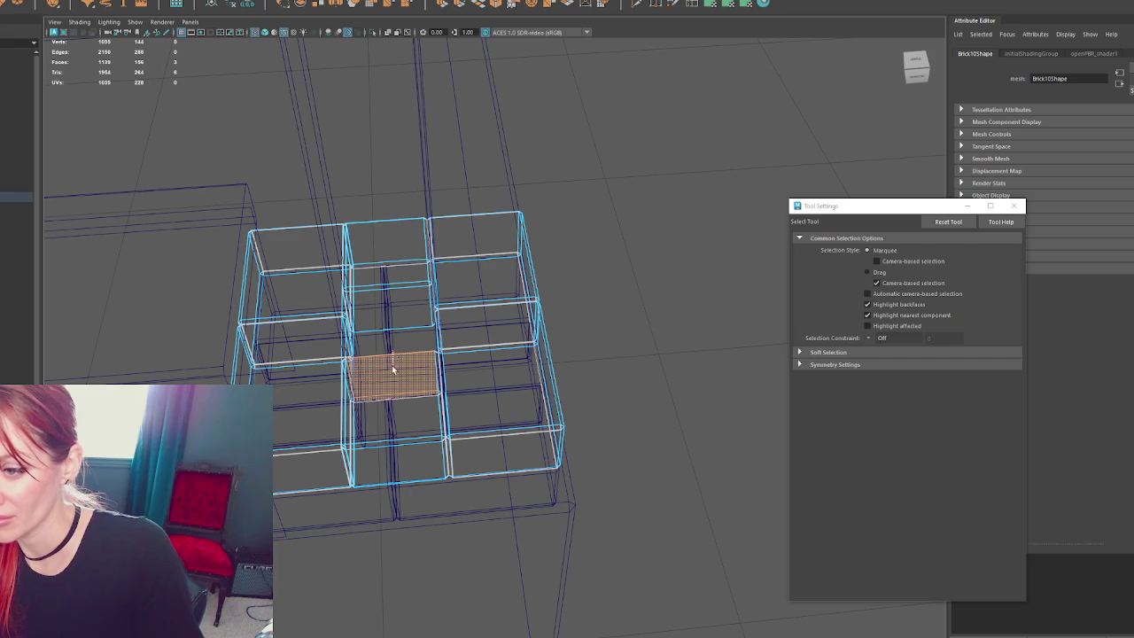
key("5")
key("w")
mouse_move(415, 421)
left_mouse_down("alt")
mouse_move(455, 372)
mouse_move(296, 296)
mouse_move(396, 311)
mouse_move(225, 305)
left_mouse_up("alt")
key("4")
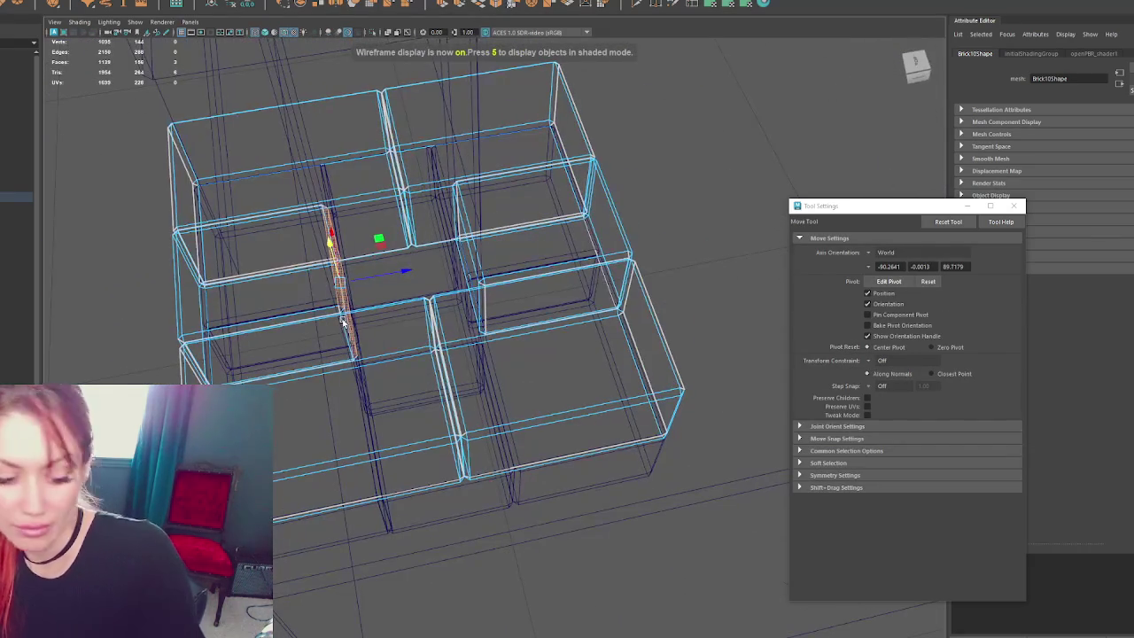
left_click(266, 301)
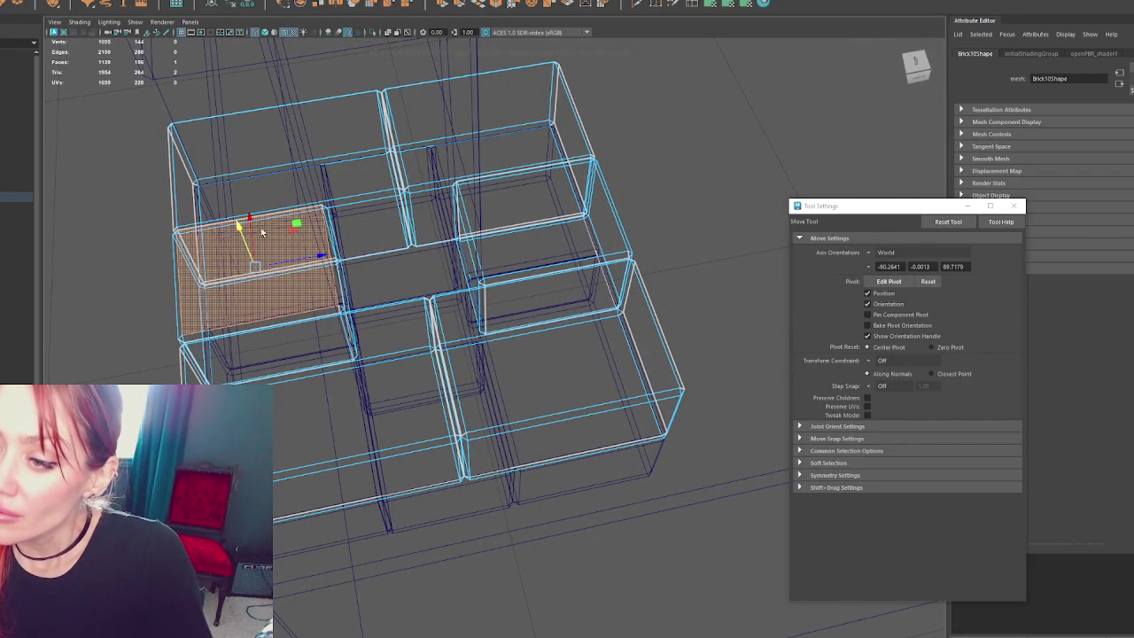
key("q")
left_click(284, 323, "shift")
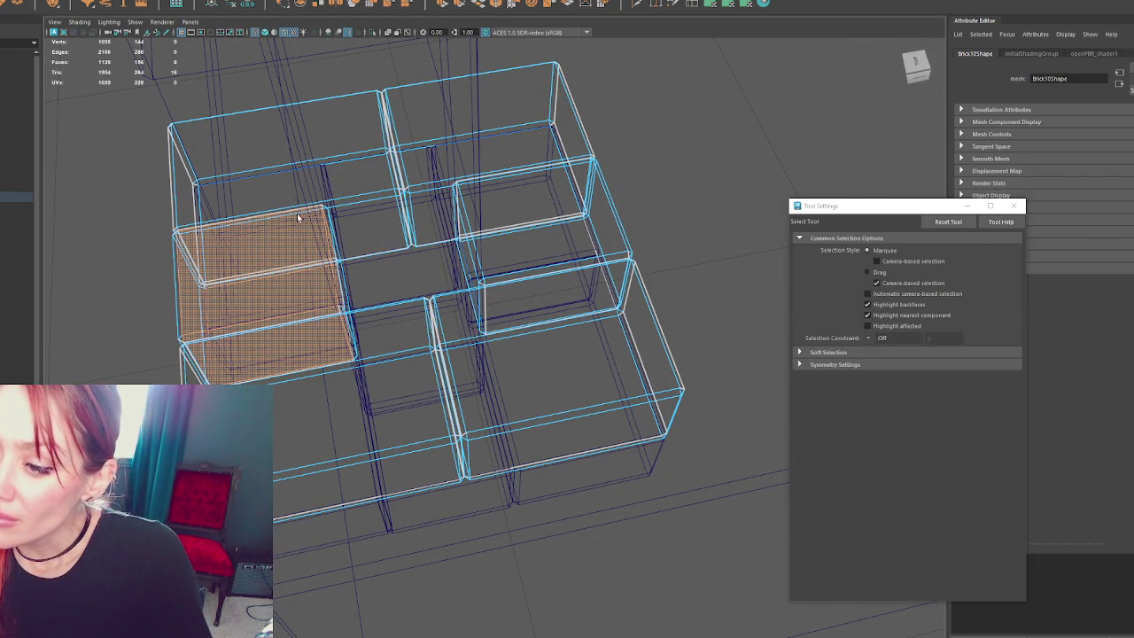
- Box-select the upper course's inner brick ends and pull them in to meet the post
key("6")
mouse_move(347, 253)
left_mouse_down("alt")
mouse_move(347, 233)
mouse_move(591, 438)
mouse_move(742, 271)
left_mouse_up("alt")
key("4")
left_click(556, 321)
mouse_move(523, 361)
left_mouse_down()
mouse_move(307, 463)
mouse_move(516, 376)
left_mouse_up()
key("w")
key("6")
mouse_move(286, 438)
left_mouse_down("alt")
mouse_move(460, 388)
mouse_move(405, 195)
mouse_move(396, 217)
mouse_move(533, 241)
mouse_move(585, 225)
mouse_move(334, 197)
left_mouse_up("alt")
right_click_drag(195, 178, 235, 159)
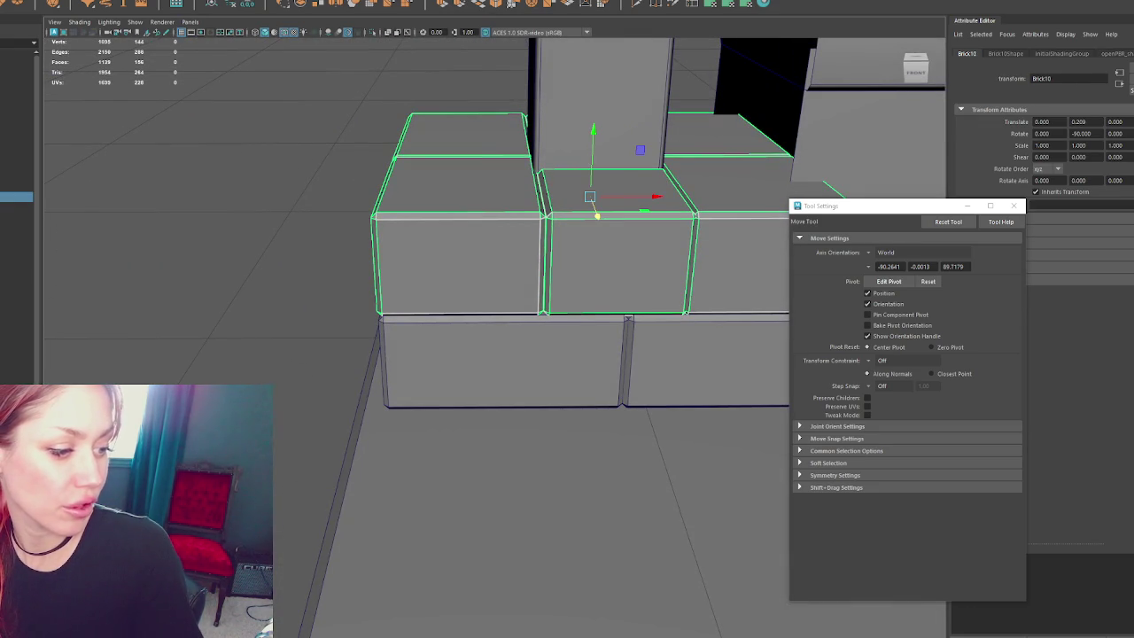
- Select the brick rows and Shift-drag a copy one course higher
left_click(151, 170)
scroll(342, 216, "down", 5)
mouse_move(342, 216)
left_mouse_down()
mouse_move(508, 296)
mouse_move(463, 283)
left_mouse_up()
key("q")
left_click(454, 299, "shift")
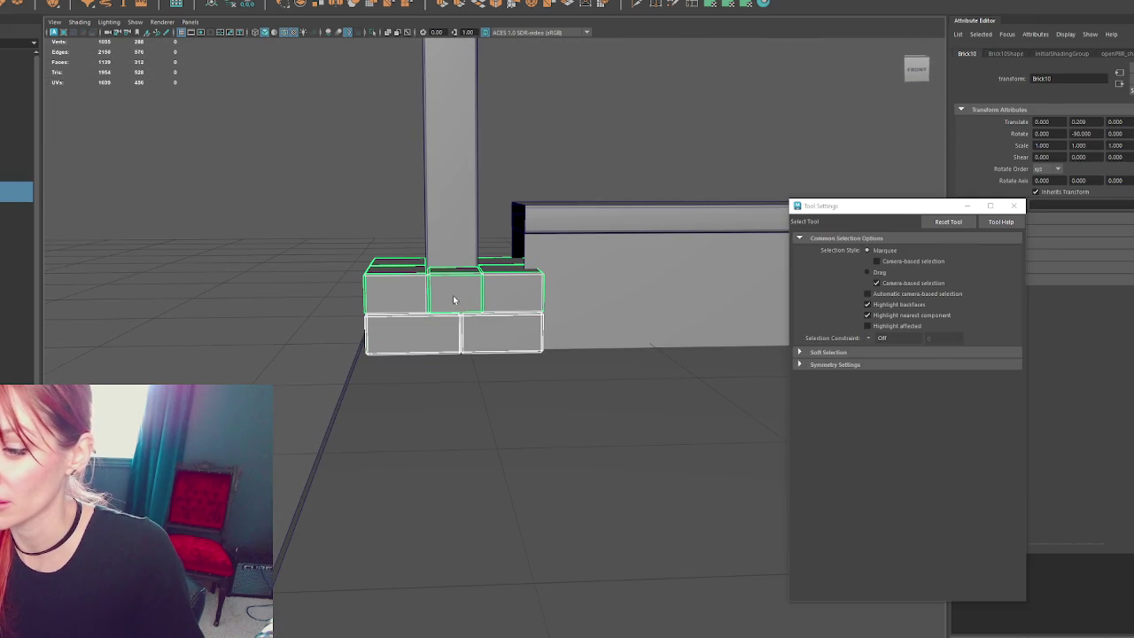
key("w")
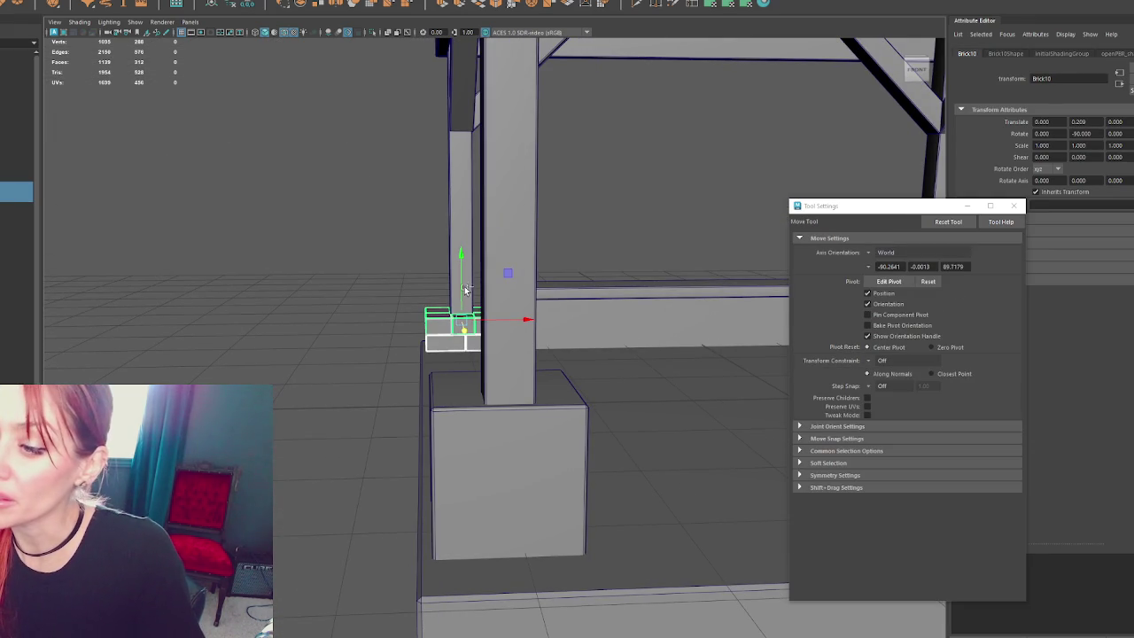
left_click_drag(465, 288, 479, 255, "shift")
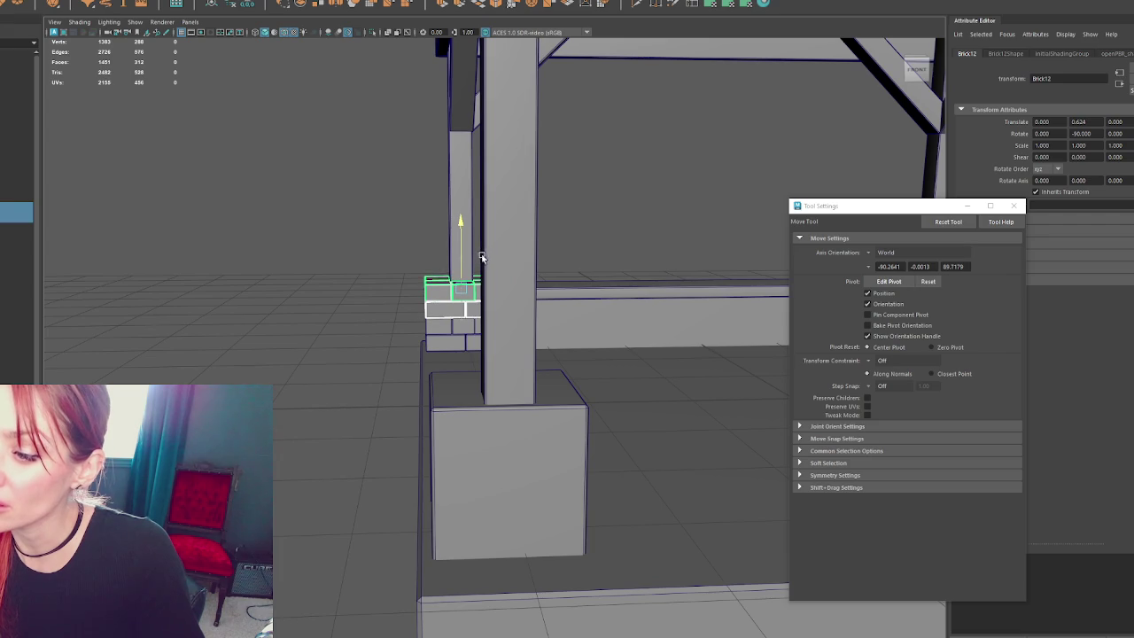
- Select all the stacked brick courses, from the bottom row to the top row
left_click(354, 324)
left_click_drag(354, 325, 411, 316, "alt")
scroll(410, 316, "up", 5)
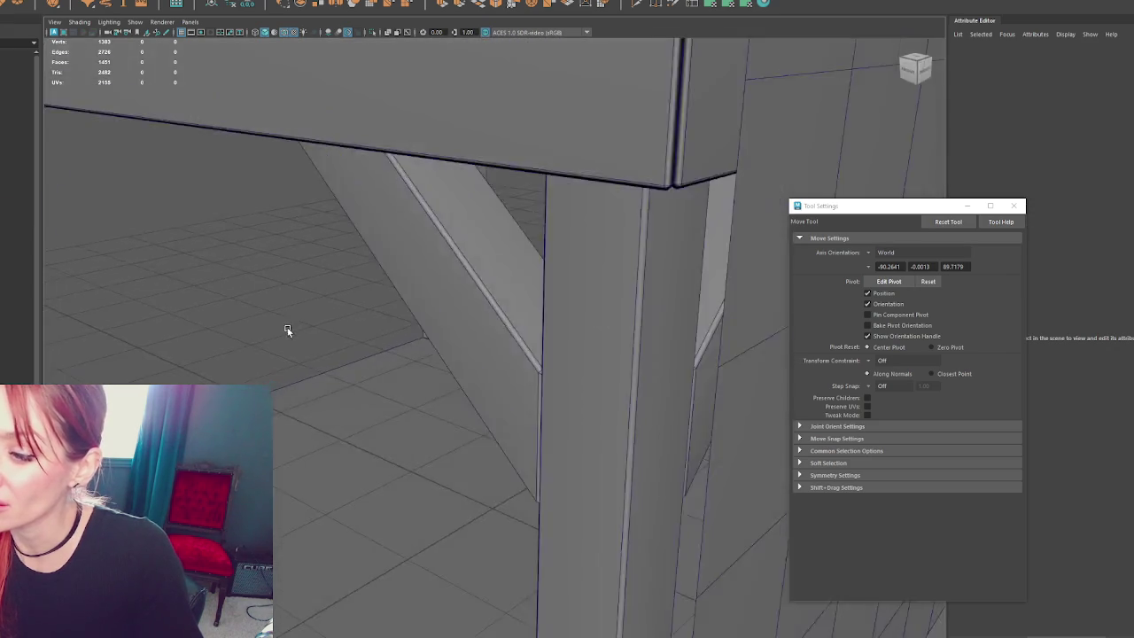
scroll(326, 329, "down", 5)
left_click(447, 315)
key("q")
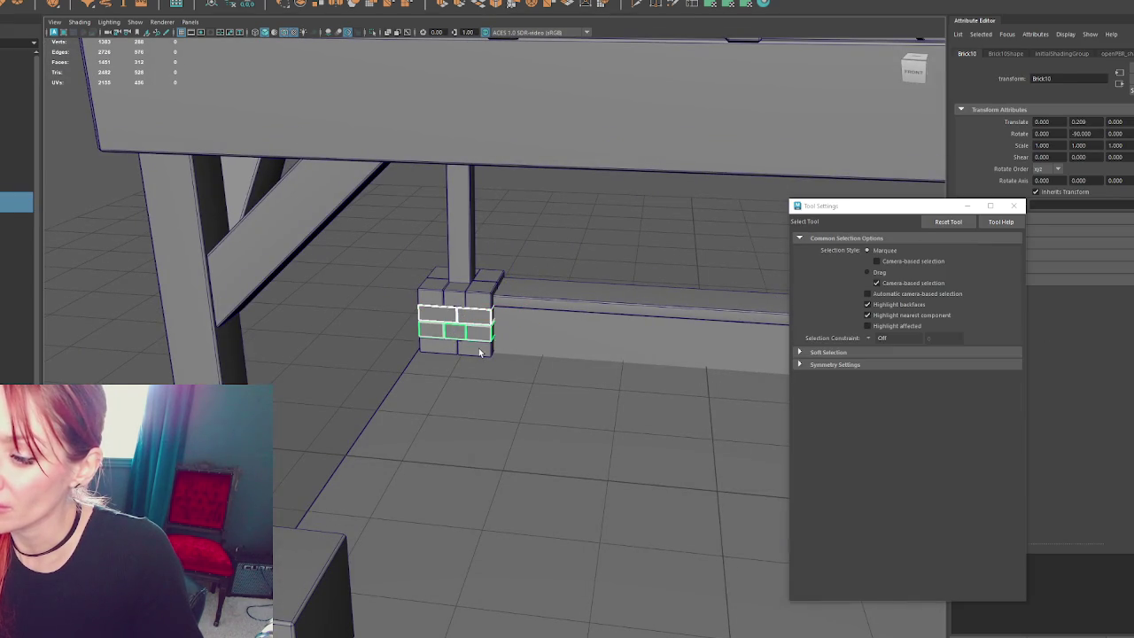
left_click(480, 353, "shift")
left_click(488, 294, "shift")
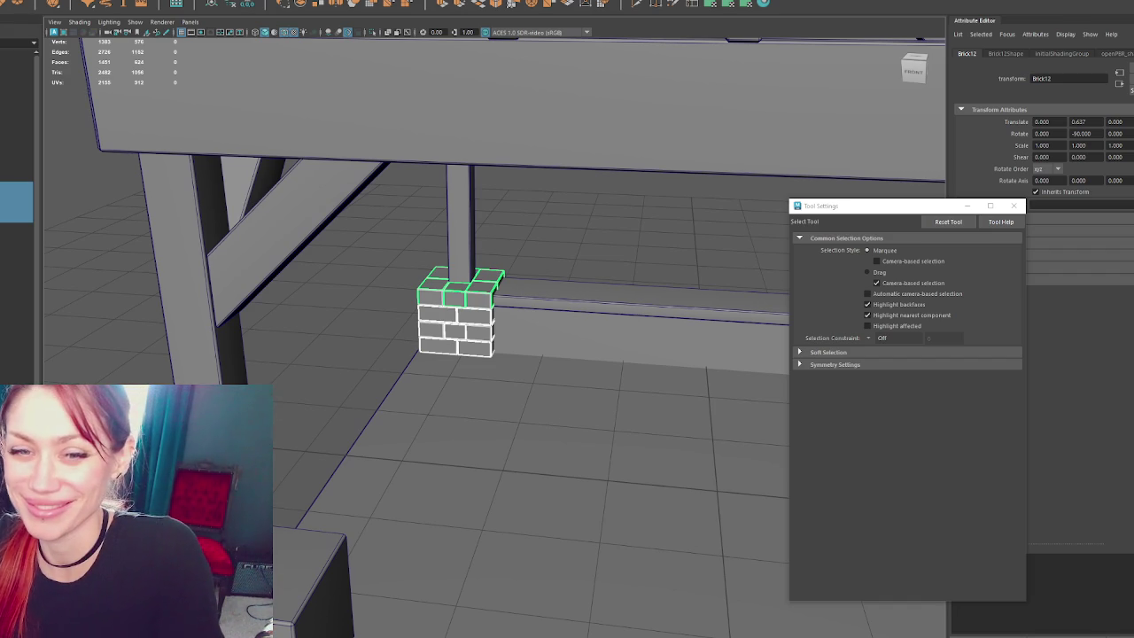
mouse_move(93, 350)
left_mouse_down("alt")
mouse_move(190, 272)
mouse_move(299, 306)
mouse_move(253, 266)
mouse_move(417, 292)
left_mouse_up("alt")
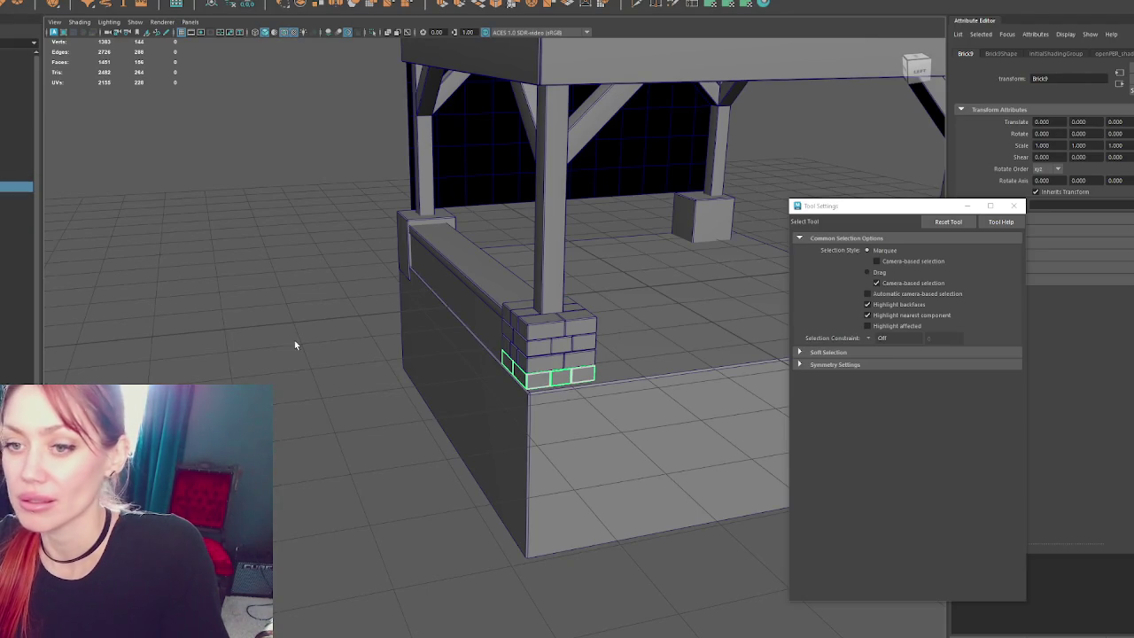
left_click(16, 217)
key("ctrl+z")
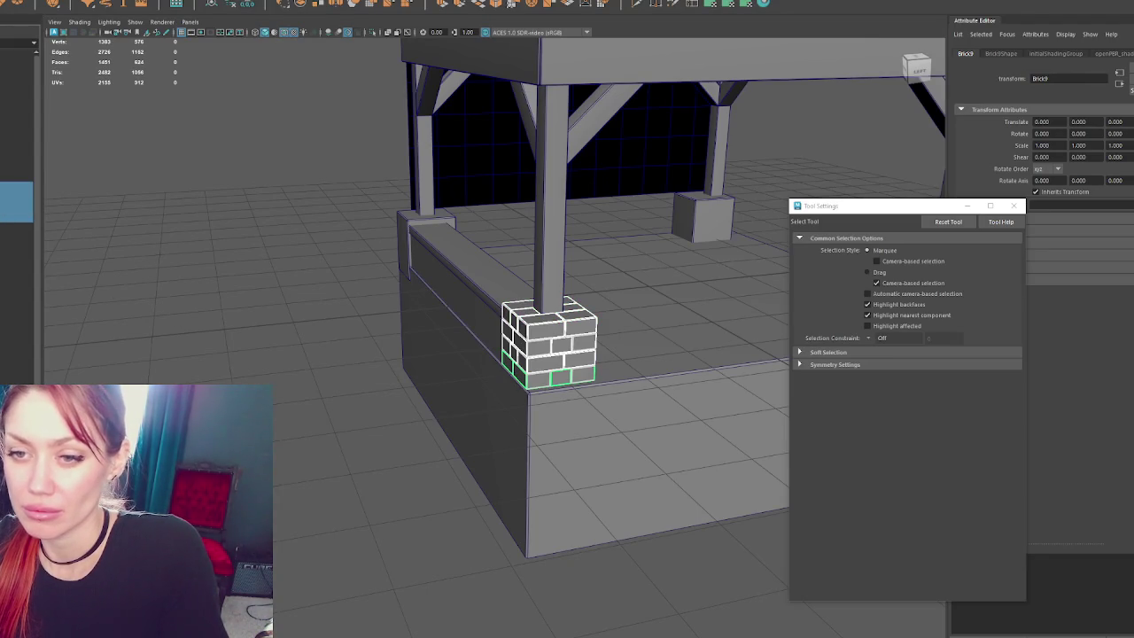
left_click(16, 254)
left_click(89, 0)
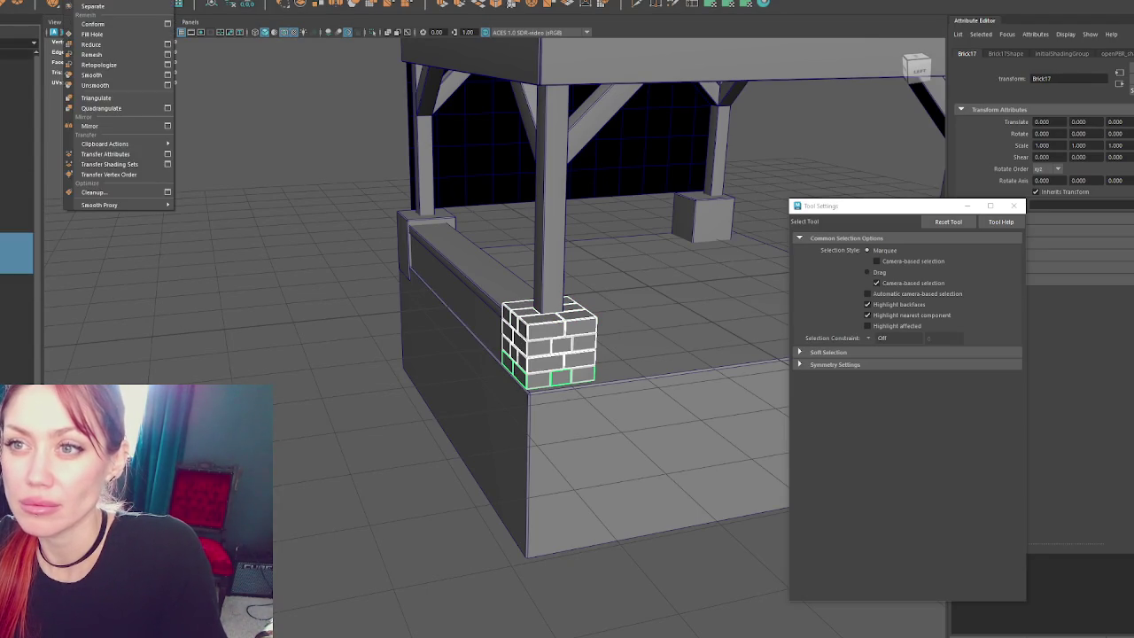
- Group the selected bricks with Ctrl+G and name the group Bricks
key("ctrl+z")
key("ctrl+z")
key("ctrl+z")
key("ctrl+z")
key("ctrl+g")
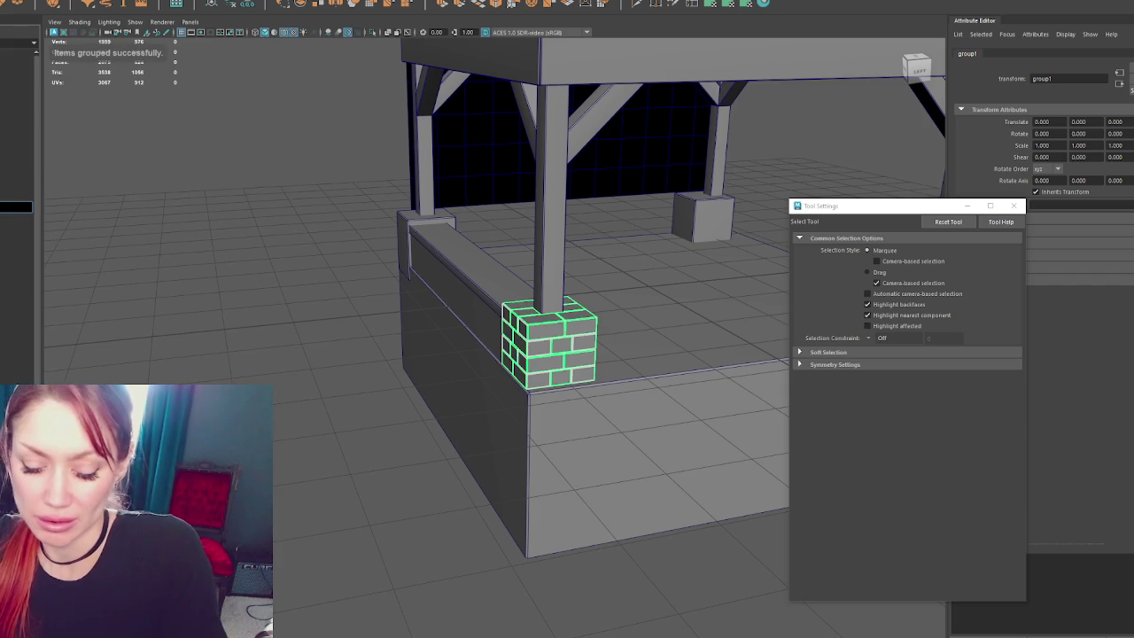
type("Bricks")
key("Return")
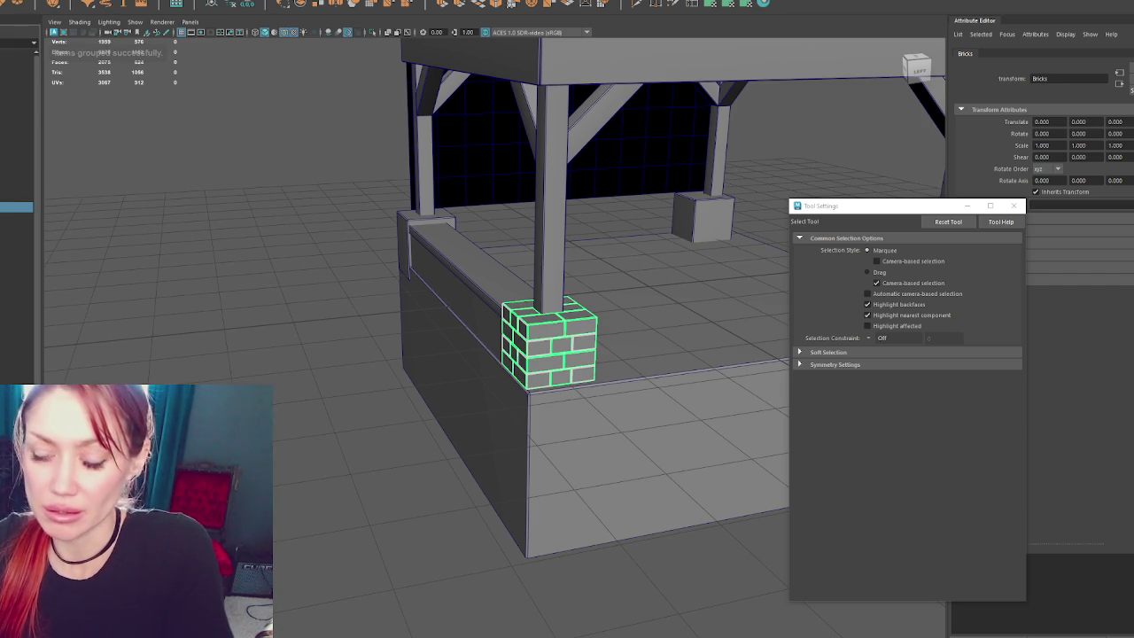
- Shift-drag a copy of the brick base to the middle of the platform
left_click(569, 370)
middle_click_drag(569, 370, 393, 354, "alt")
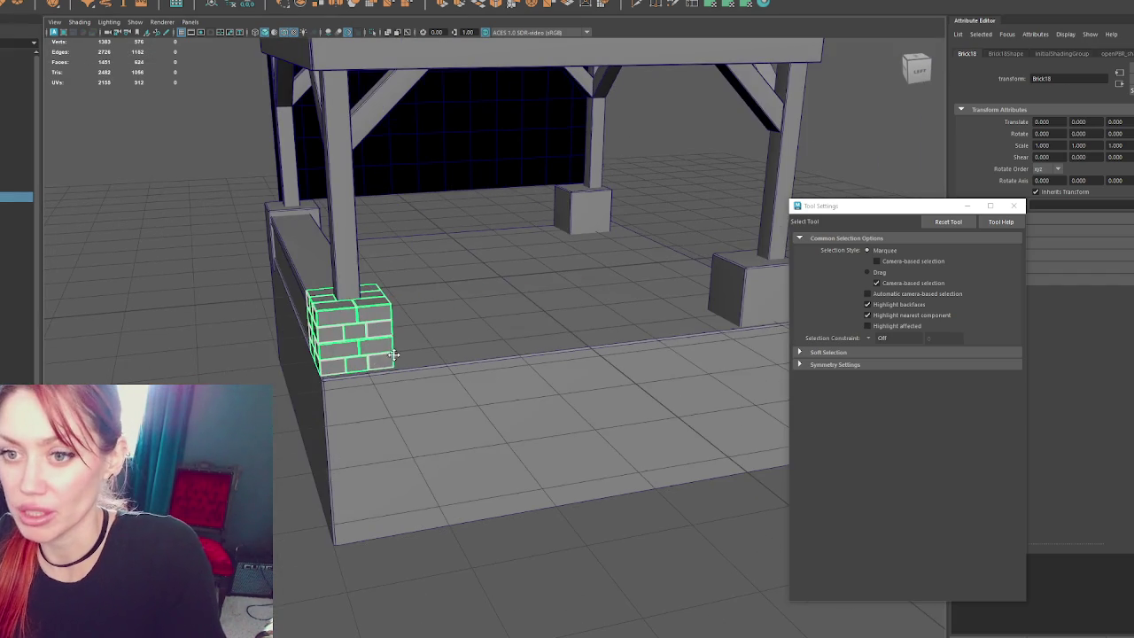
key("w")
left_click_drag(396, 335, 620, 310, "shift")
key("shift+d")
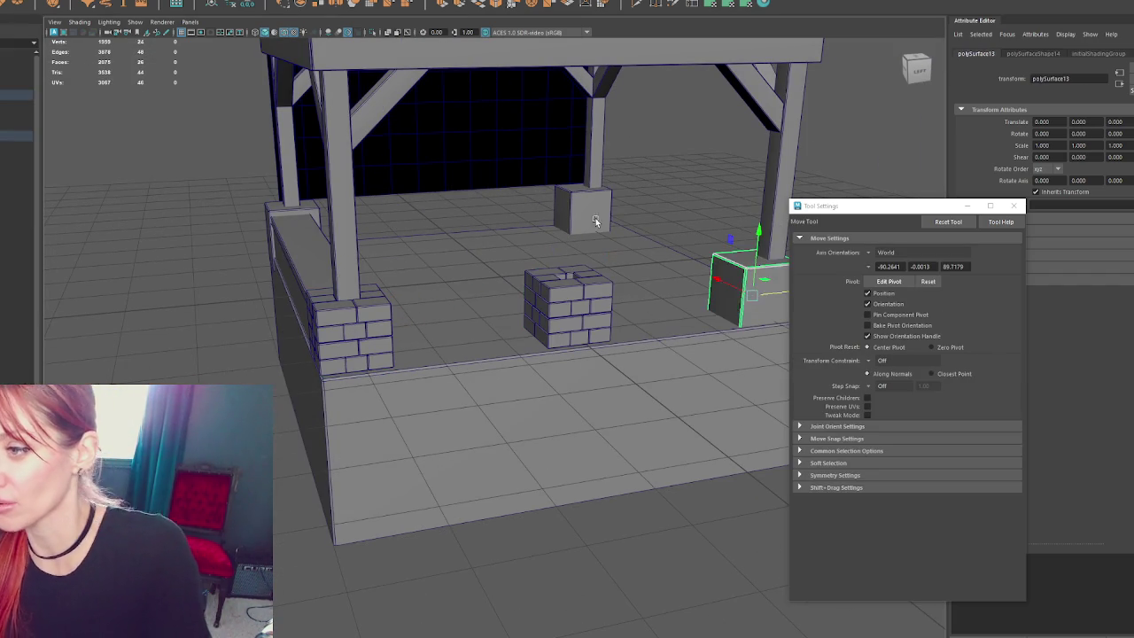
- Delete the extra copy and move the middle brick base onto its pillar
key("Delete")
left_click(581, 305)
mouse_move(628, 298)
left_mouse_down()
mouse_move(807, 294)
mouse_move(603, 305)
mouse_move(369, 252)
left_mouse_up()
right_click_drag(369, 251, 546, 267, "alt")
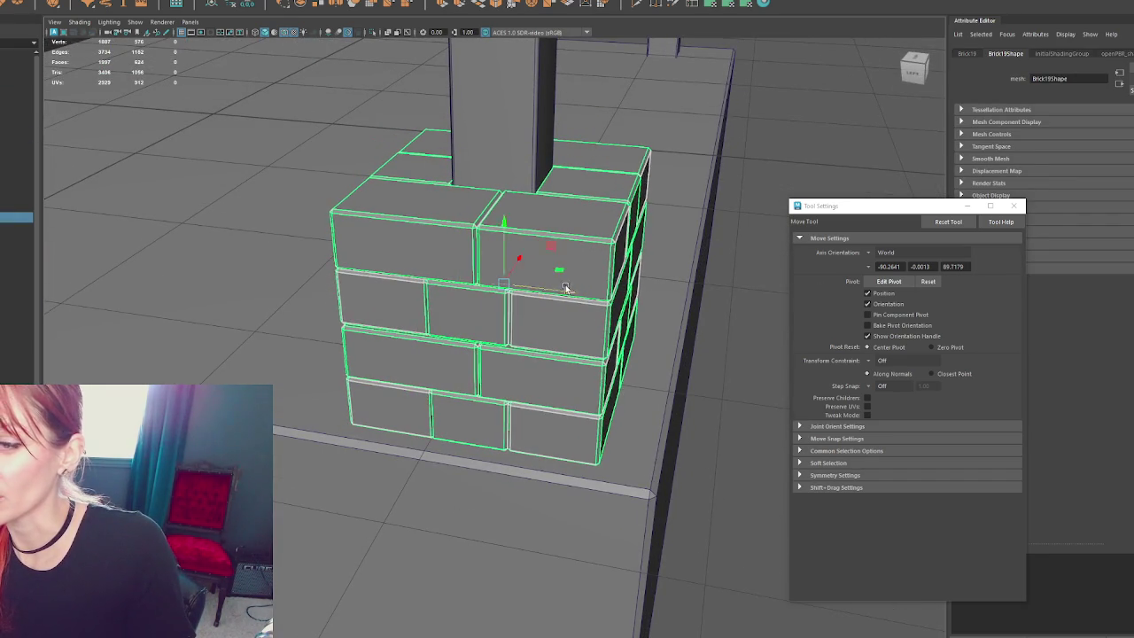
right_click_drag(558, 292, 195, 280, "alt")
- Copy the front and left brick bases to the two back pillars
left_click(155, 279, "shift")
right_click_drag(164, 159, 234, 164, "shift")
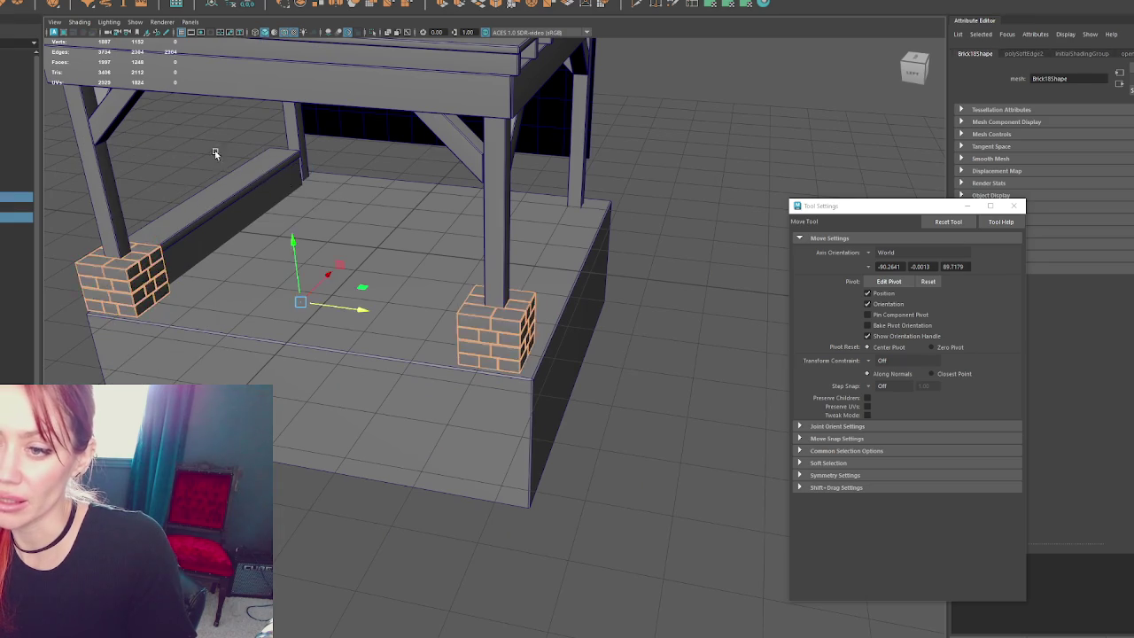
left_click(261, 165)
left_click_drag(261, 165, 212, 170, "alt")
left_click(346, 310)
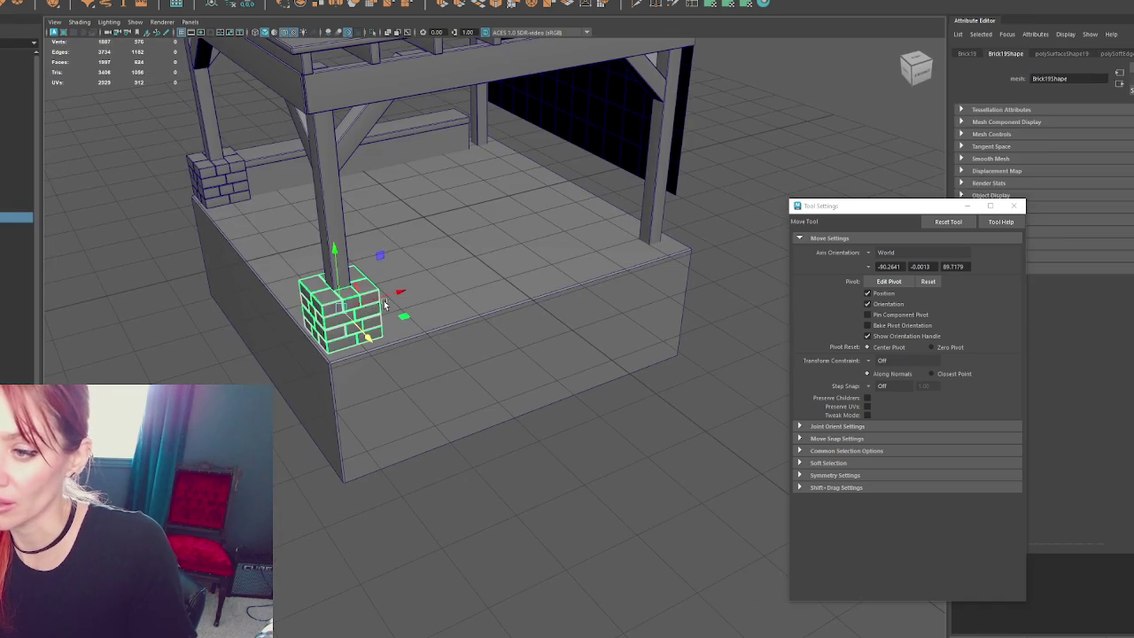
left_click(217, 178, "shift")
left_click_drag(286, 173, 535, 139, "shift")
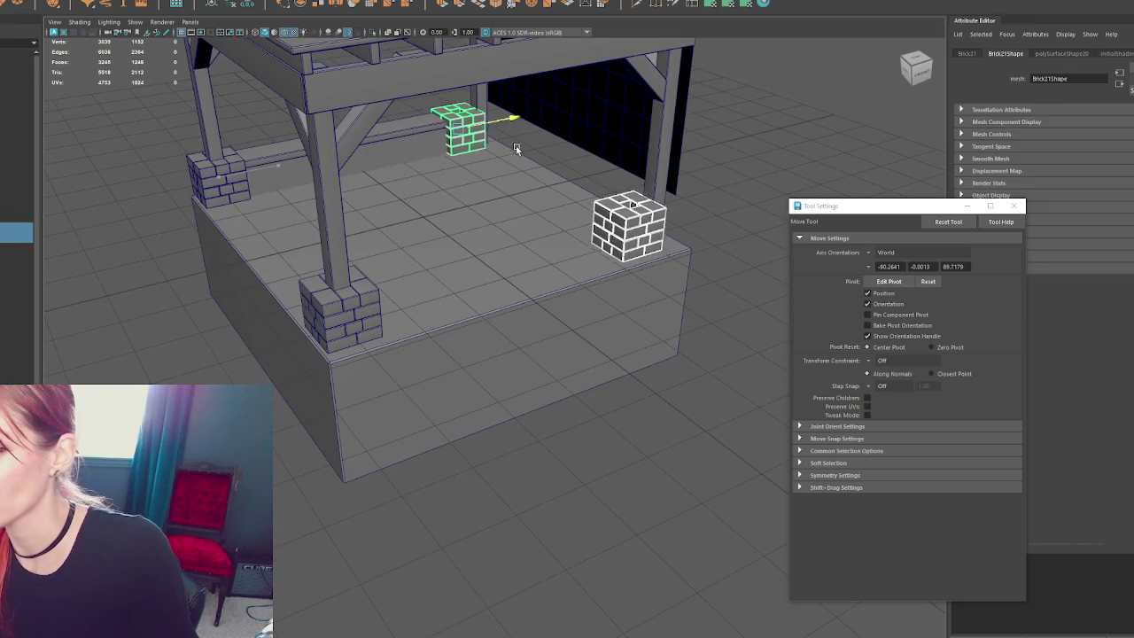
- Check the copied bricks' fit and slide the wall-top ledge along X between the bases
scroll(534, 139, "up", 5)
left_click_drag(643, 256, 410, 191, "alt")
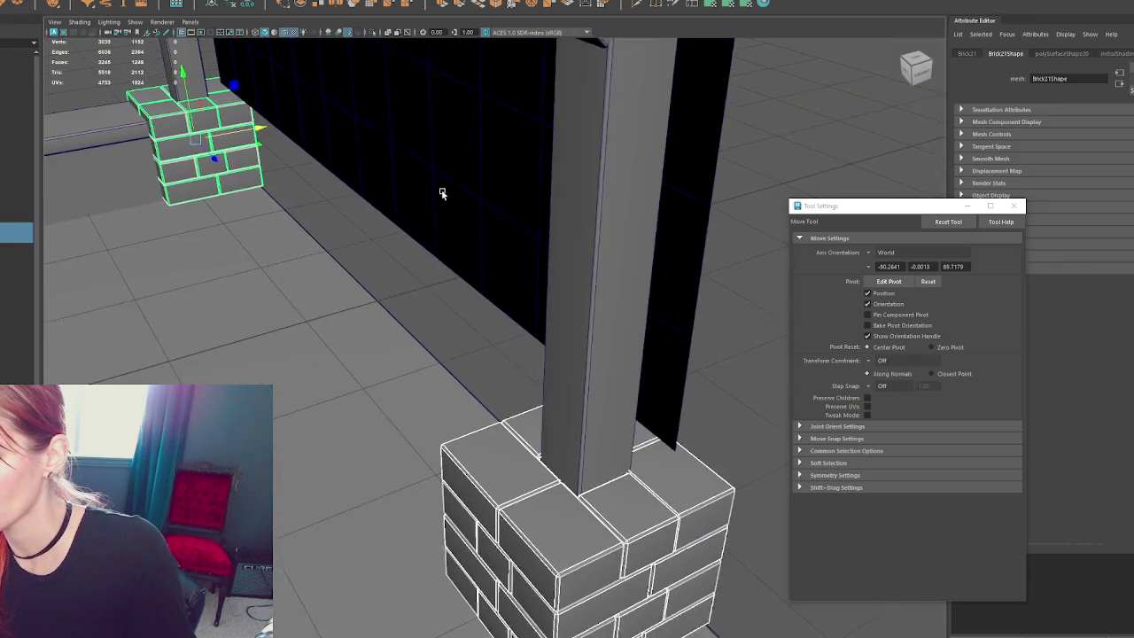
left_click_drag(277, 167, 280, 178, "alt")
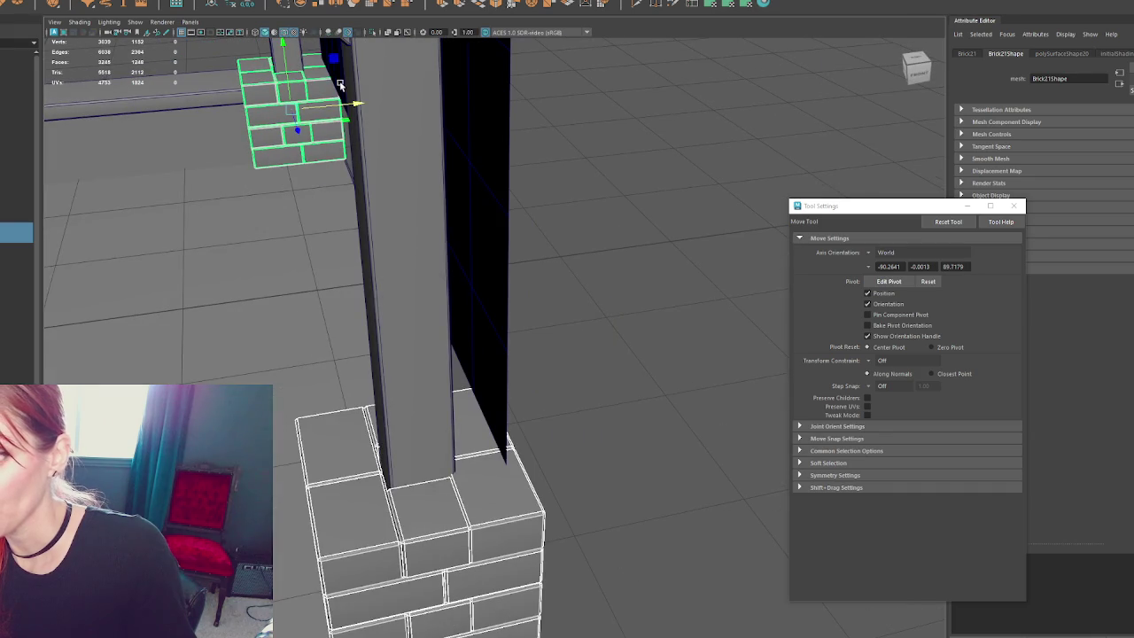
scroll(643, 195, "down", 3)
scroll(608, 143, "down", 5)
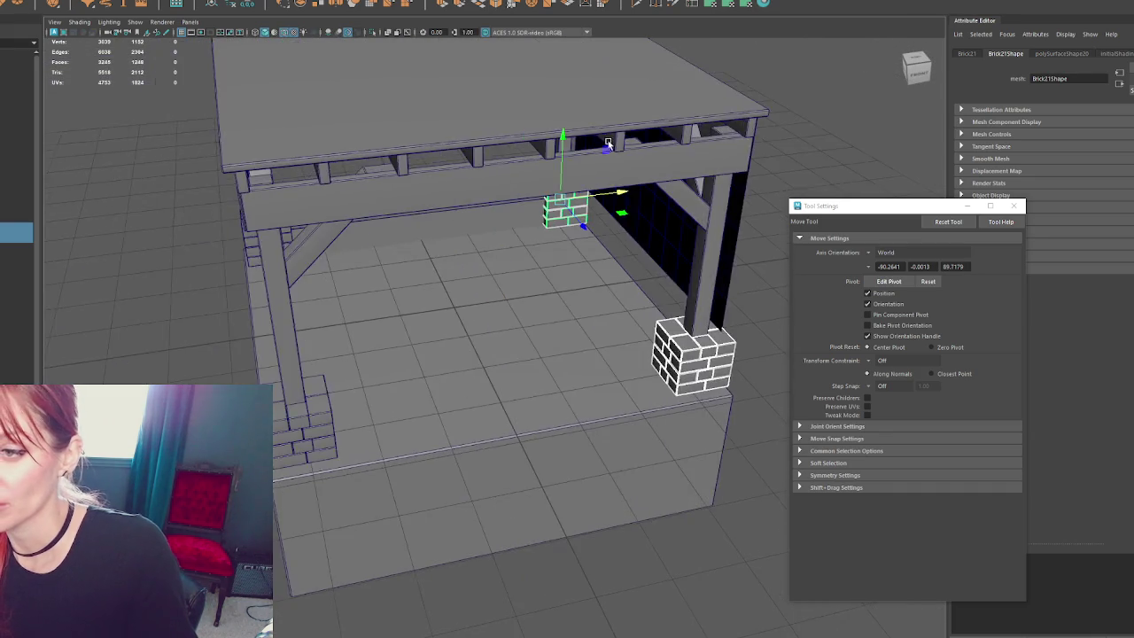
left_click_drag(608, 144, 501, 195, "alt")
left_click_drag(448, 253, 449, 255)
key("f")
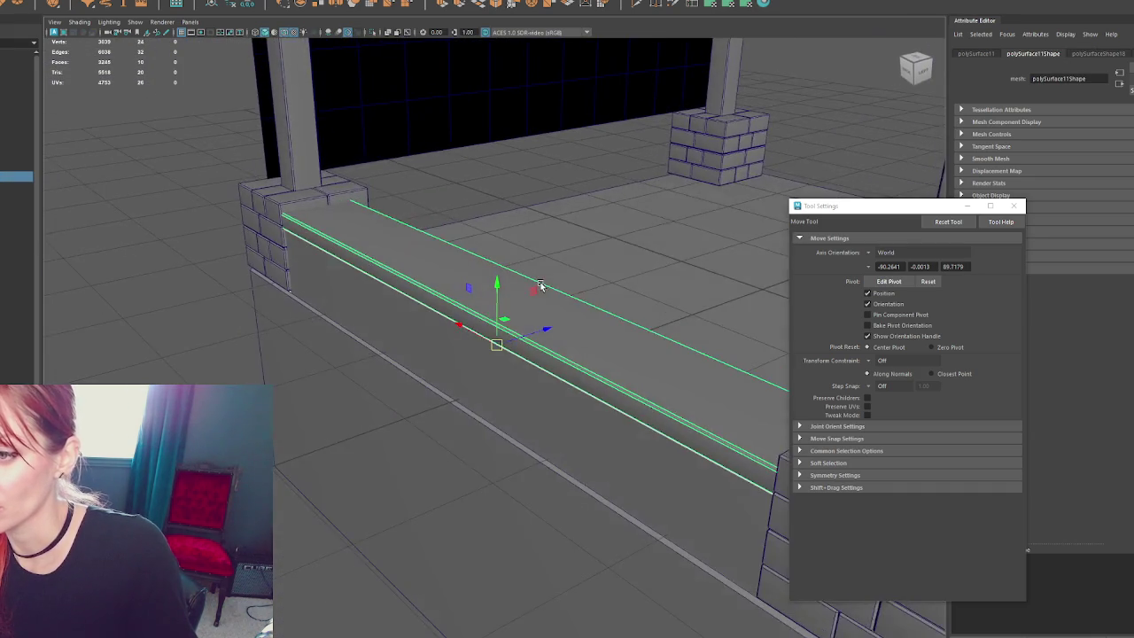
left_click_drag(497, 337, 529, 288, "alt")
mouse_move(555, 331)
left_mouse_down()
mouse_move(539, 330)
mouse_move(591, 291)
left_mouse_up()
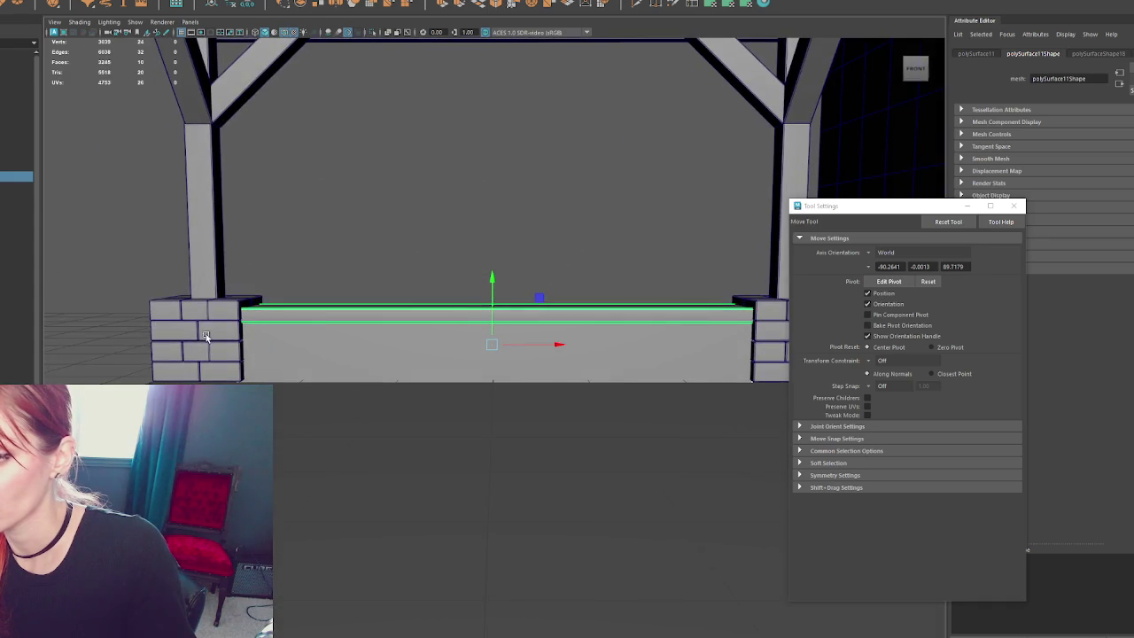
- Lower the four front brick bases slightly
left_click(366, 341)
left_click(303, 383, "shift")
left_click(625, 342, "shift")
left_click(675, 381, "shift")
scroll(758, 337, "up", 3)
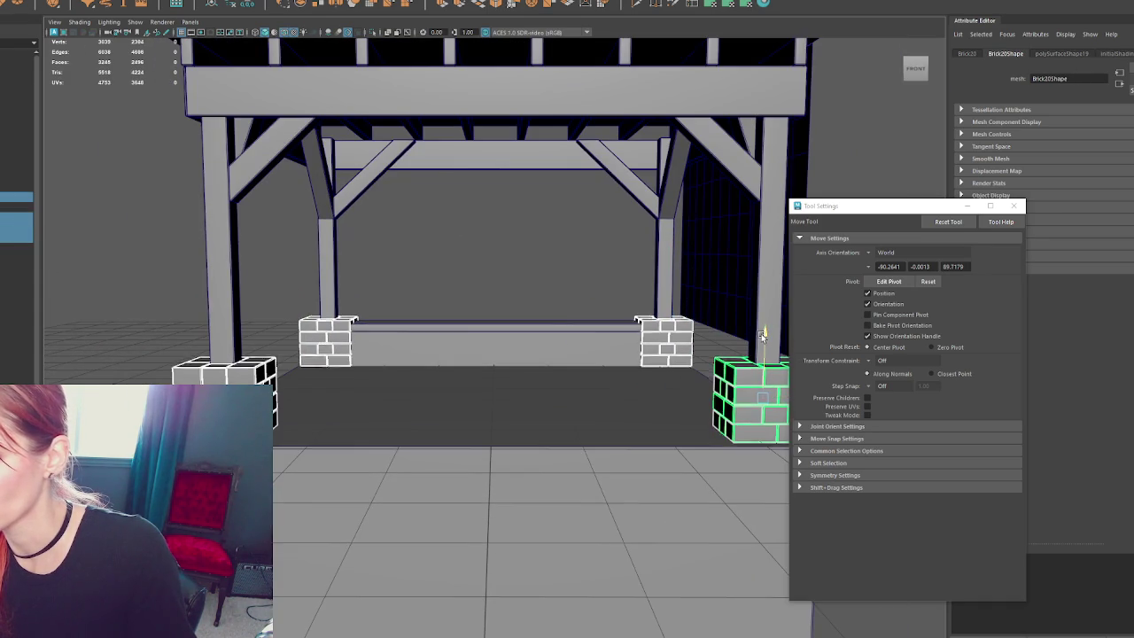
left_click_drag(762, 335, 764, 338)
scroll(643, 288, "down", 5)
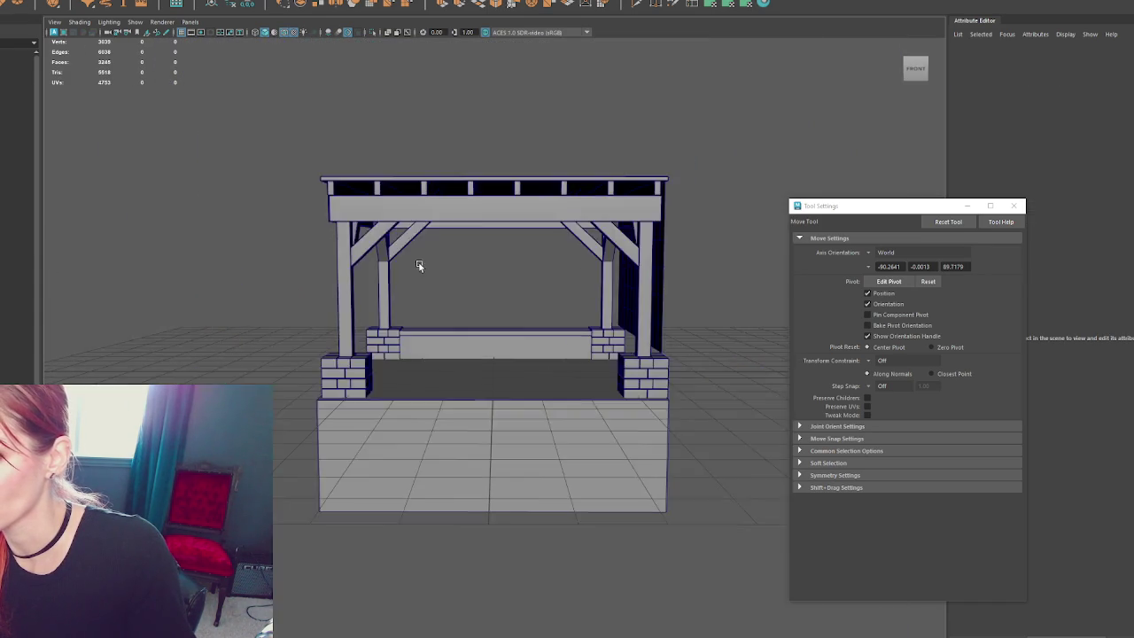
left_click_drag(418, 262, 562, 282, "alt")
left_click(478, 297)
scroll(394, 272, "up", 3)
mouse_move(393, 272)
left_mouse_down("alt")
mouse_move(458, 363)
mouse_move(461, 291)
mouse_move(416, 332)
left_mouse_up("alt")
- Select the right-side beam, frame it, and slide it along X
left_click(458, 363)
left_click(450, 299)
left_click(89, 2)
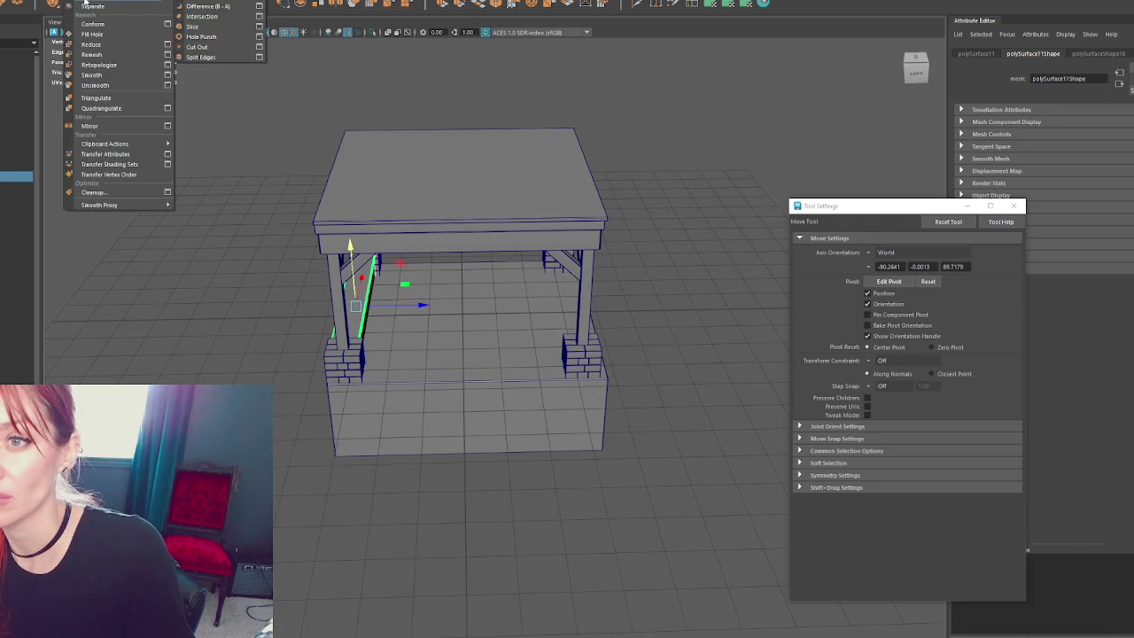
key("Escape")
left_click(543, 306)
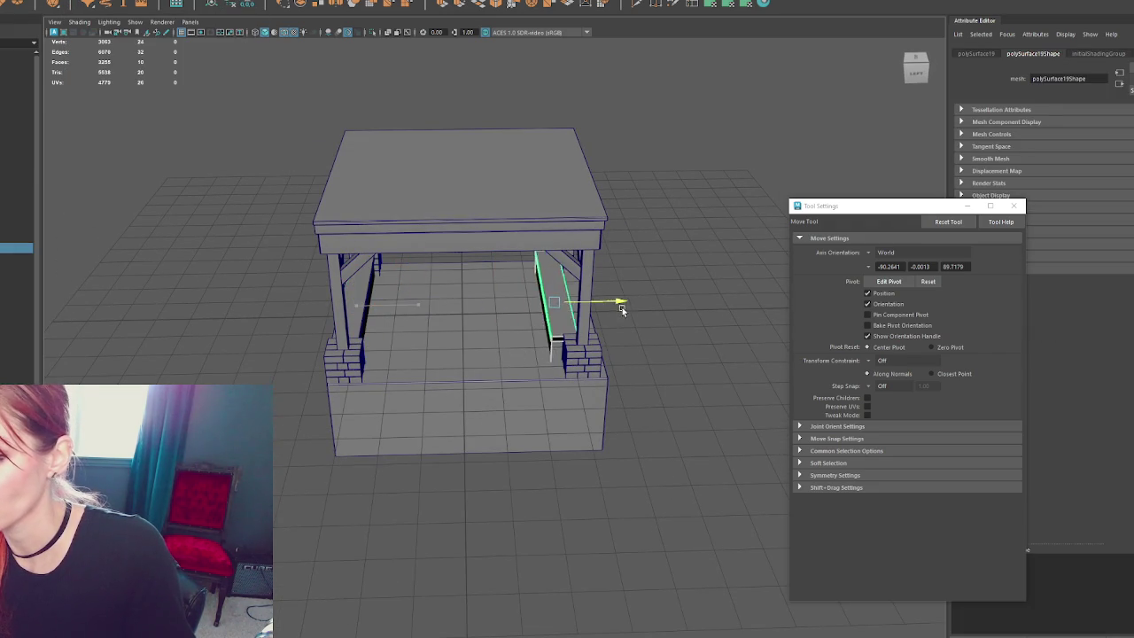
key("f")
left_click_drag(550, 347, 560, 360)
- Duplicate the beam and rotate the copy 90° to lie along the front wall
key("ctrl+d")
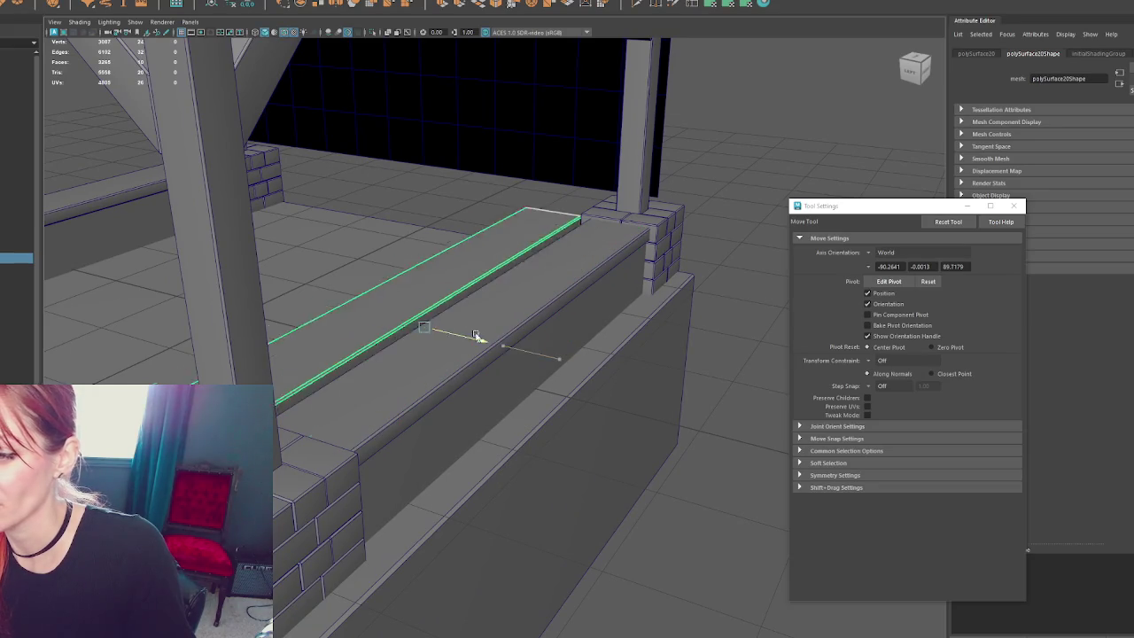
key("e")
mouse_move(353, 329)
left_mouse_down()
mouse_move(359, 303)
mouse_move(213, 373)
mouse_move(378, 505)
left_mouse_up()
key("w")
key("bracketleft")
- Duplicate the wall beam onto the back wall and view it in wireframe
key("ctrl+d")
left_click_drag(349, 366, 548, 221)
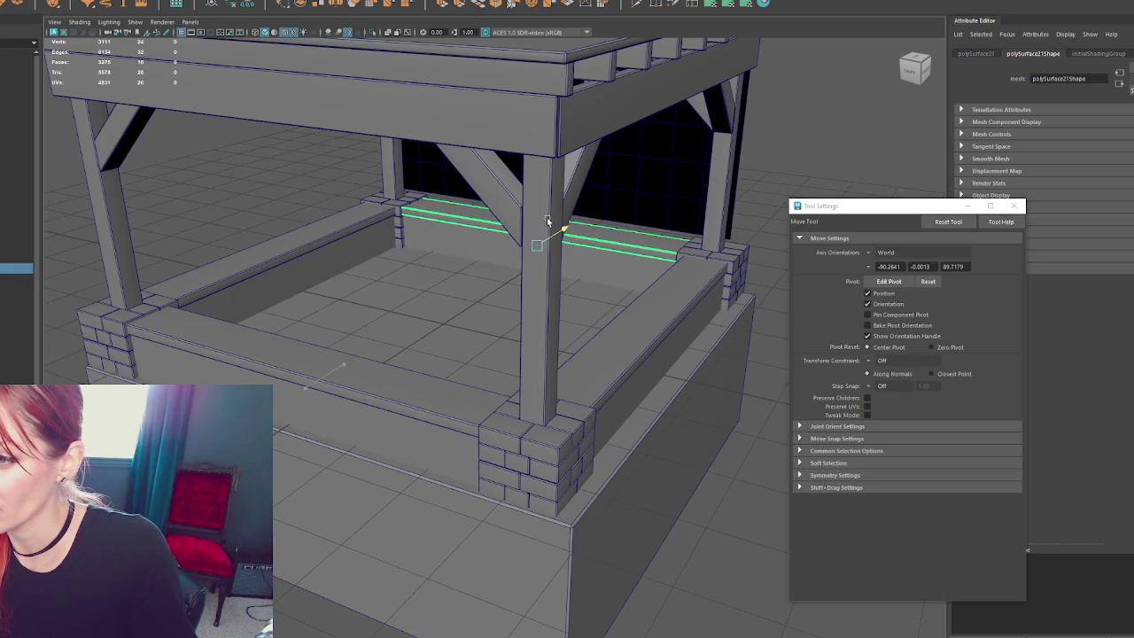
key("bracketleft")
key("4")
right_click_drag(496, 149, 423, 261, "shift")
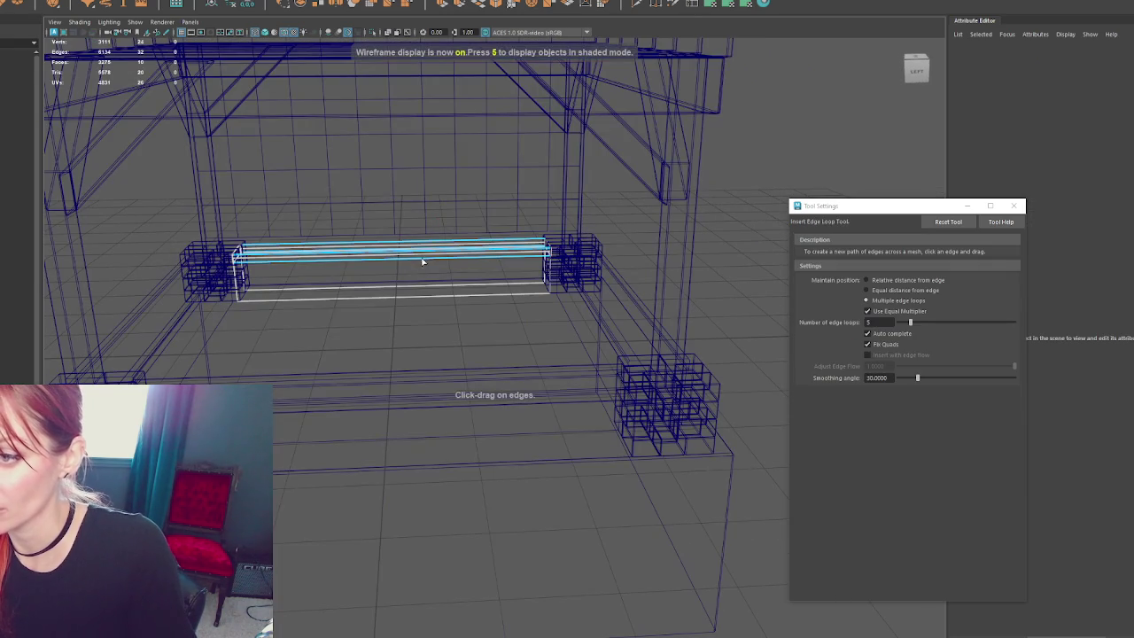
- Insert two edge loops along the back beam
left_click(435, 261)
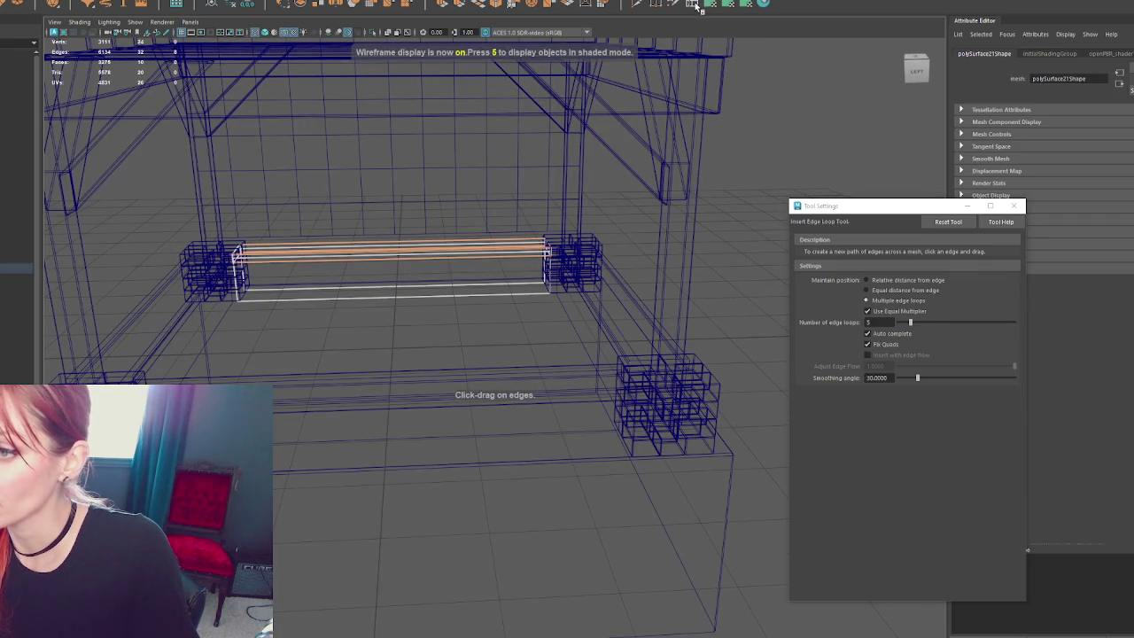
left_click(855, 204)
double_click(880, 321)
type("2")
key("Return")
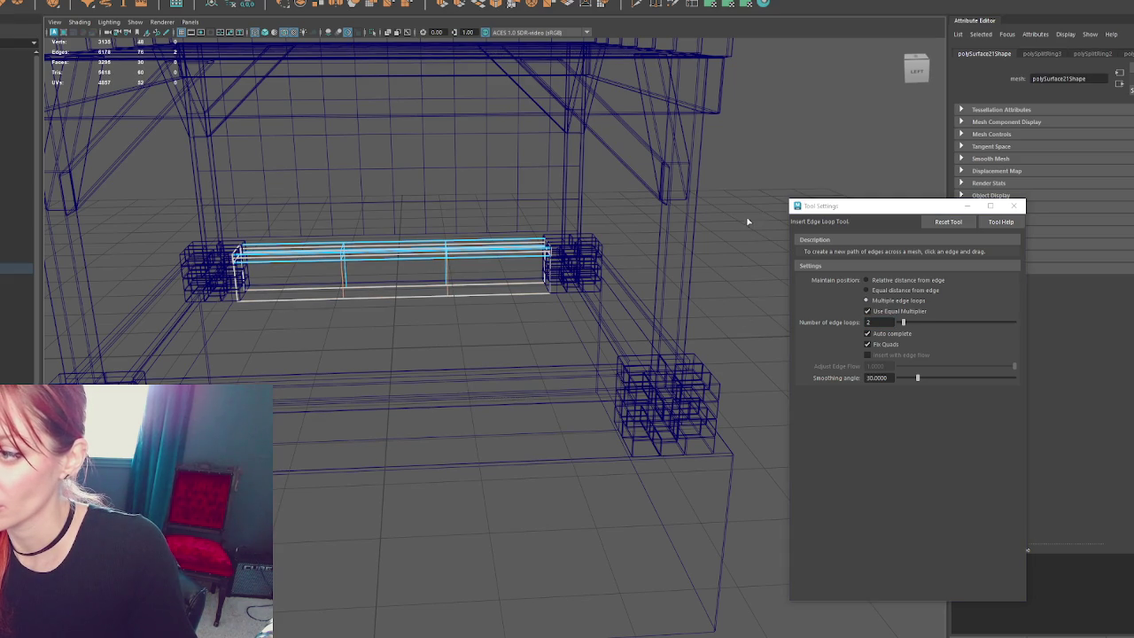
- Select the beam's middle faces between the new loops and delete them
left_click(399, 343)
left_click(408, 262)
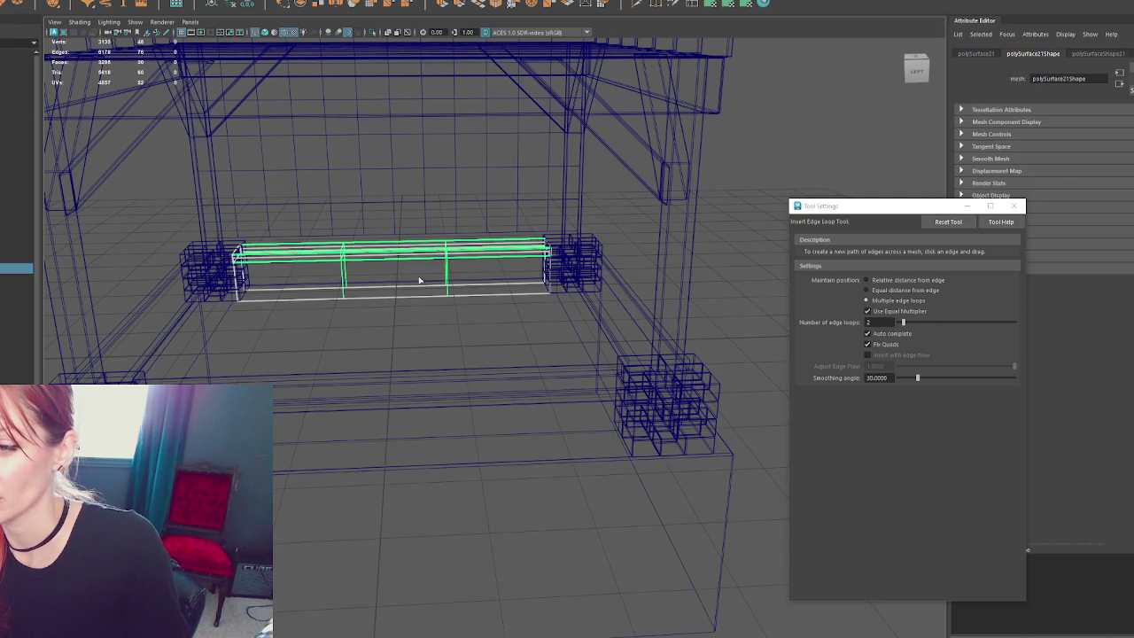
left_click(365, 342)
key("w")
left_click(397, 257)
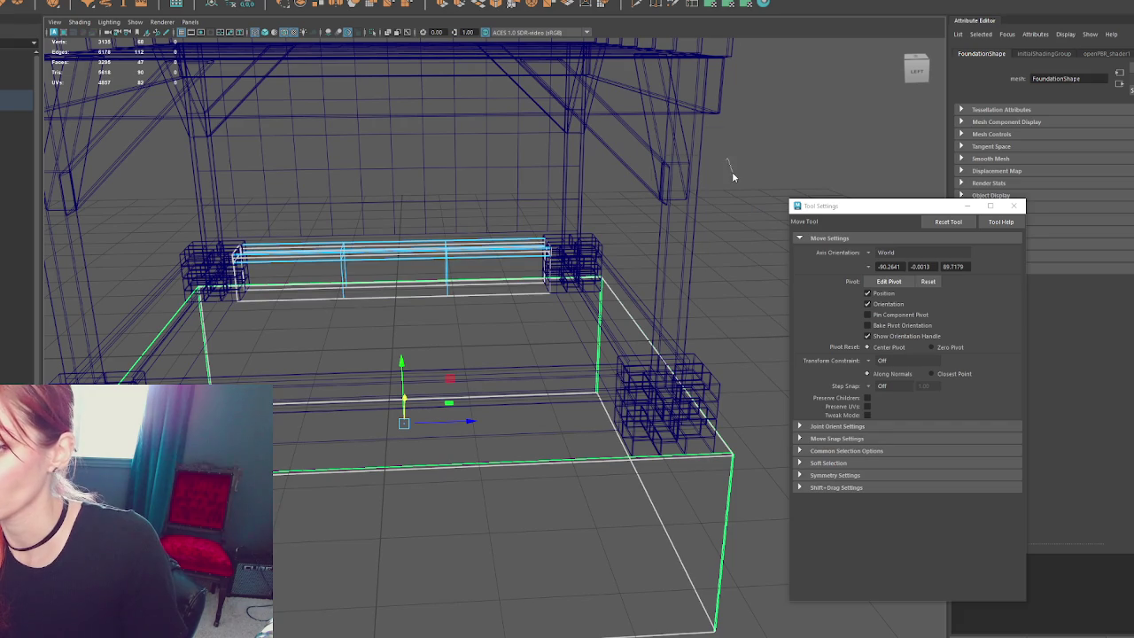
left_click(807, 117)
left_click(545, 250)
right_click_drag(759, 133, 364, 238)
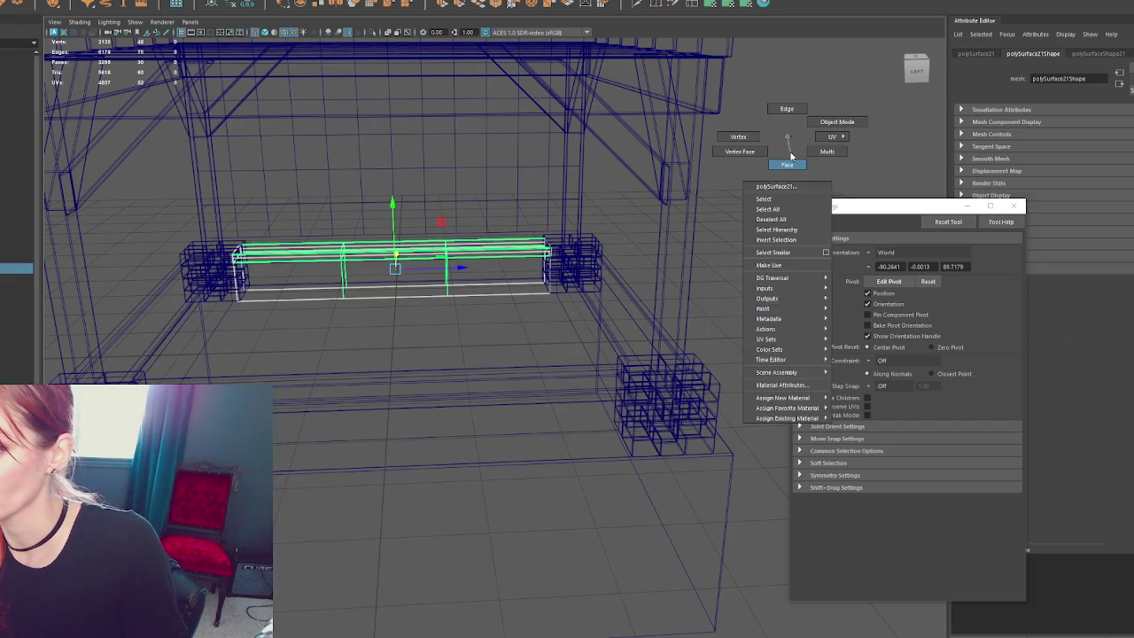
left_click_drag(364, 238, 405, 317)
key("Delete")
- Duplicate a brick pillar and move the copy between the two back blocks
key("5")
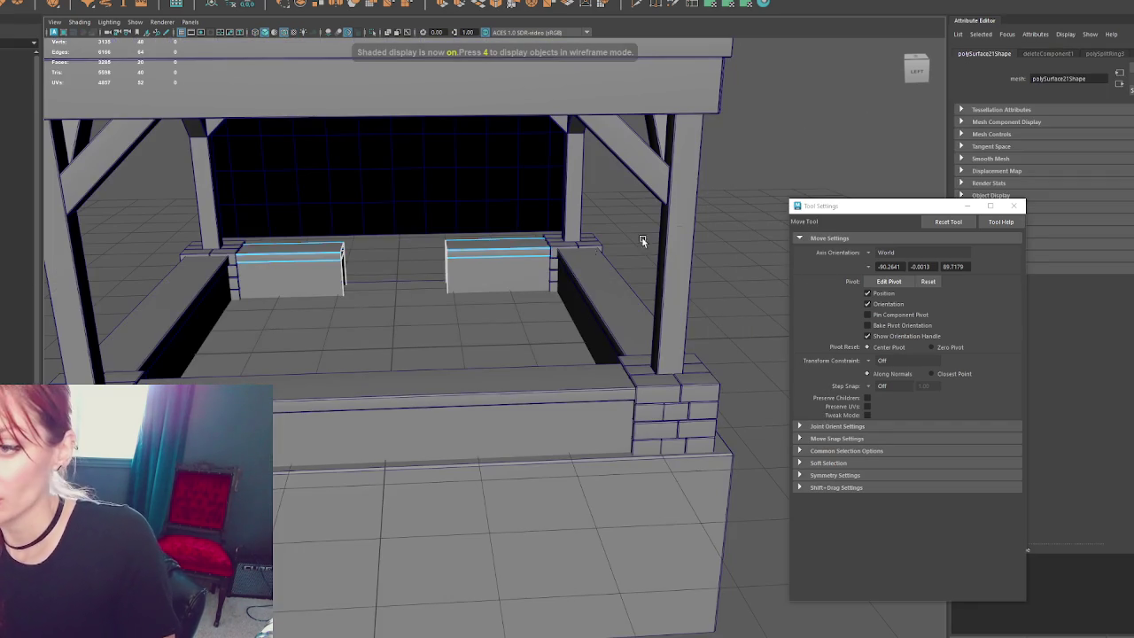
key("ctrl+v")
left_click_drag(577, 252, 505, 281)
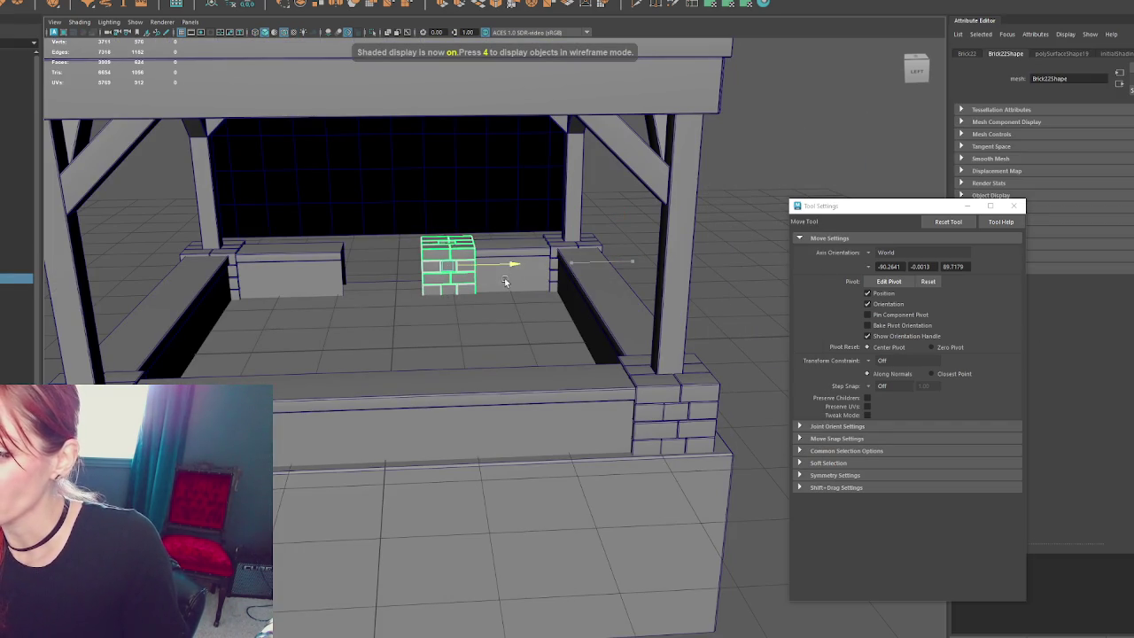
key("f")
scroll(352, 248, "down", 2)
right_click_drag(290, 241, 290, 269)
- Select the front and top brick faces of the copy and delete them
left_click(412, 255)
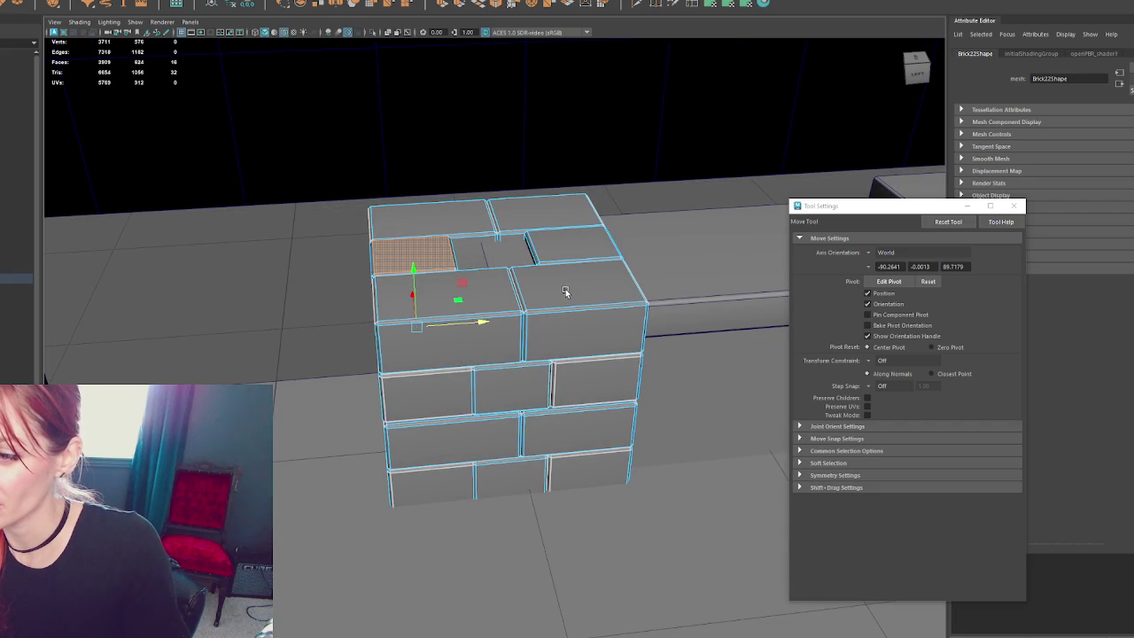
mouse_move(565, 289)
left_mouse_down("alt")
mouse_move(658, 286)
mouse_move(561, 303)
mouse_move(584, 298)
left_mouse_up("alt")
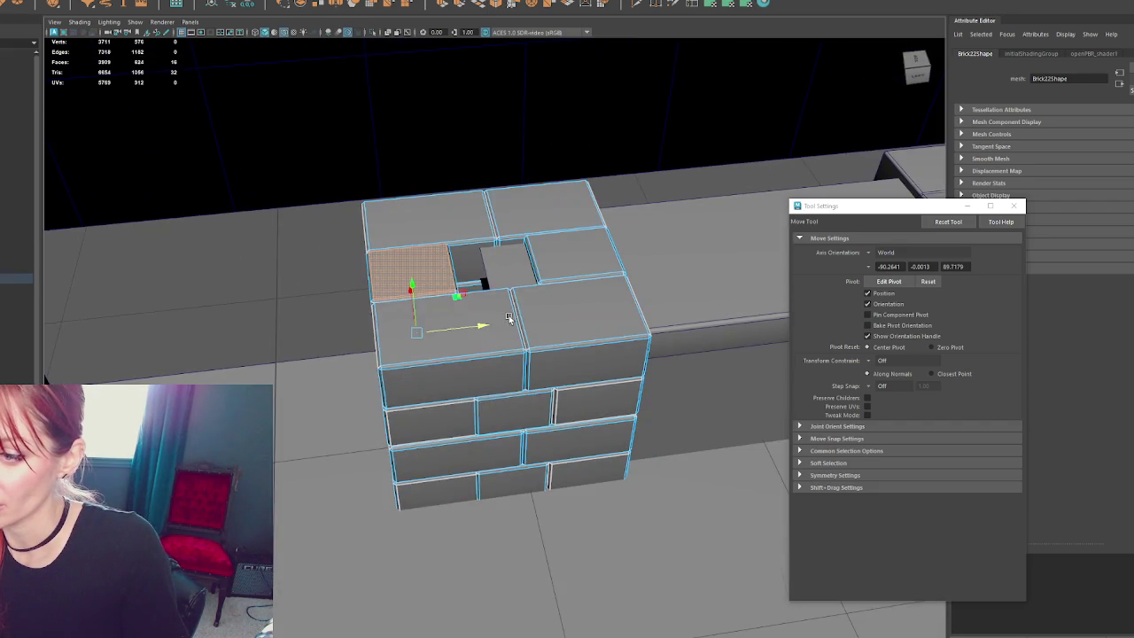
key("q")
left_click(507, 318)
left_click(447, 220, "shift")
left_click(543, 228, "shift")
left_click(611, 250, "shift")
left_click(570, 319, "shift")
left_click(585, 364, "shift")
key("Delete")
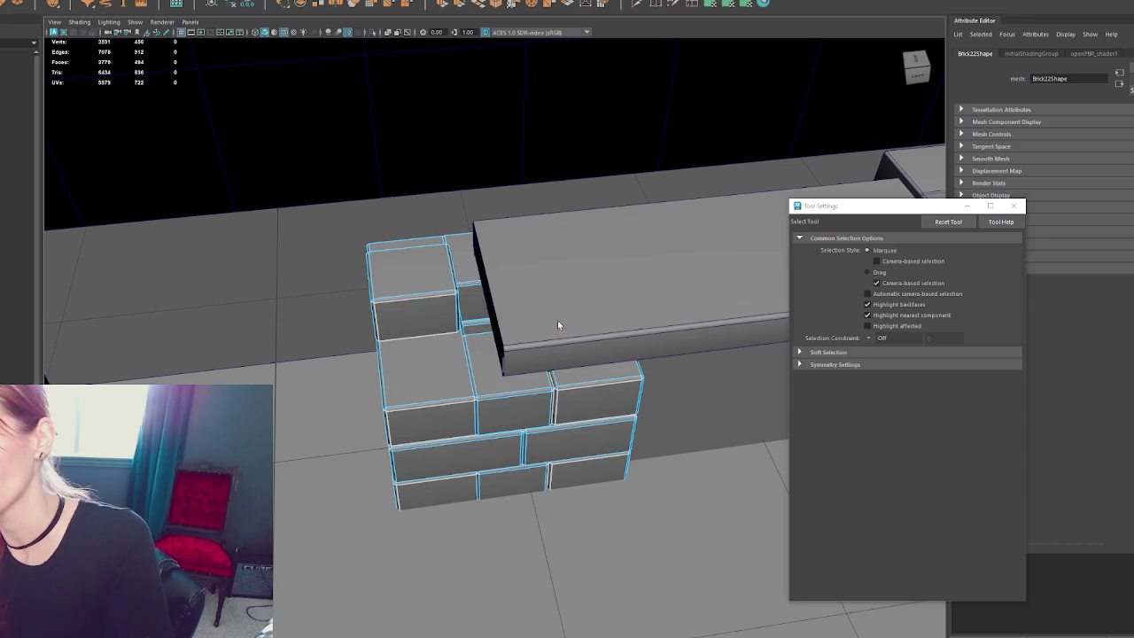
- Delete the lower inner bricks and select the bottom row faces
left_click(583, 378)
left_click(510, 384, "shift")
left_click(469, 292, "shift")
key("Delete")
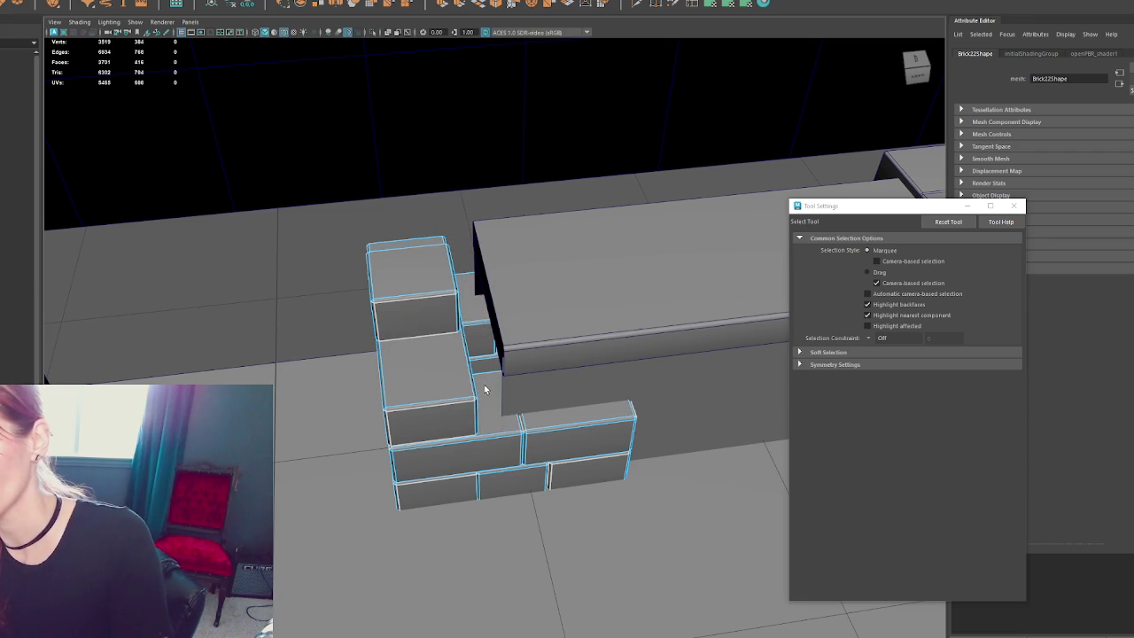
left_click(492, 404)
left_click(452, 457, "shift")
left_click(478, 324, "shift")
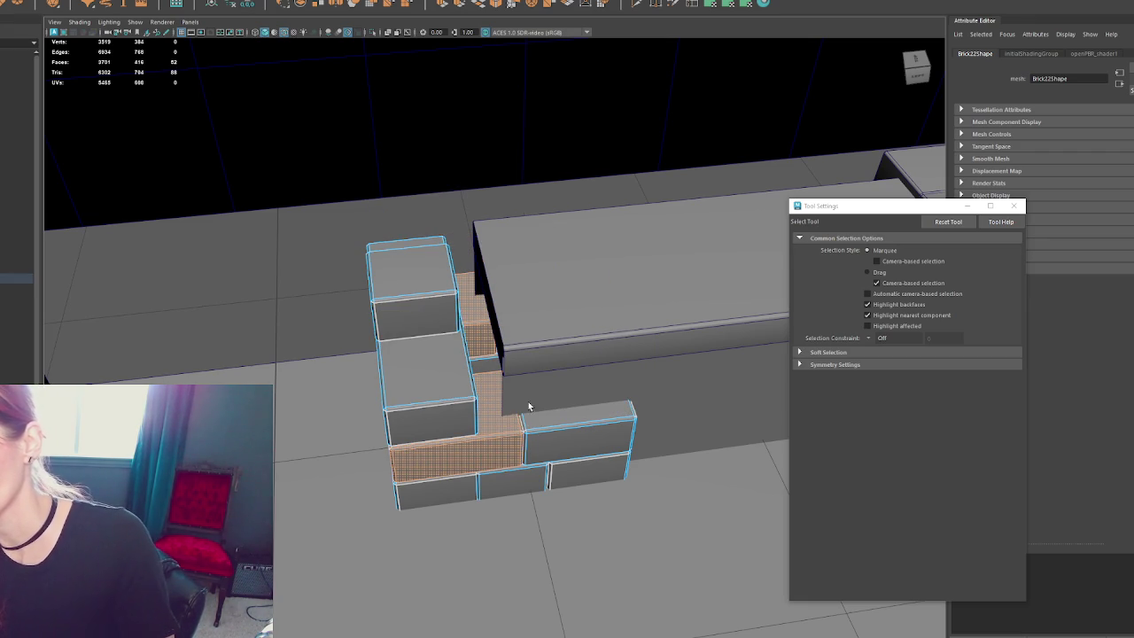
- Undo the brick deletions to restore the intact pillar
key("ctrl+z")
key("ctrl+z")
key("ctrl+z")
key("ctrl+z")
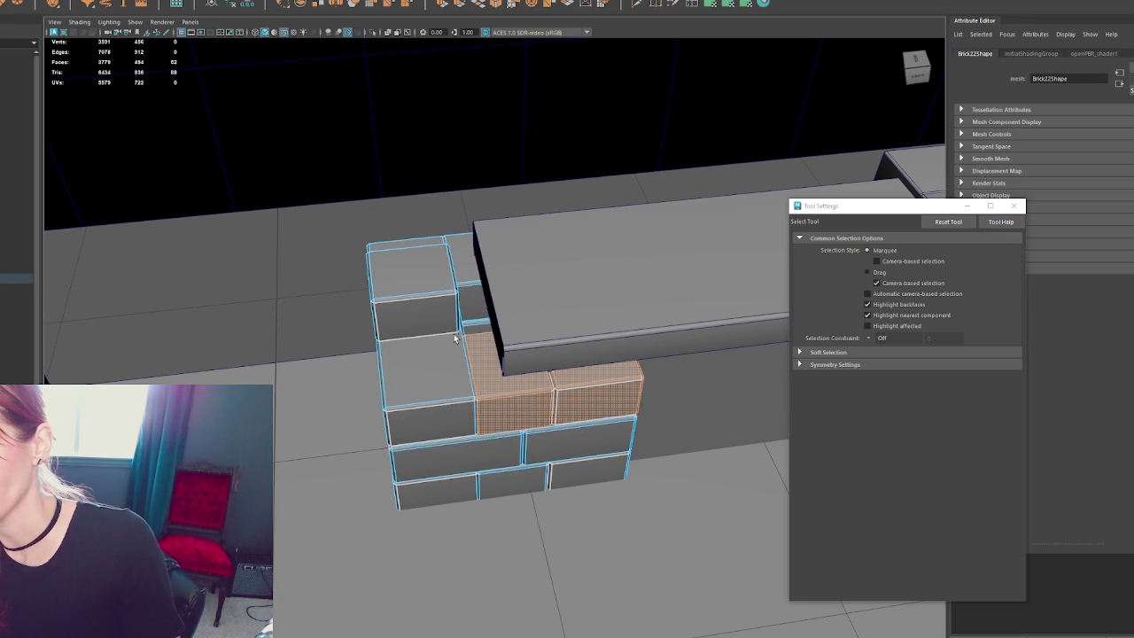
key("ctrl+z")
key("ctrl+z")
key("ctrl+z")
key("ctrl+z")
key("w")
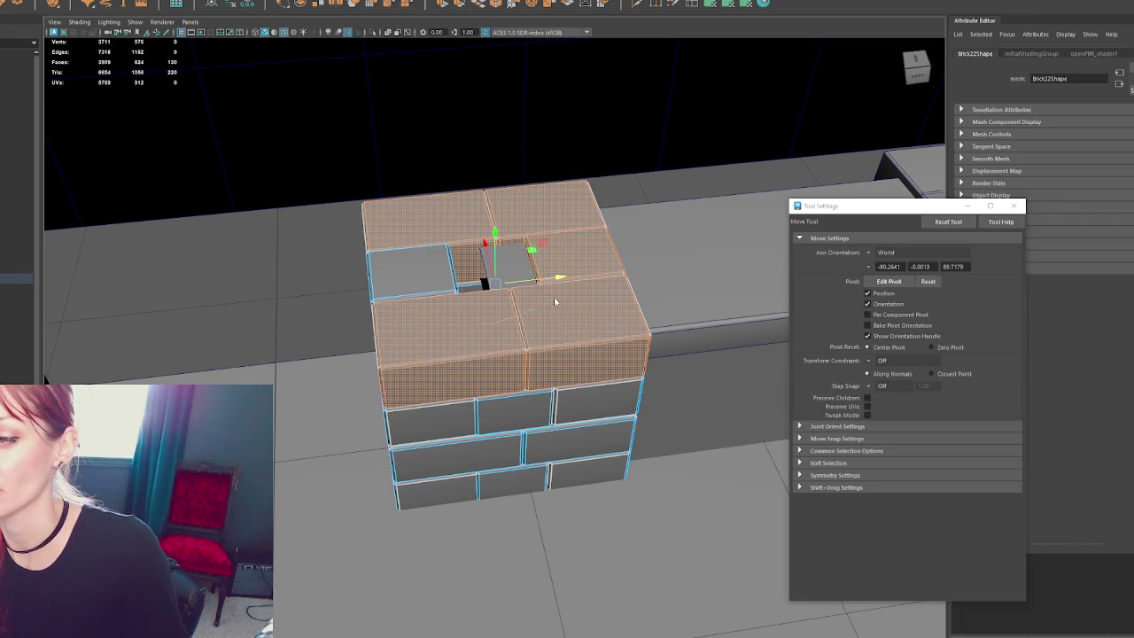
key("ctrl+z")
key("ctrl+z")
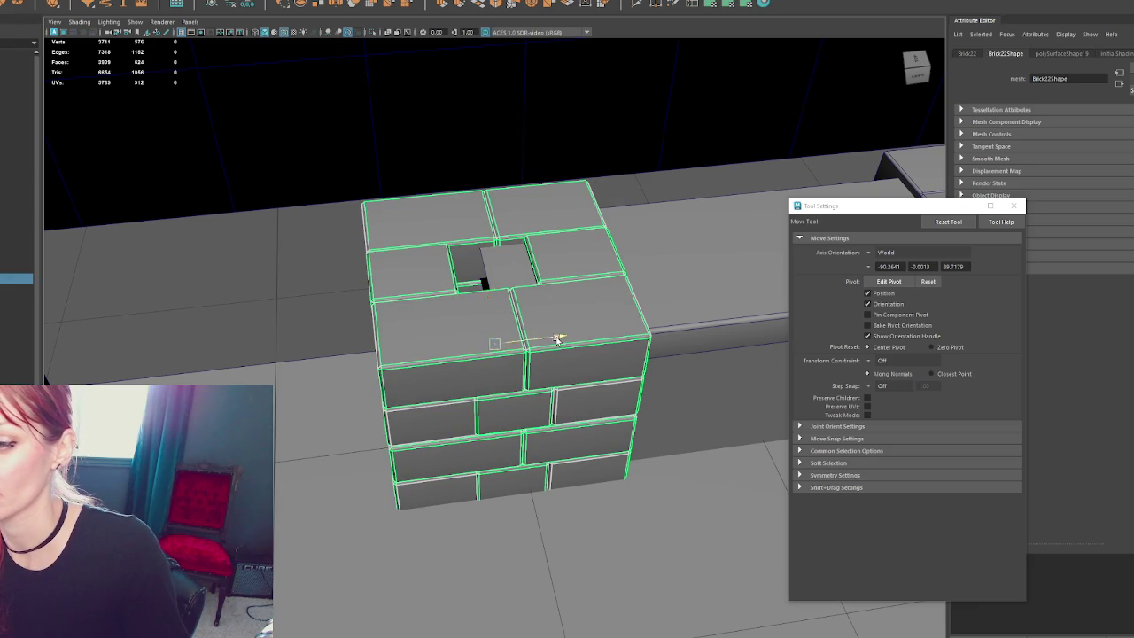
left_click_drag(556, 339, 324, 322, "alt")
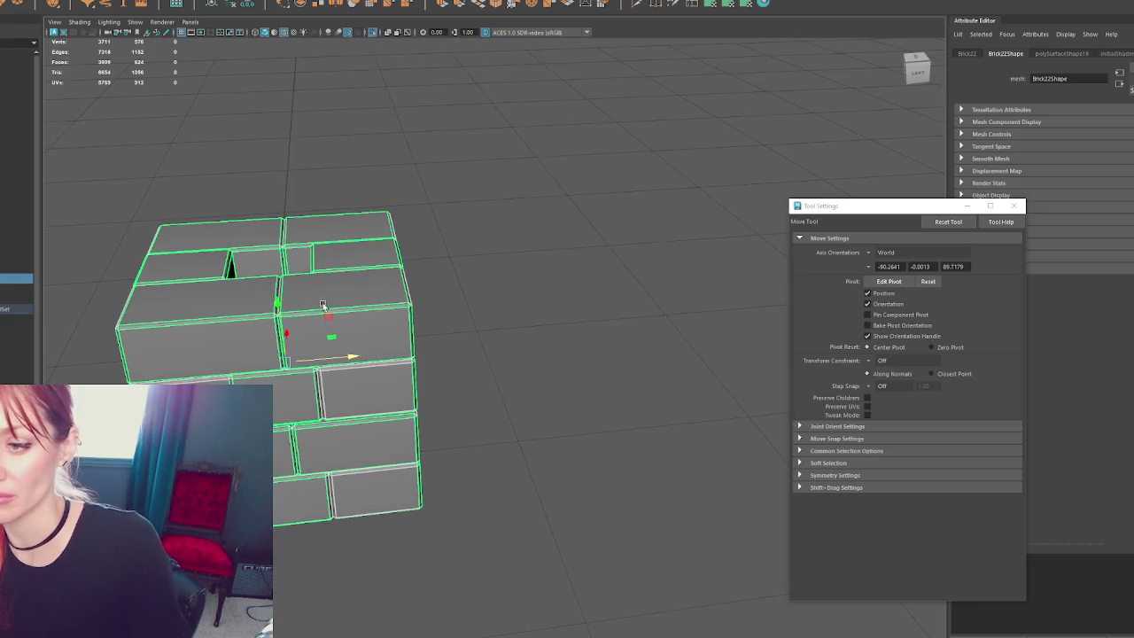
right_click(465, 212)
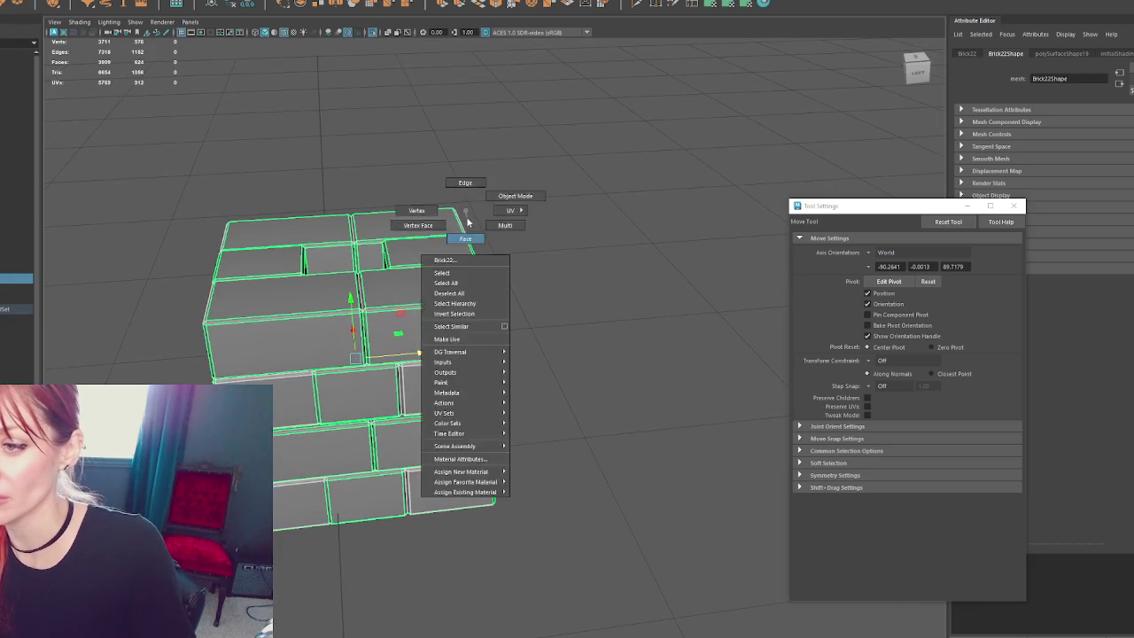
- Remove the extra upper and lower bricks from the pillar copy
left_click(465, 239)
key("ctrl+z")
left_click(441, 319)
key("ctrl+z")
left_click(450, 339)
key("ctrl+z")
left_click(443, 454)
key("Delete")
left_click(438, 398)
key("Delete")
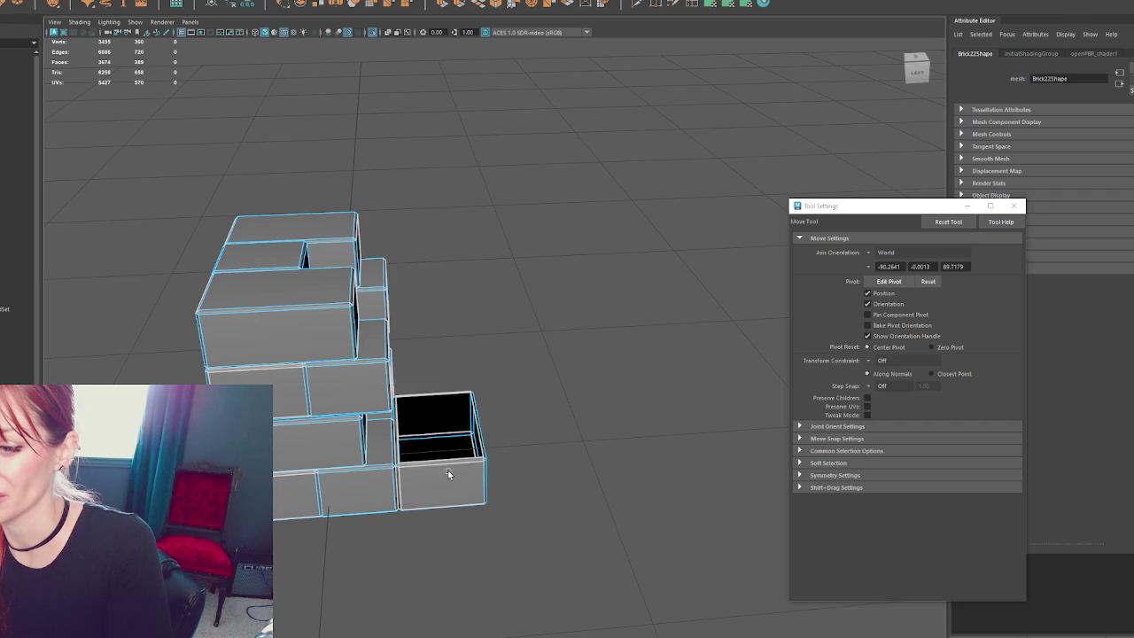
key("ctrl+z")
key("ctrl+z")
- Delete the remaining faces of the lower-right brick
right_click(517, 286)
left_click(369, 367)
key("Delete")
left_click(356, 483)
key("Delete")
- In side view, pull the bricks' right-side vertices left to narrow them into a single stack
left_click_drag(468, 236, 535, 283, "alt")
key("4")
left_click_drag(502, 334, 534, 233, "alt")
mouse_move(535, 232)
left_mouse_down()
mouse_move(522, 374)
mouse_move(436, 582)
left_mouse_up()
key("6")
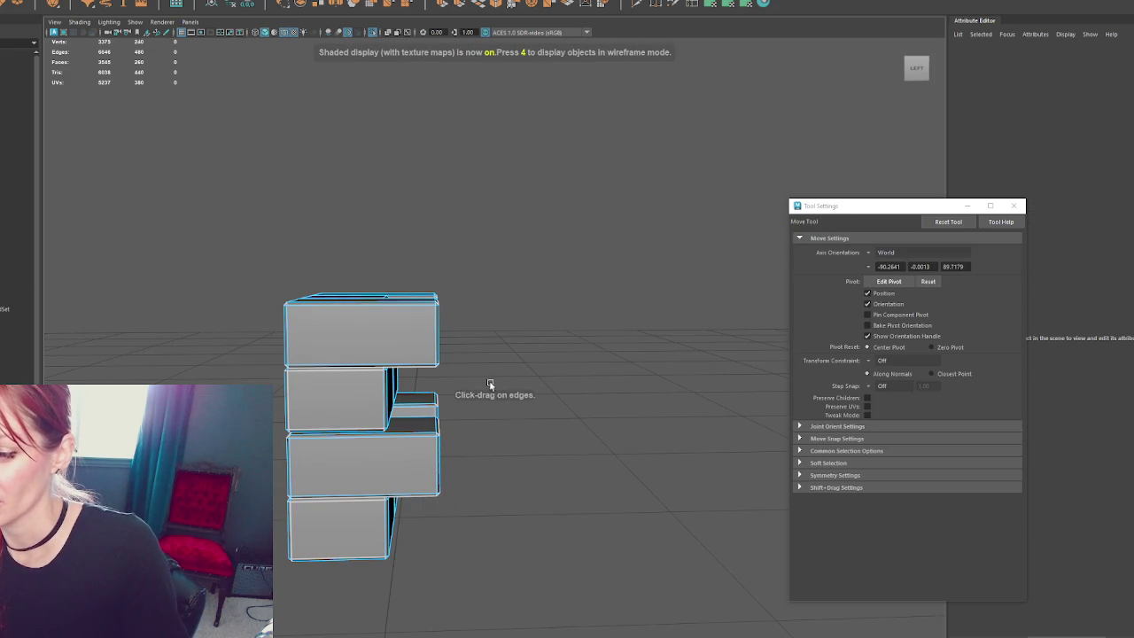
left_click_drag(504, 236, 410, 531)
left_click_drag(557, 383, 524, 386)
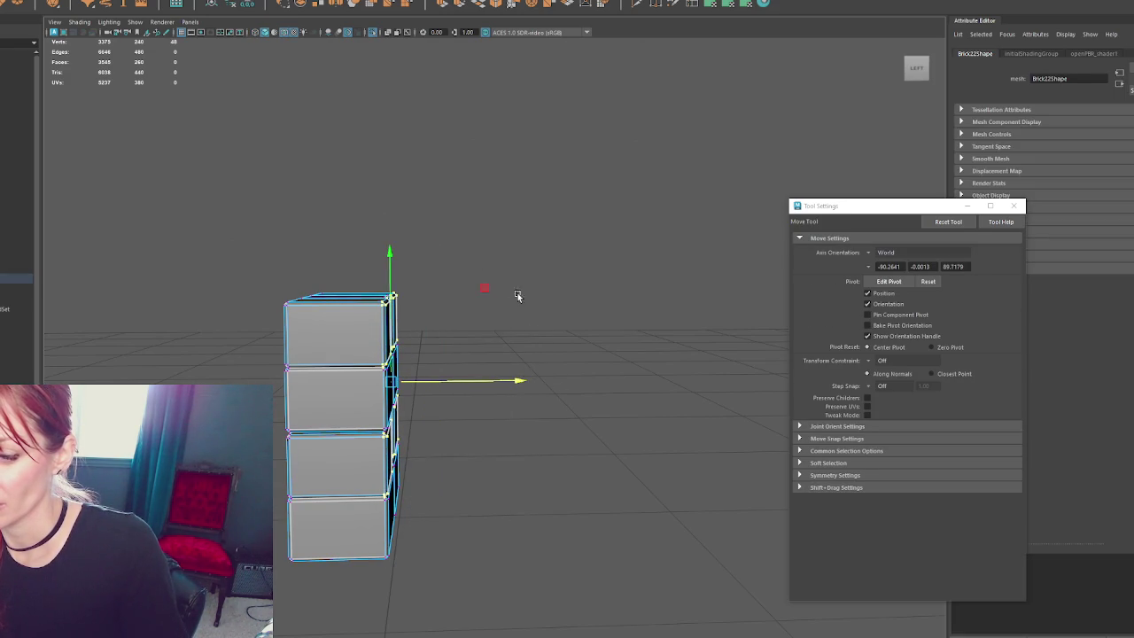
key("F8")
mouse_move(586, 228)
left_mouse_down("alt")
mouse_move(552, 271)
mouse_move(529, 378)
mouse_move(663, 372)
mouse_move(435, 390)
mouse_move(510, 315)
mouse_move(370, 324)
left_mouse_up("alt")
scroll(521, 309, "down", 5)
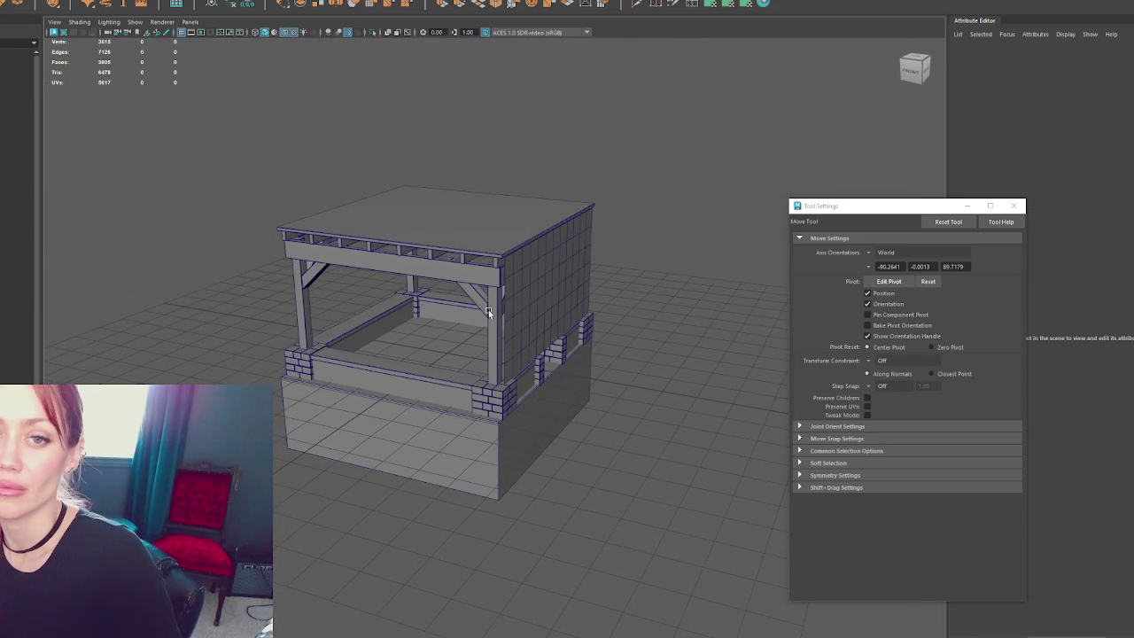
- Select the bench walls and corner bricks one by one, including Brick23
left_click_drag(417, 326, 486, 321, "alt")
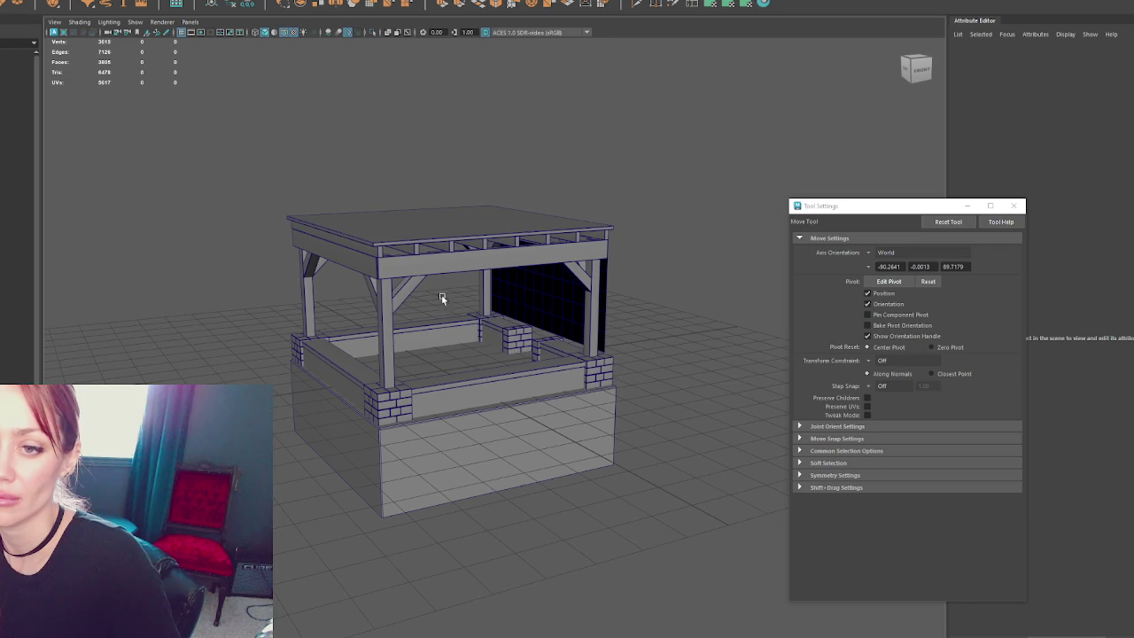
left_click(5, 293)
left_click(3, 232, "shift")
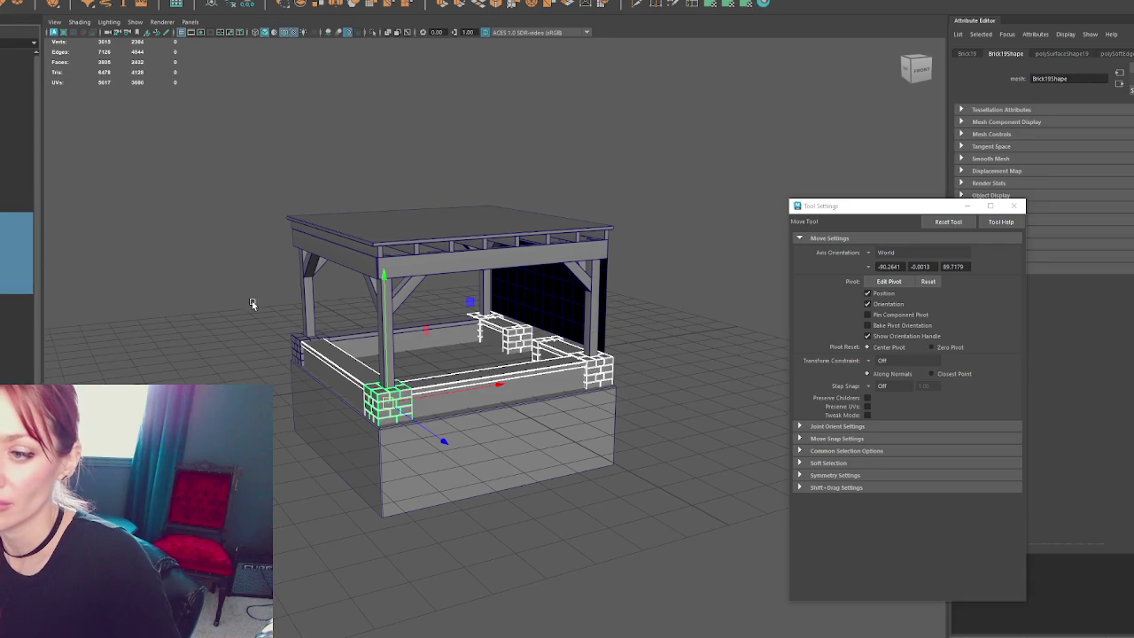
left_click(293, 339)
left_click(324, 379)
left_click(432, 331)
left_click_drag(433, 331, 496, 336, "alt")
left_click(520, 338)
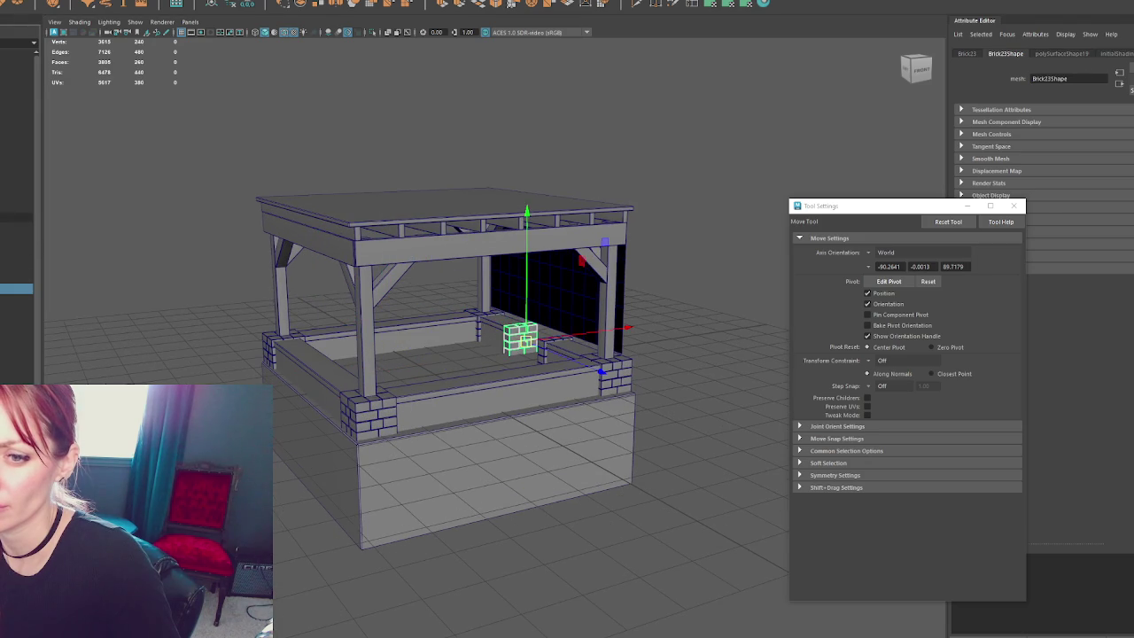
- Combine several selected bench walls and bricks into one mesh
left_click_drag(265, 266, 638, 461)
left_click(278, 337, "shift")
left_click(430, 324, "shift")
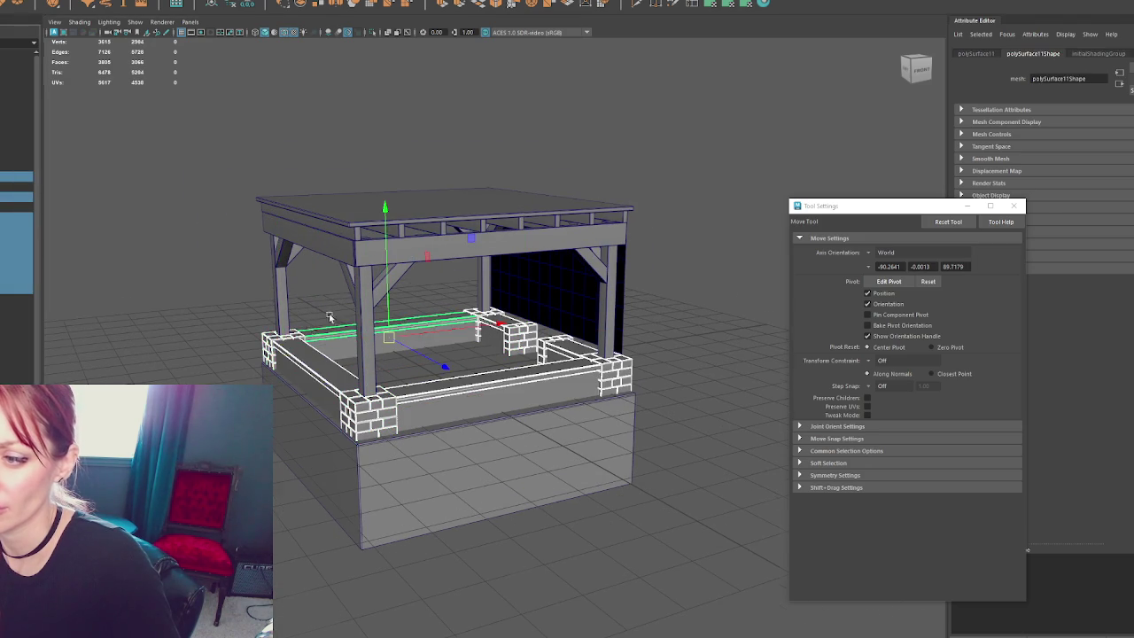
scroll(291, 312, "up", 3)
left_click_drag(290, 312, 311, 274, "alt")
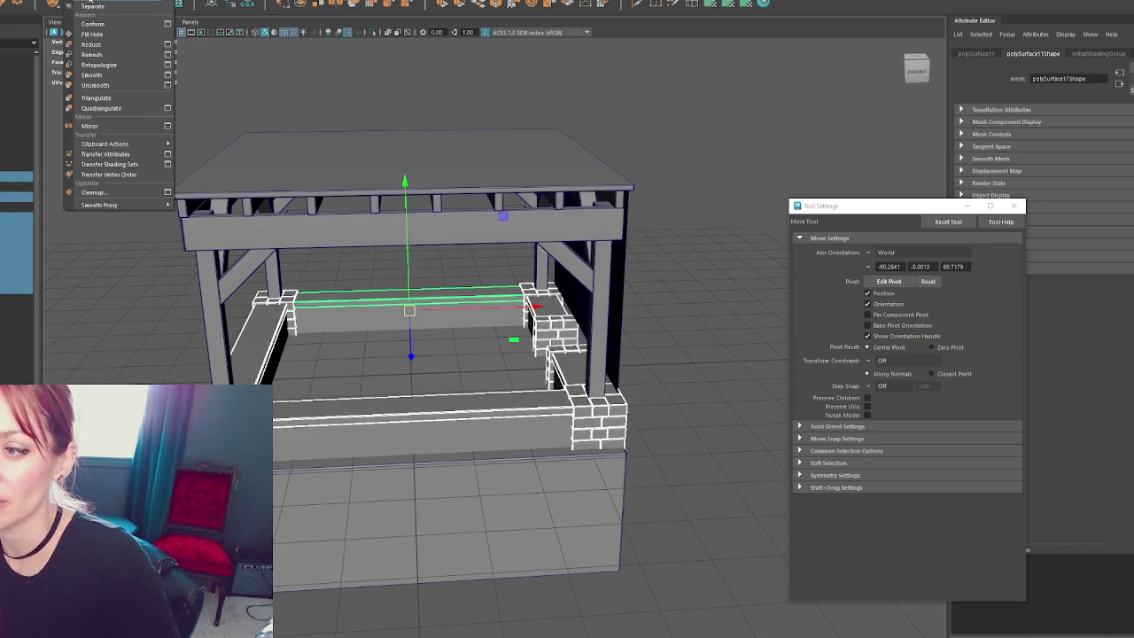
left_click(379, 4)
left_click_drag(415, 259, 743, 231, "alt")
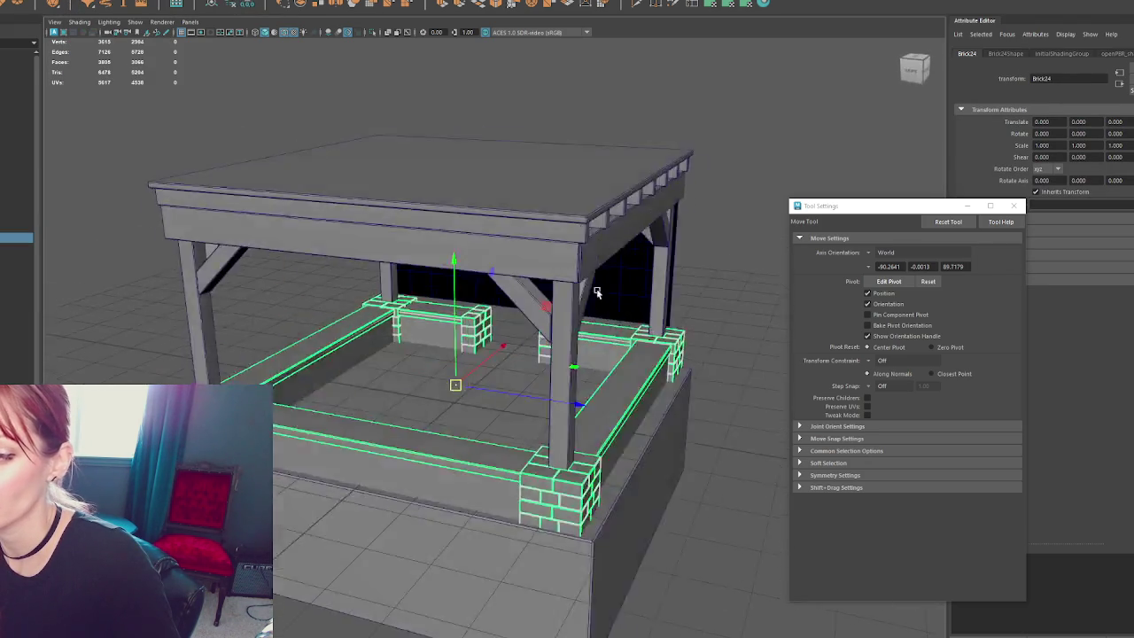
- Select Brick24's pillar vertices in wireframe, then return to object mode
key("F9")
key("4")
mouse_move(404, 270)
left_mouse_down()
mouse_move(565, 393)
mouse_move(617, 357)
left_mouse_up()
key("5")
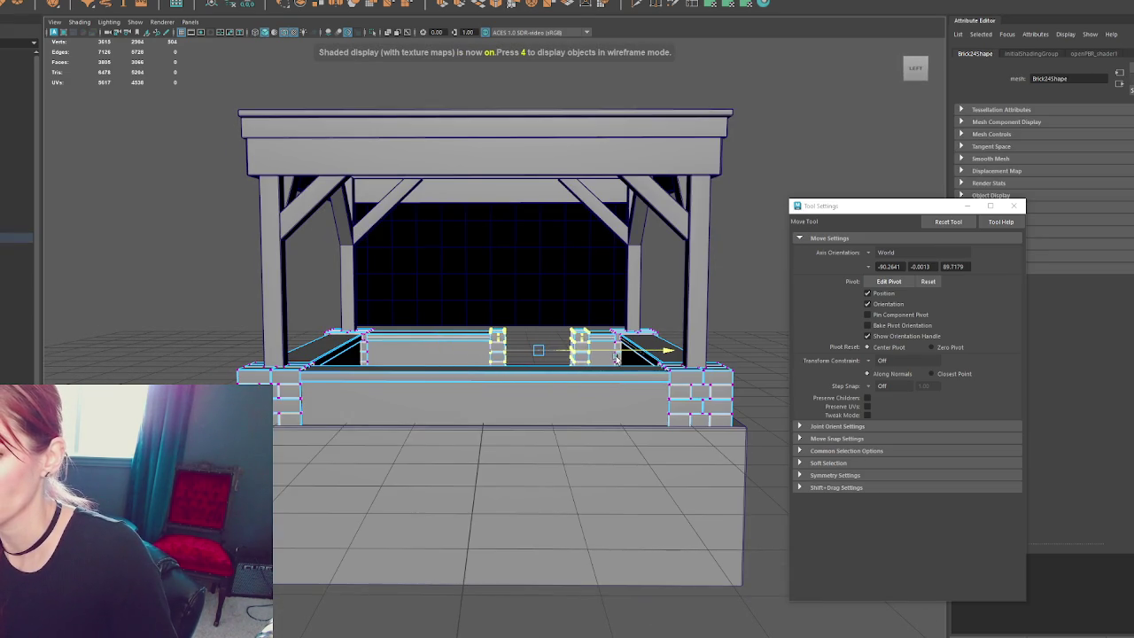
key("F8")
mouse_move(767, 166)
left_mouse_down("alt")
mouse_move(793, 145)
mouse_move(700, 152)
left_mouse_up("alt")
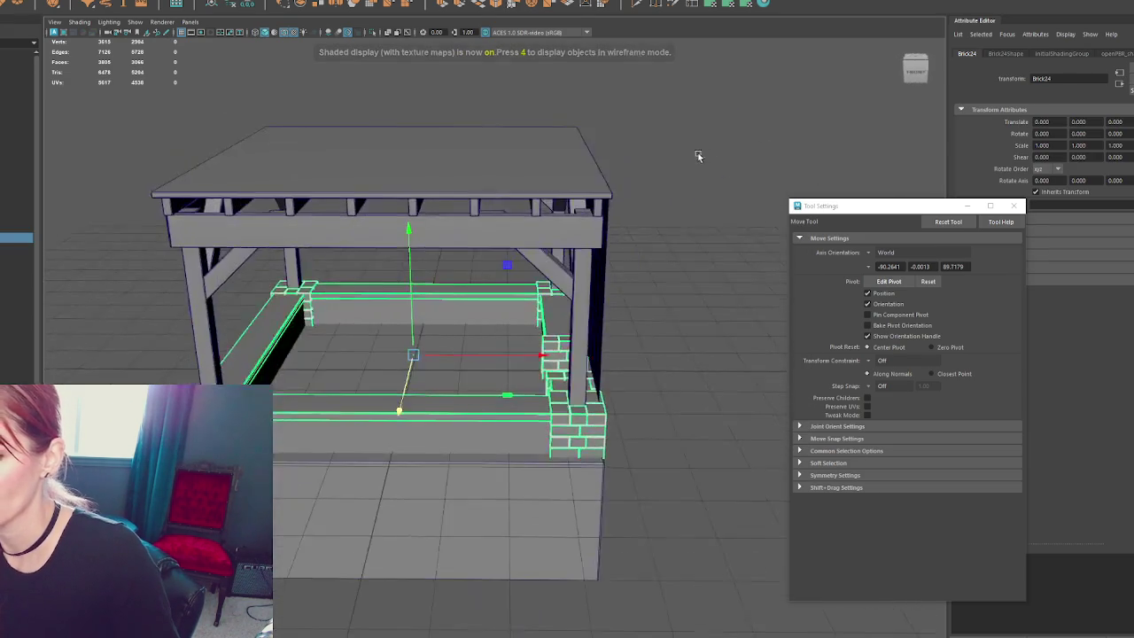
- Browse the Outliner's Blocks and Bricks groups, selecting Brick24 and Brick13
left_click(539, 325)
left_click(476, 306)
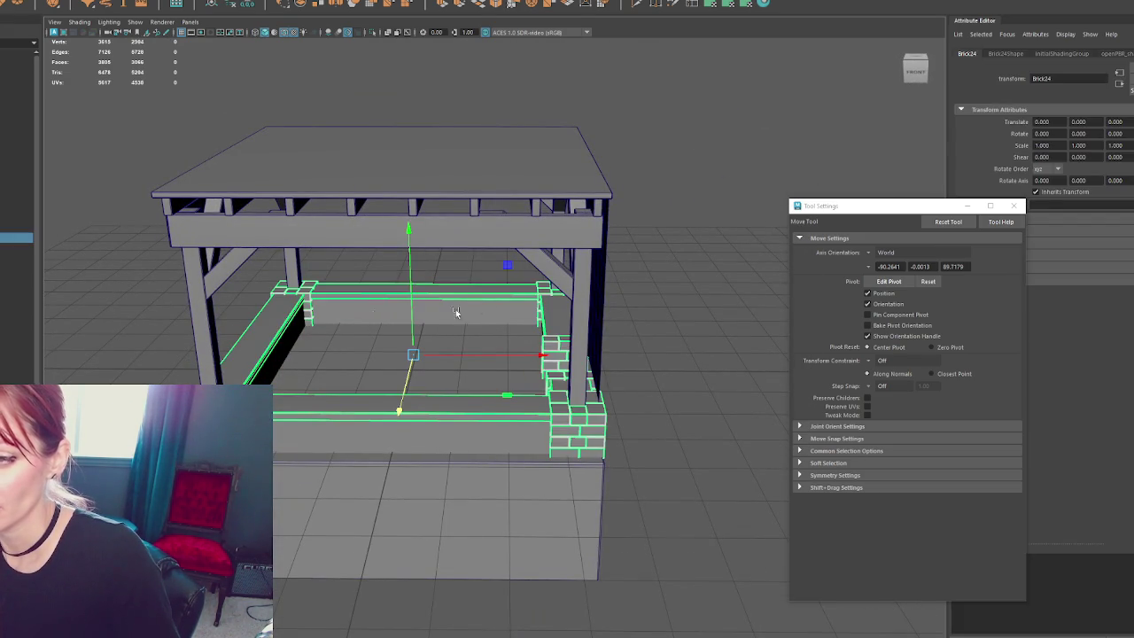
left_click(38, 189)
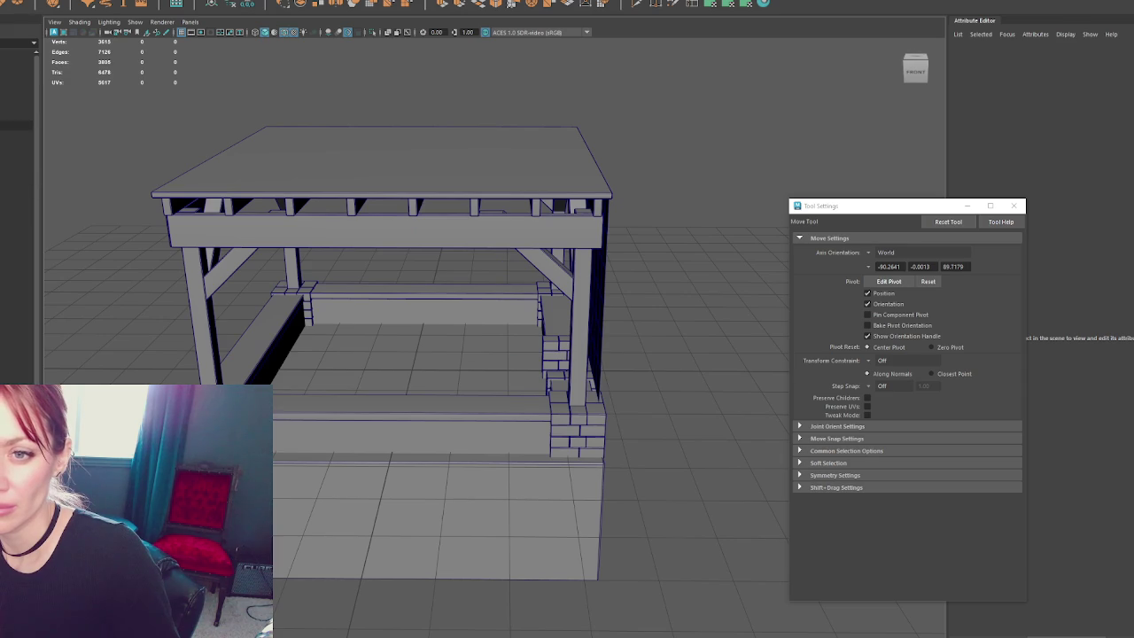
left_click(17, 136)
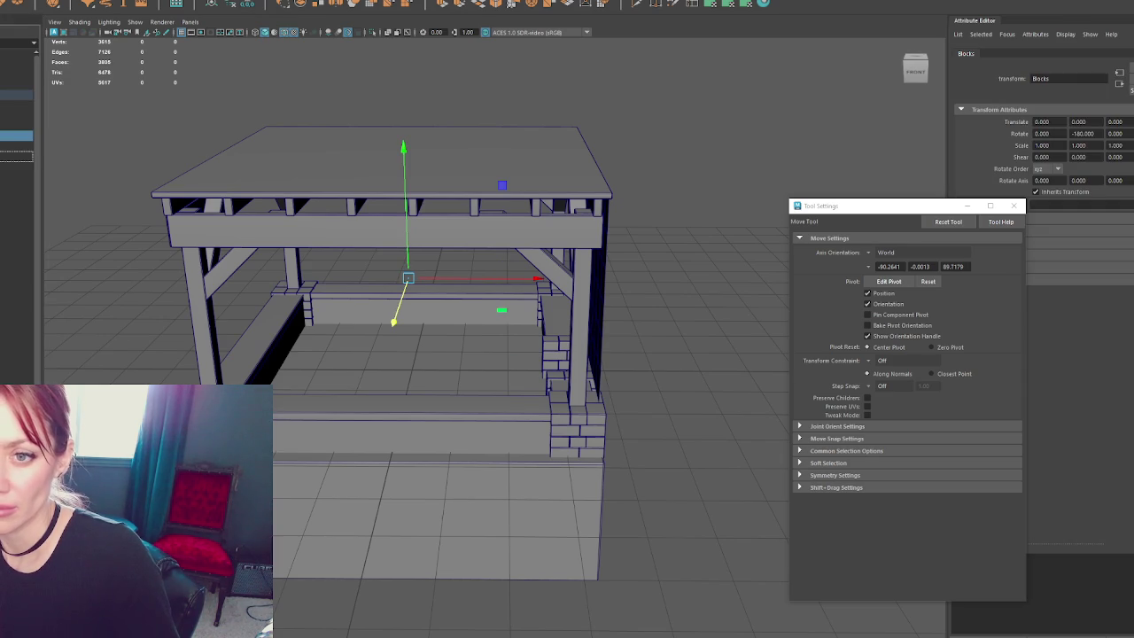
left_click(17, 187)
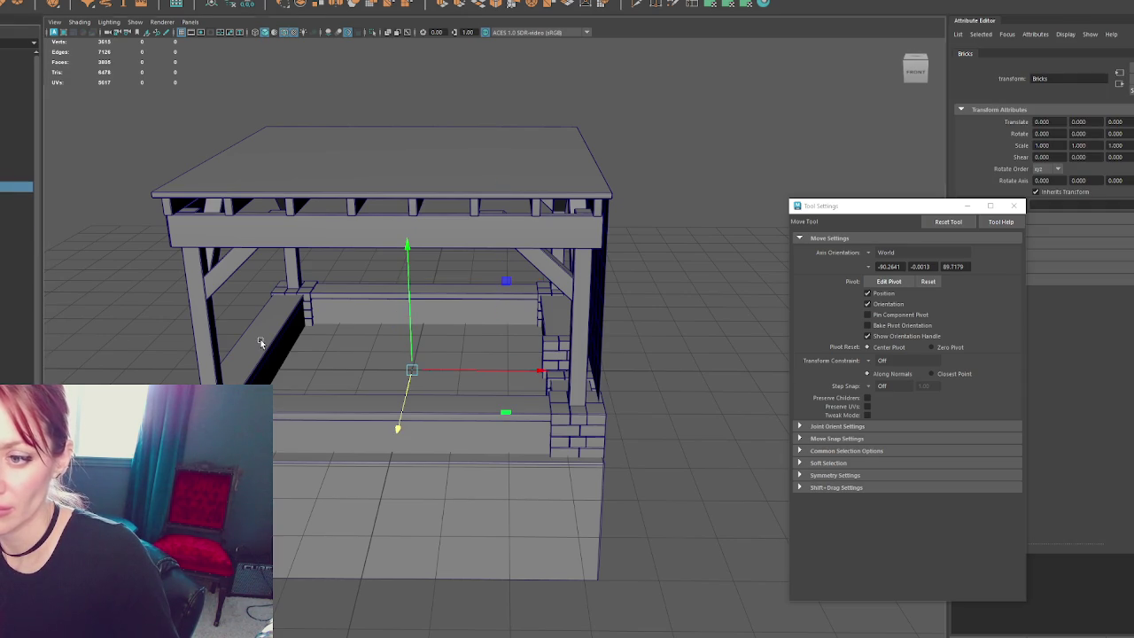
left_click(12, 240)
left_click(4, 125)
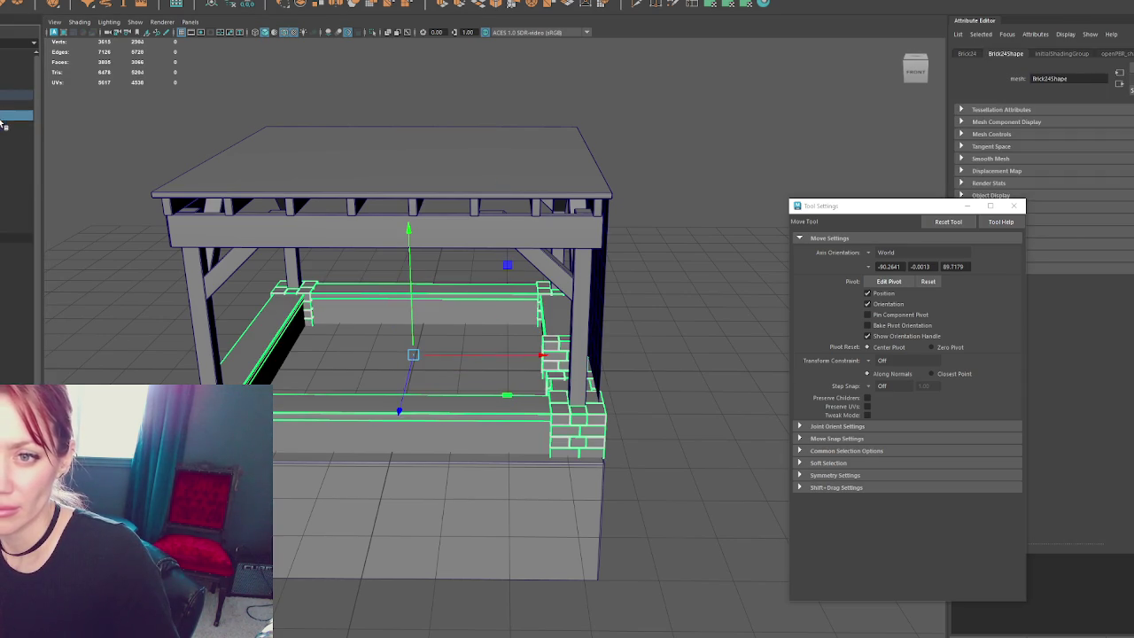
left_click(17, 124)
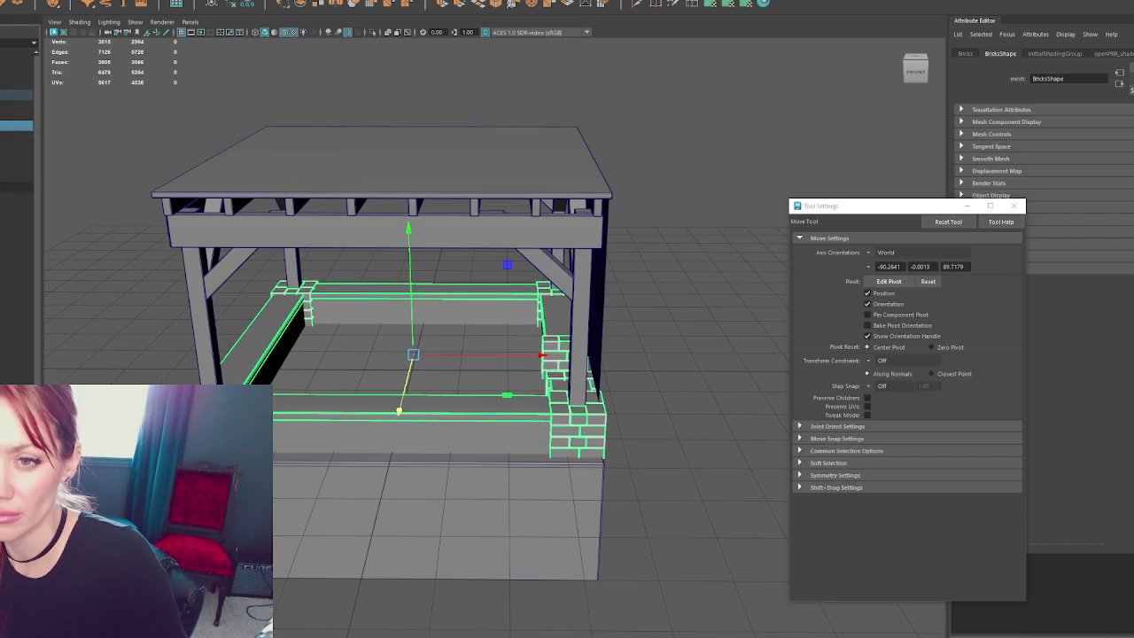
left_click(17, 186)
- Rename the box under the top beam to Fireplace and select the BuildersShop group
left_click(421, 275)
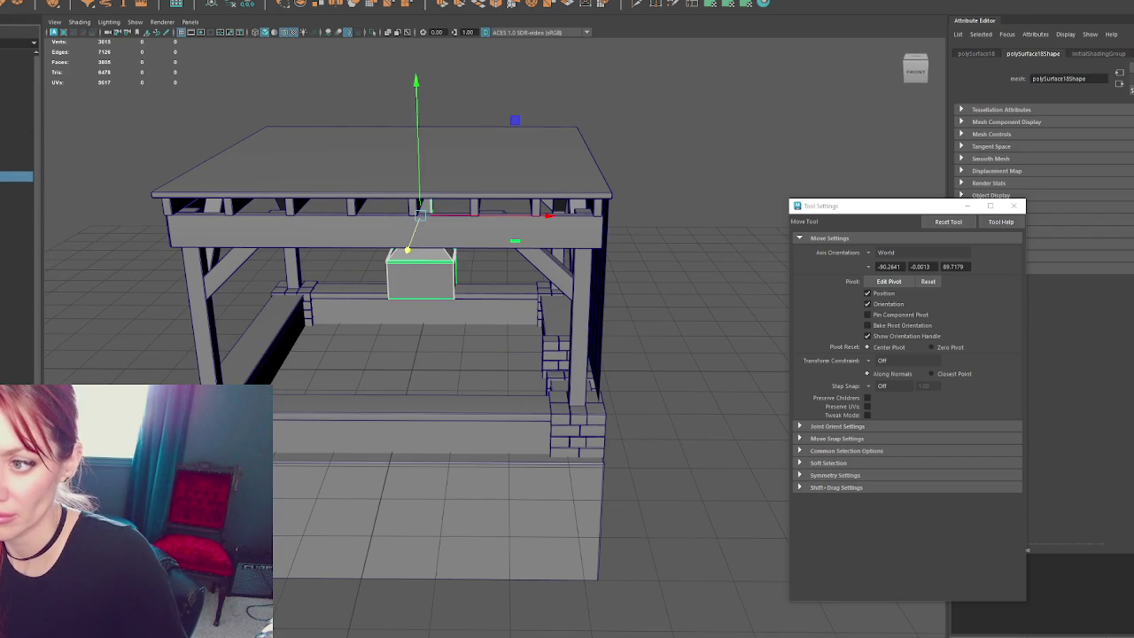
left_click_drag(94, 223, 368, 235, "alt")
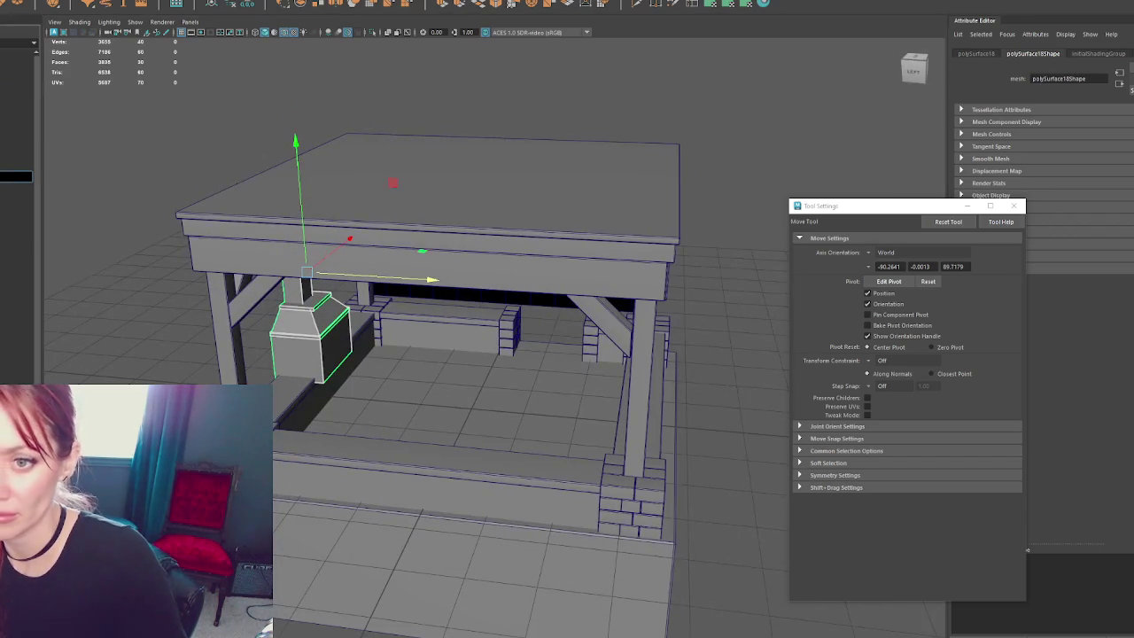
key("Return")
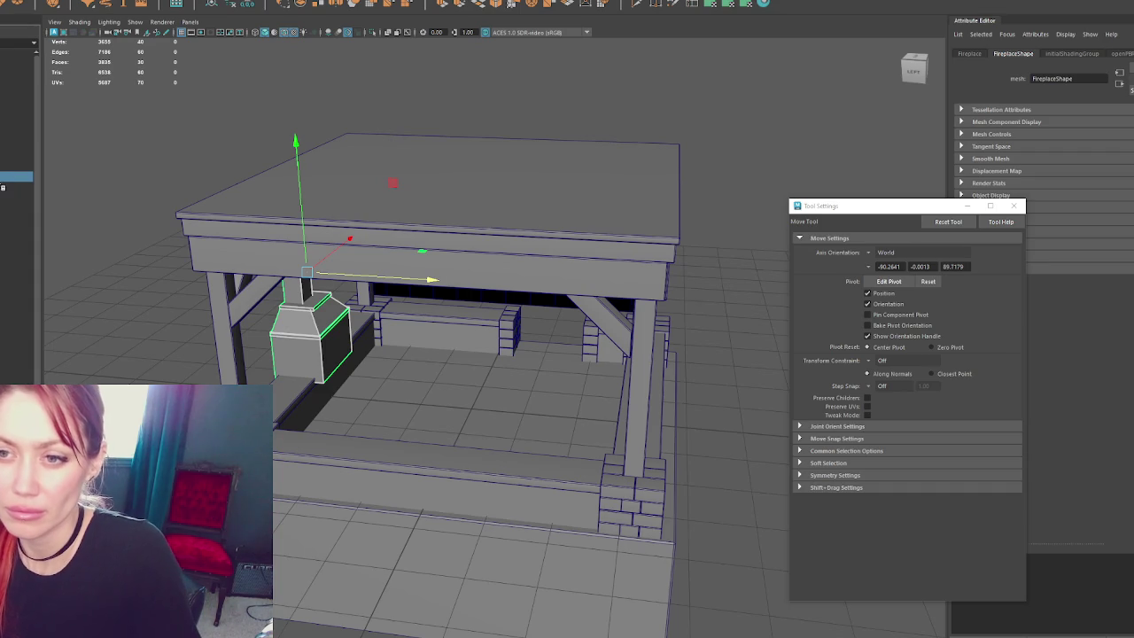
left_click(7, 95)
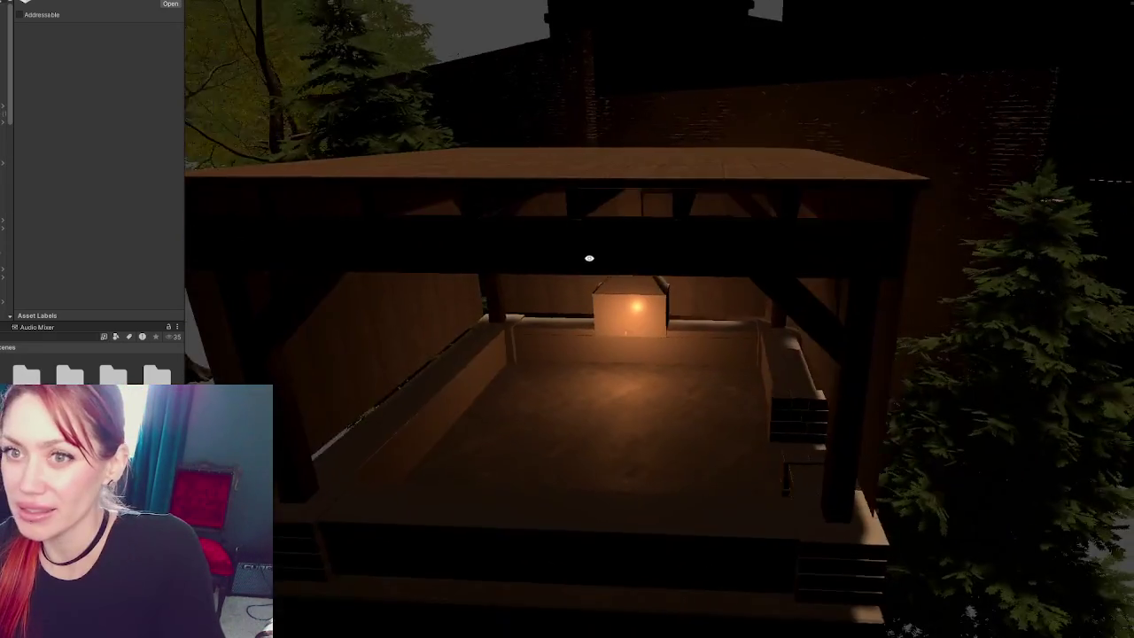
- Reimport the stall model asset twice, viewing the stall closer in between
right_click(64, 183)
left_click(133, 249)
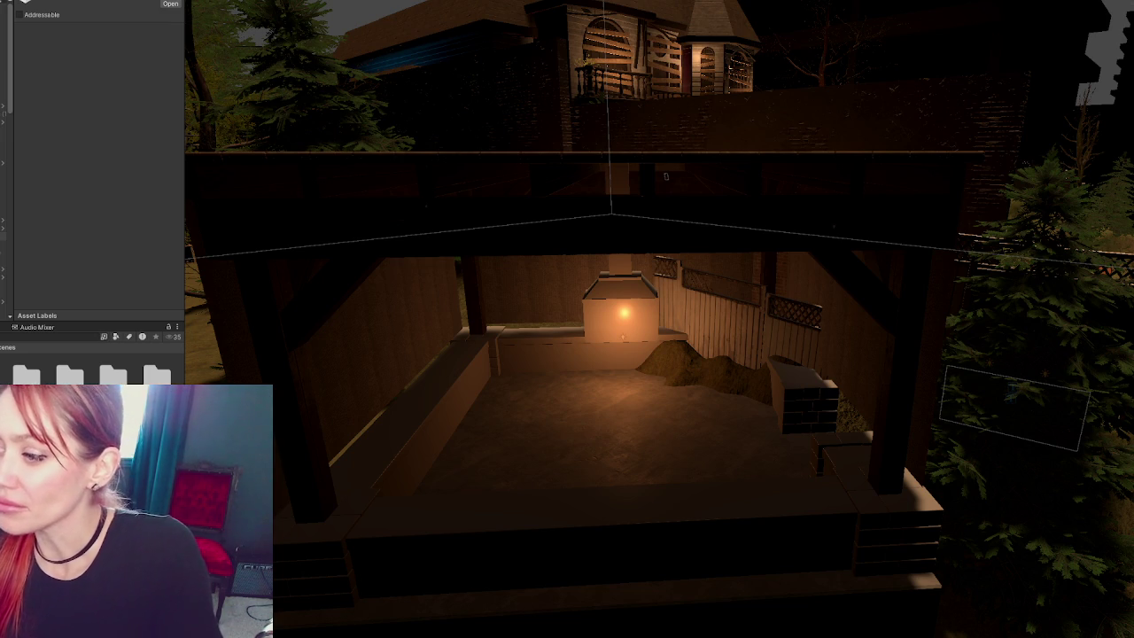
middle_click_drag(685, 426, 685, 368)
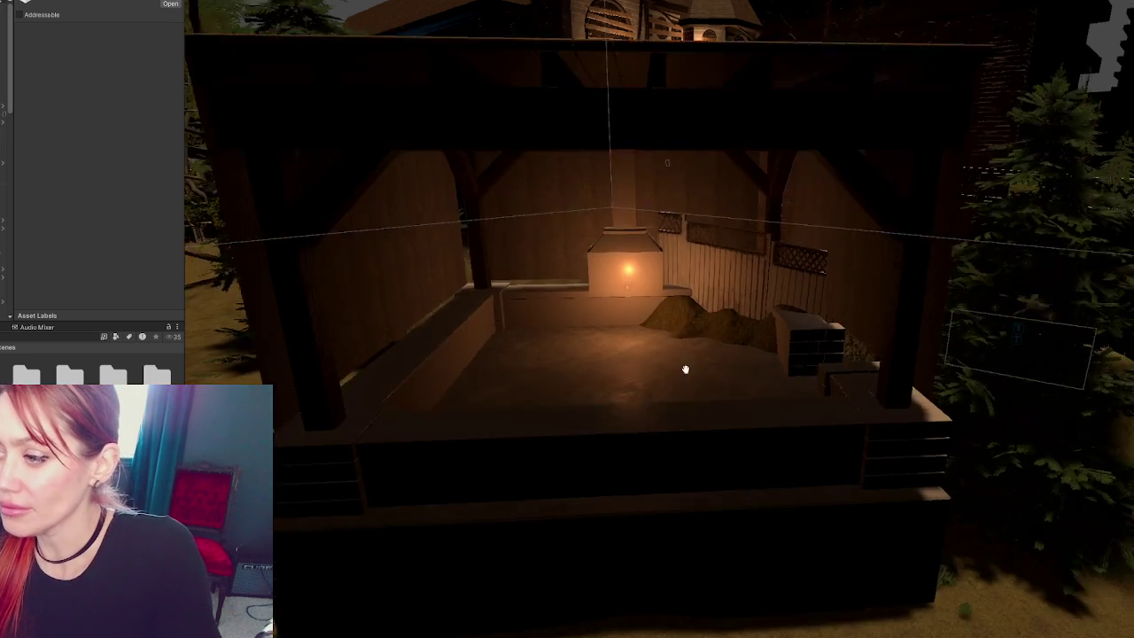
right_click_drag(685, 369, 668, 324)
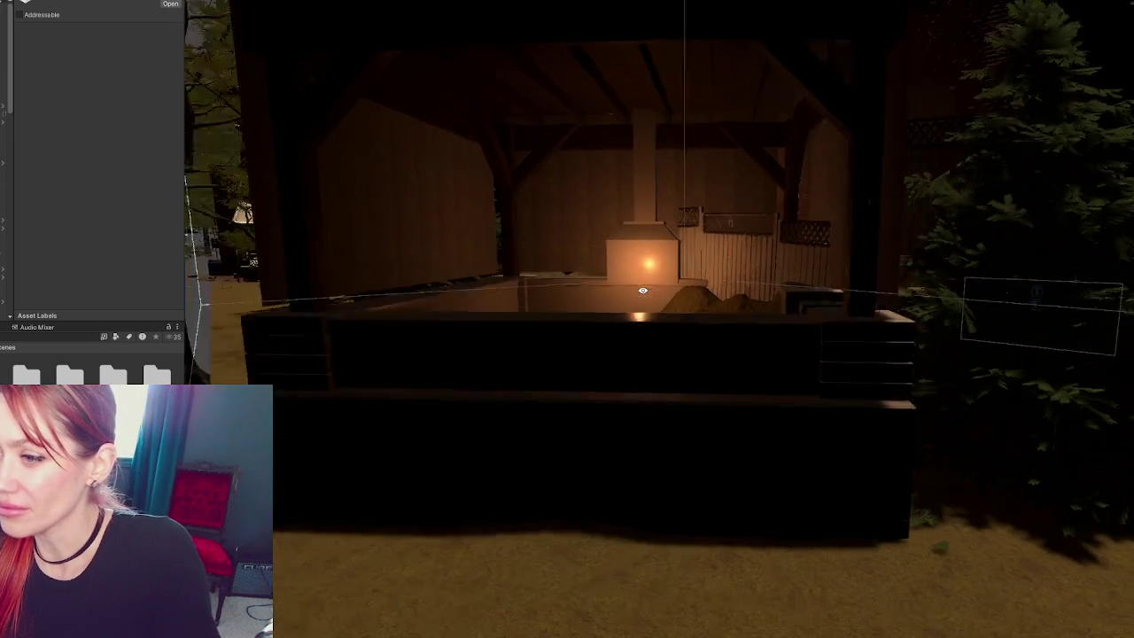
scroll(548, 312, "down", 5)
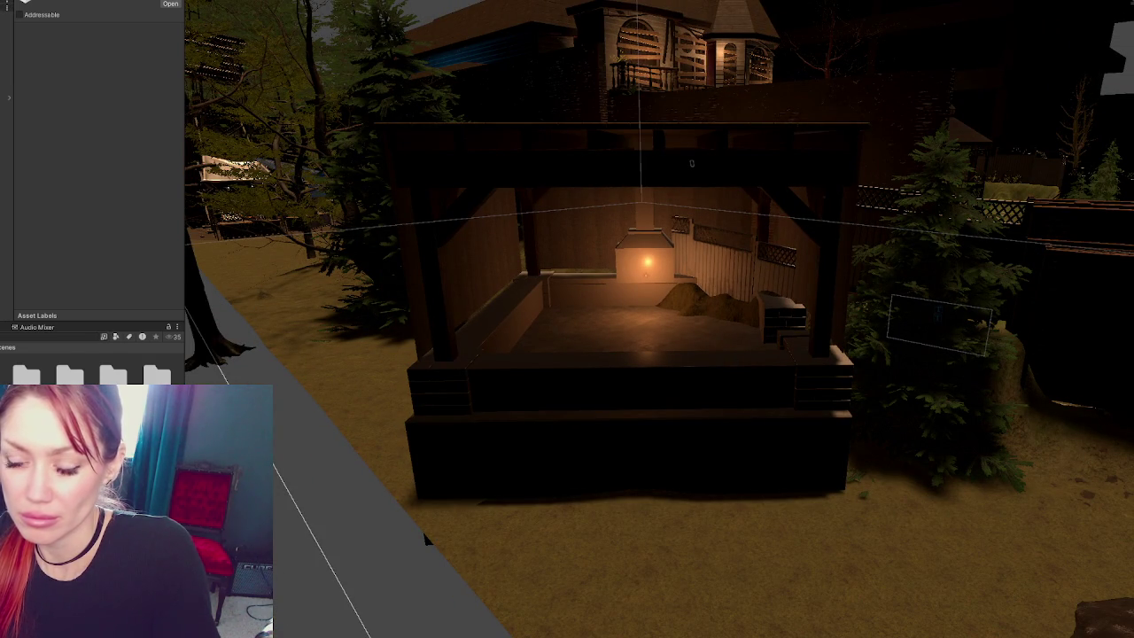
right_click(67, 220)
right_click(97, 234)
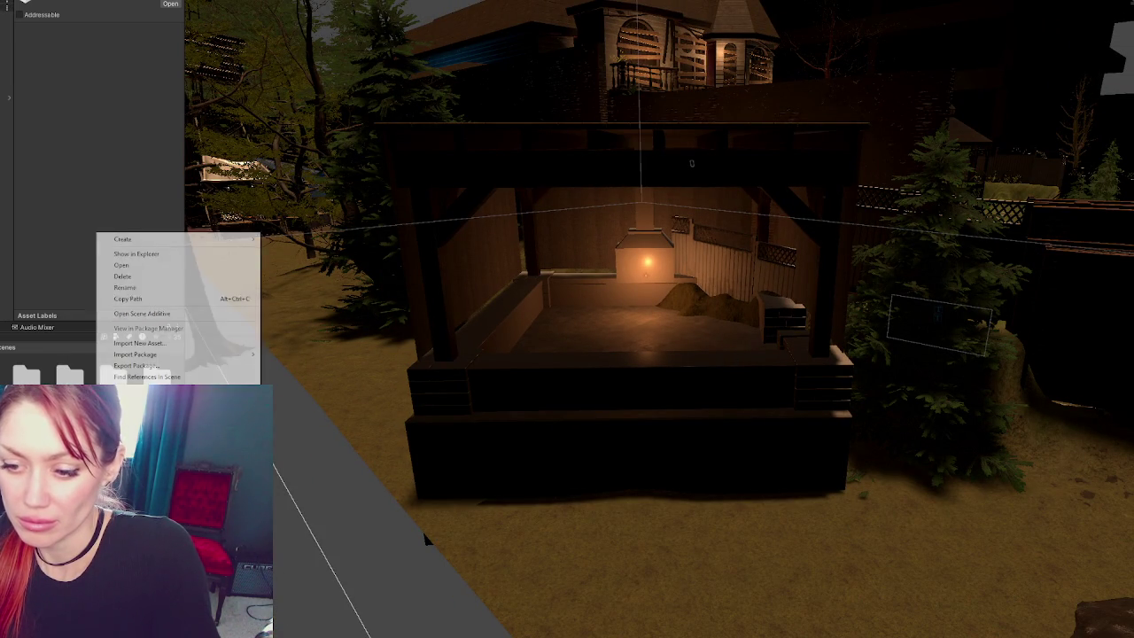
left_click(131, 323)
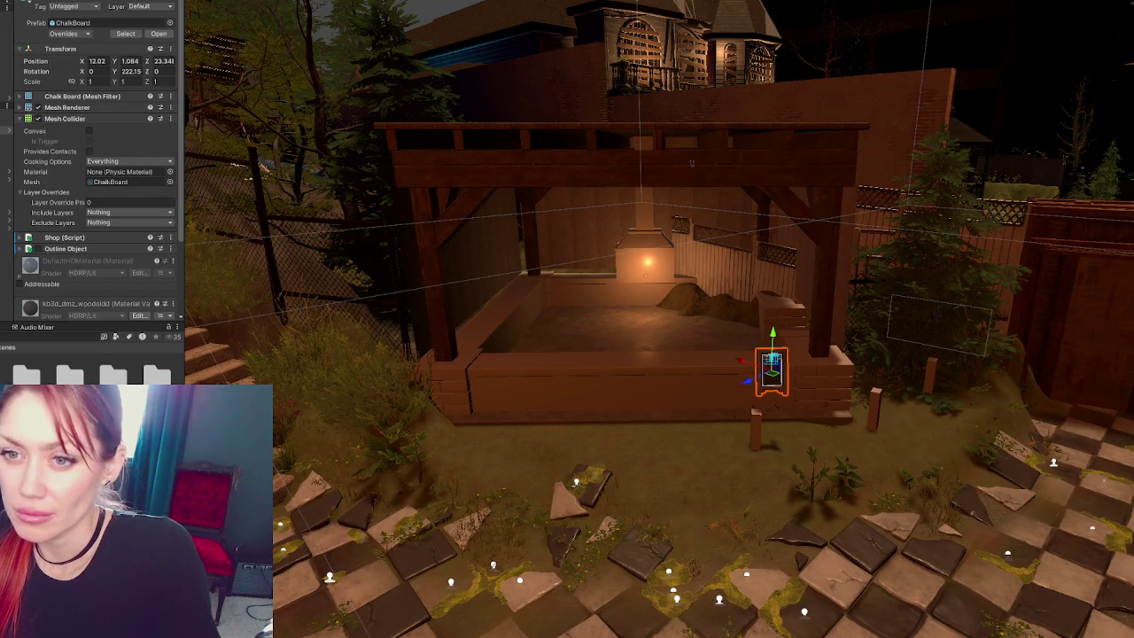
- Place the ChalkBoard on the stall floor and filter Project assets to Material
mouse_move(749, 372)
left_mouse_down()
mouse_move(658, 343)
mouse_move(748, 294)
mouse_move(692, 286)
mouse_move(697, 294)
mouse_move(567, 301)
left_mouse_up()
key("f")
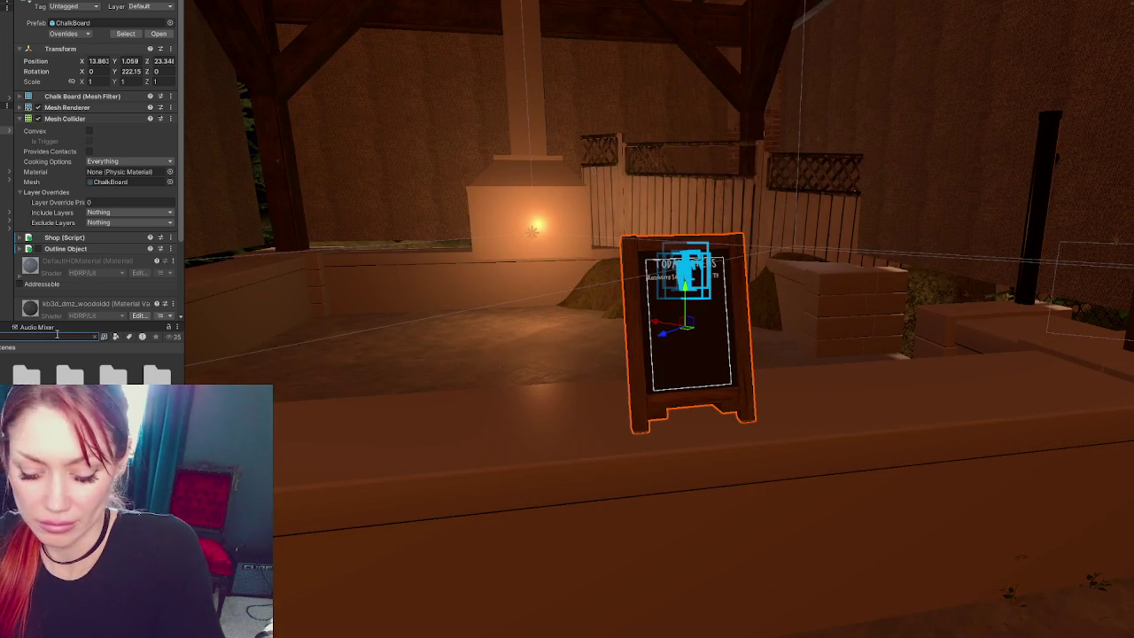
left_click(114, 338)
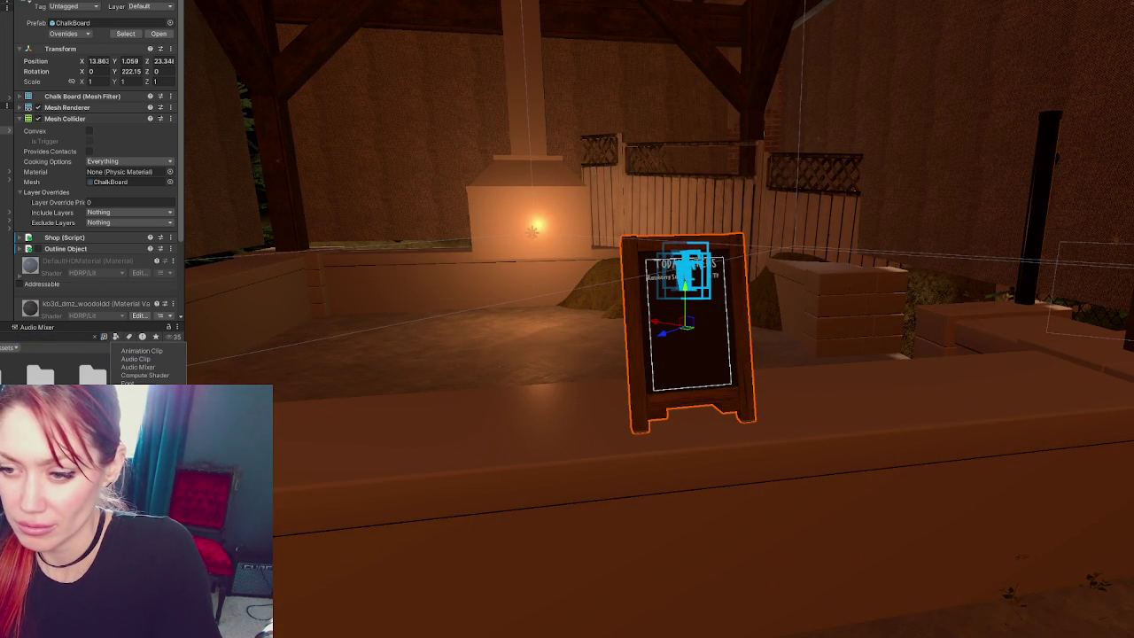
left_click(141, 399)
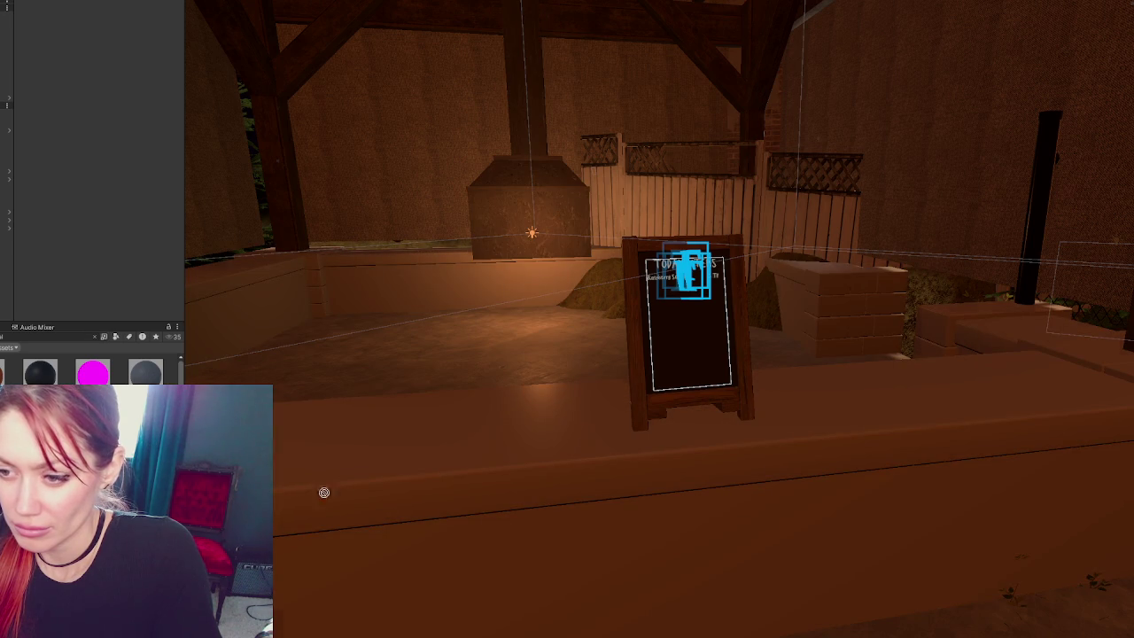
- Apply a darker material to the front counter and clear the asset search
left_click_drag(39, 372, 328, 501)
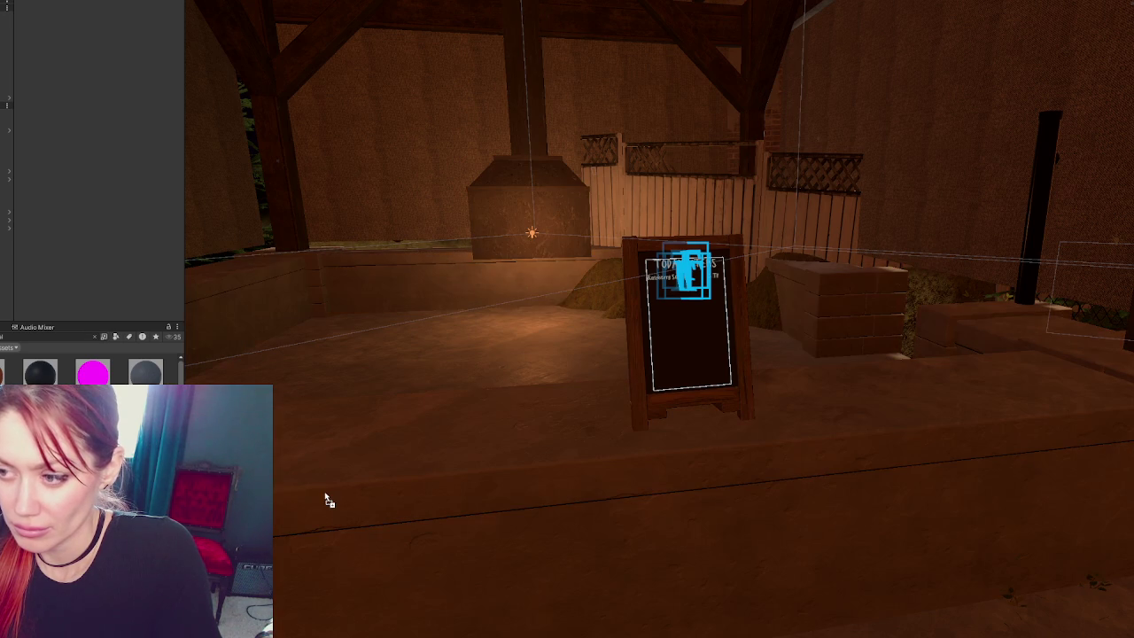
left_click(94, 336)
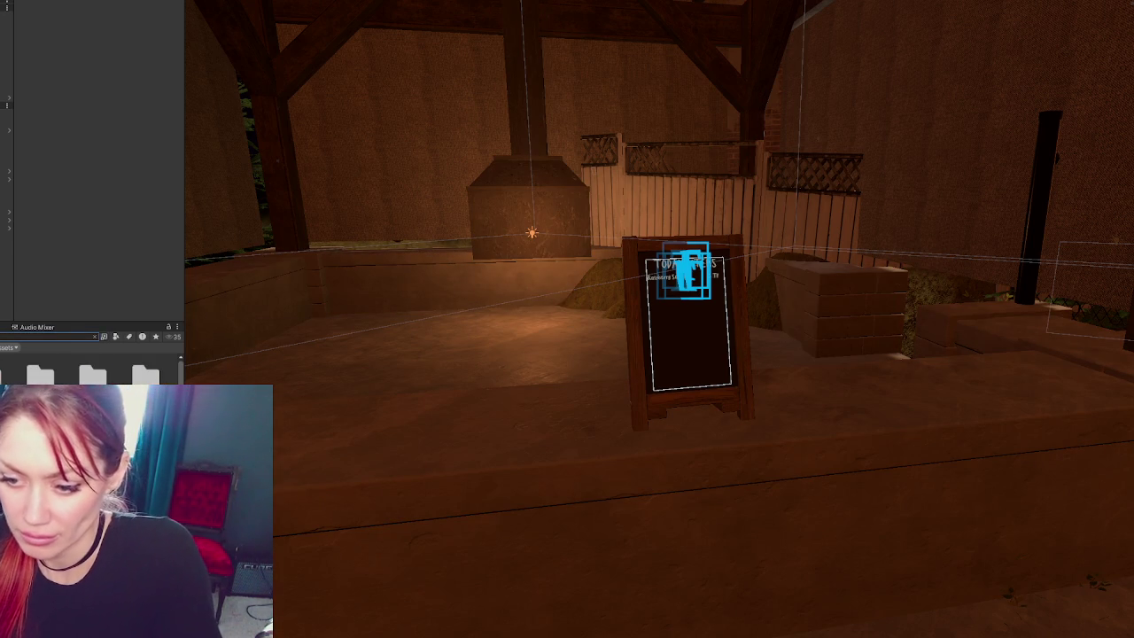
scroll(532, 327, "down", 2)
scroll(531, 327, "down", 3)
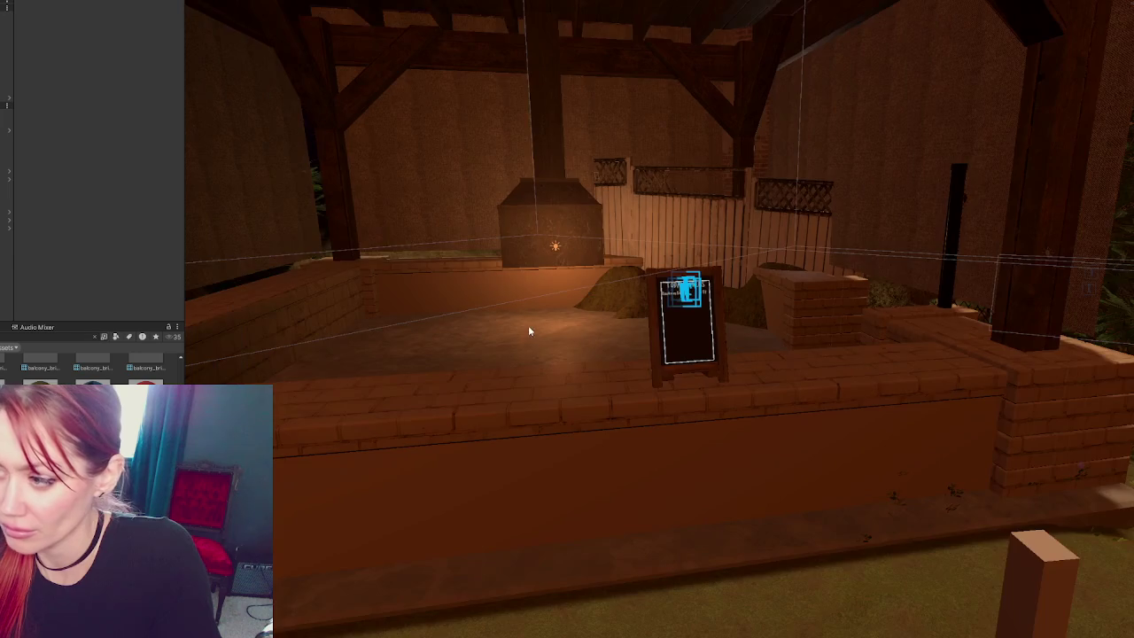
scroll(536, 321, "down", 3)
scroll(542, 315, "down", 3)
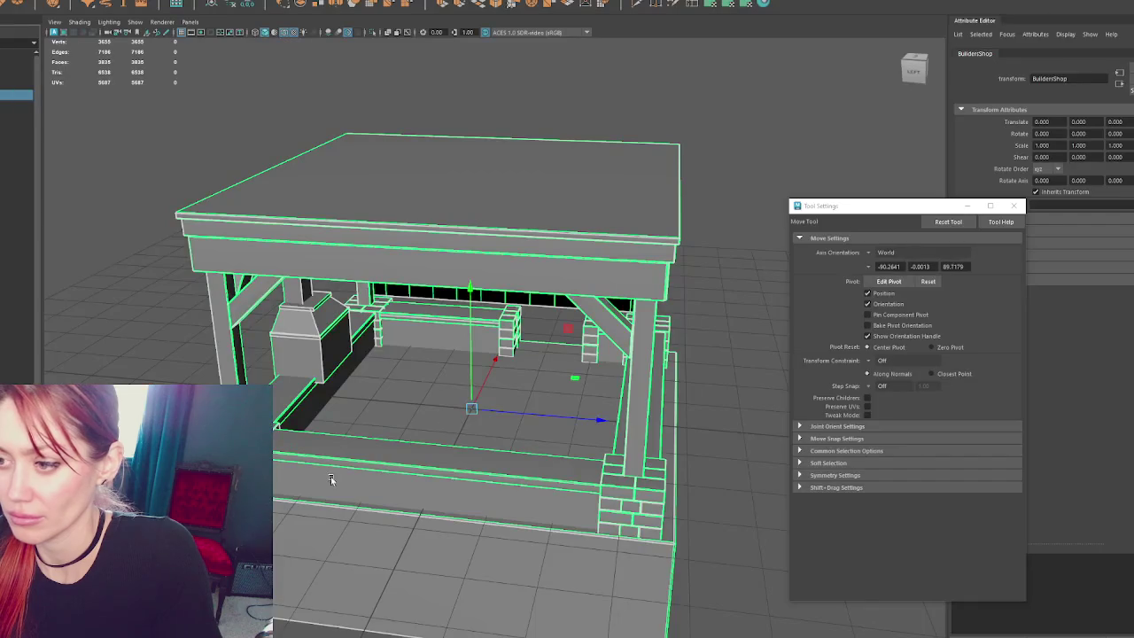
- Select the Bricks mesh and expand the selection up to the BuildersShop group
left_click(404, 495)
right_click(106, 208)
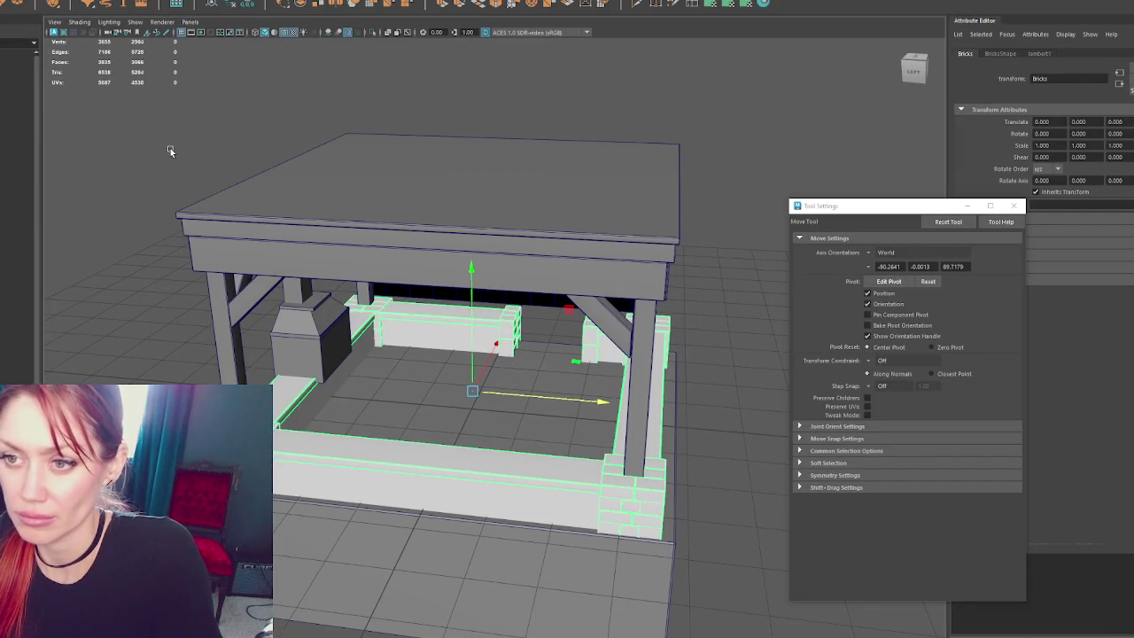
key("Up")
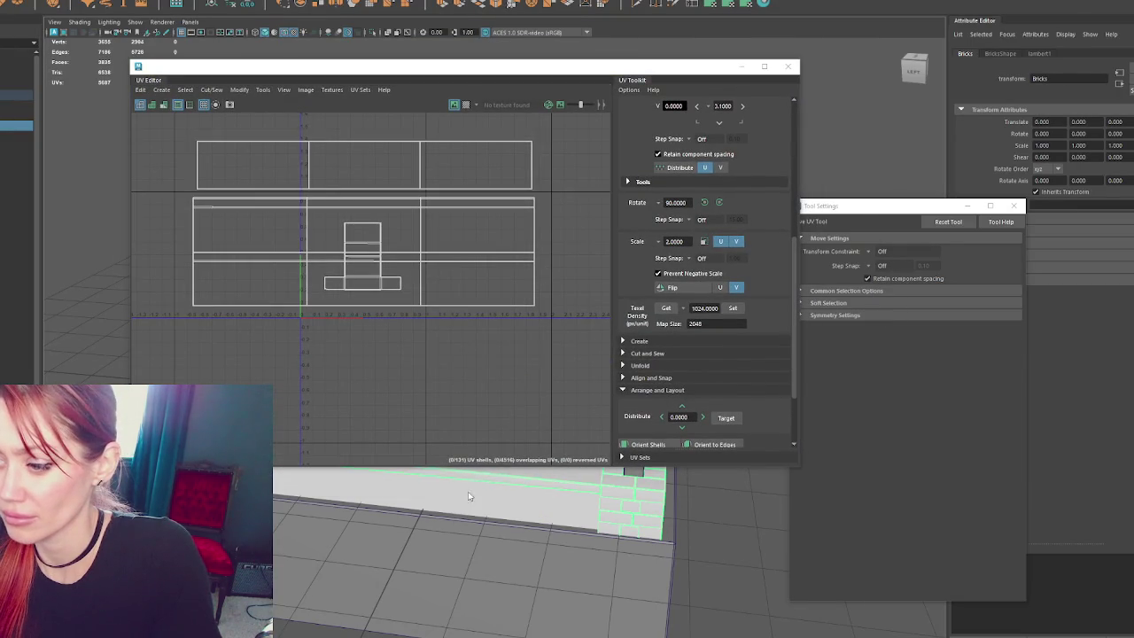
- Select the front brick wall faces and apply a planar UV projection, undoing the shell move
right_click_drag(468, 367, 487, 489)
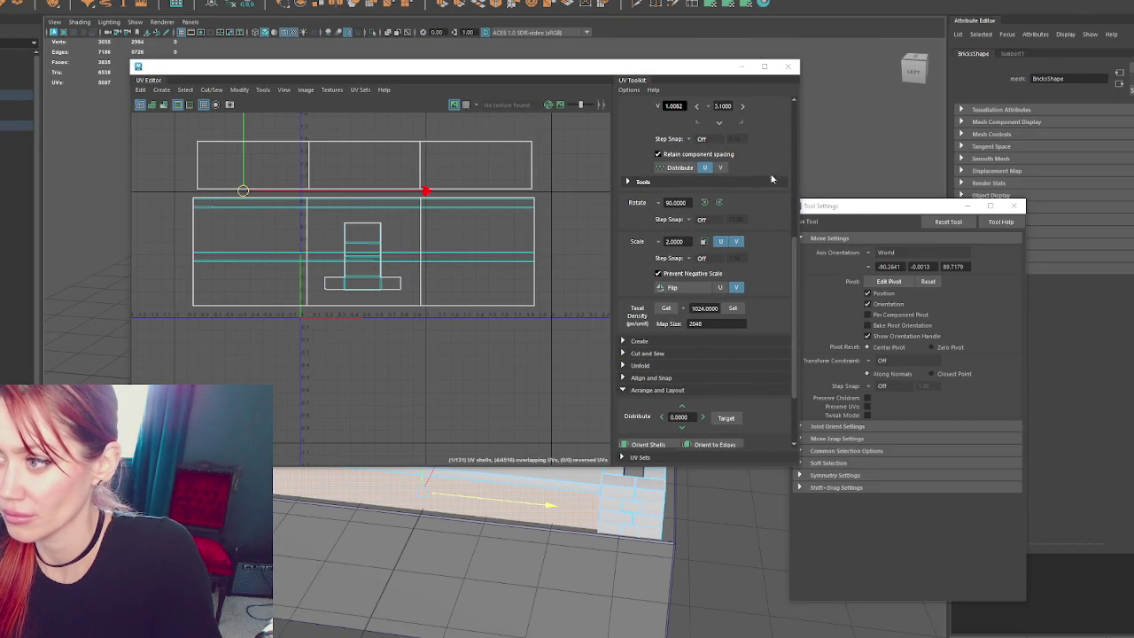
left_click(711, 4)
left_click(431, 217)
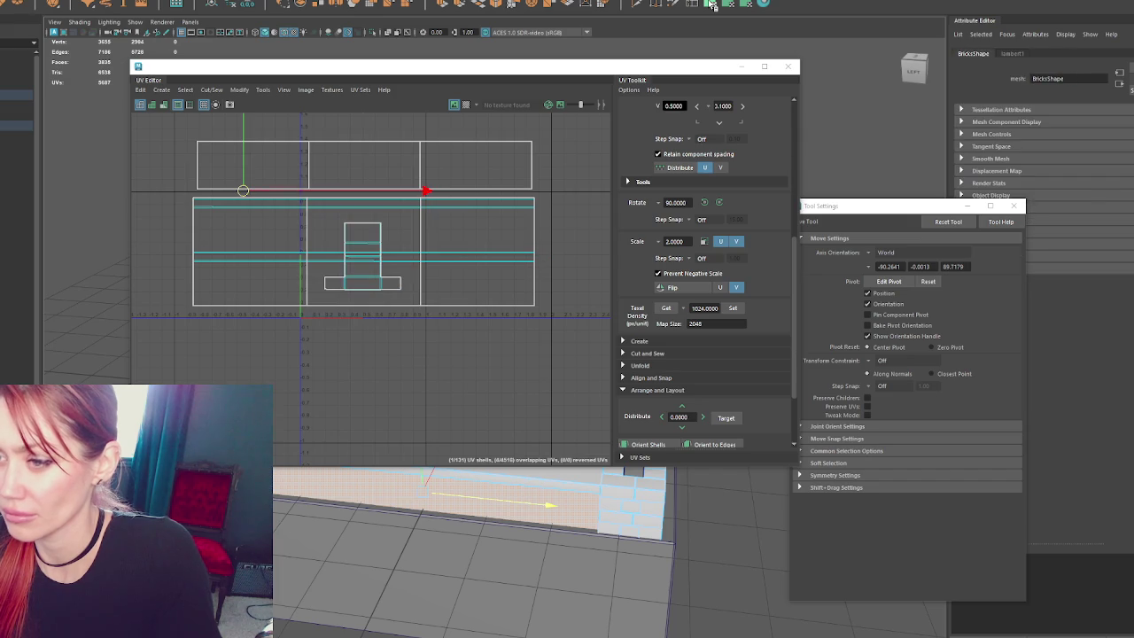
left_click(710, 5)
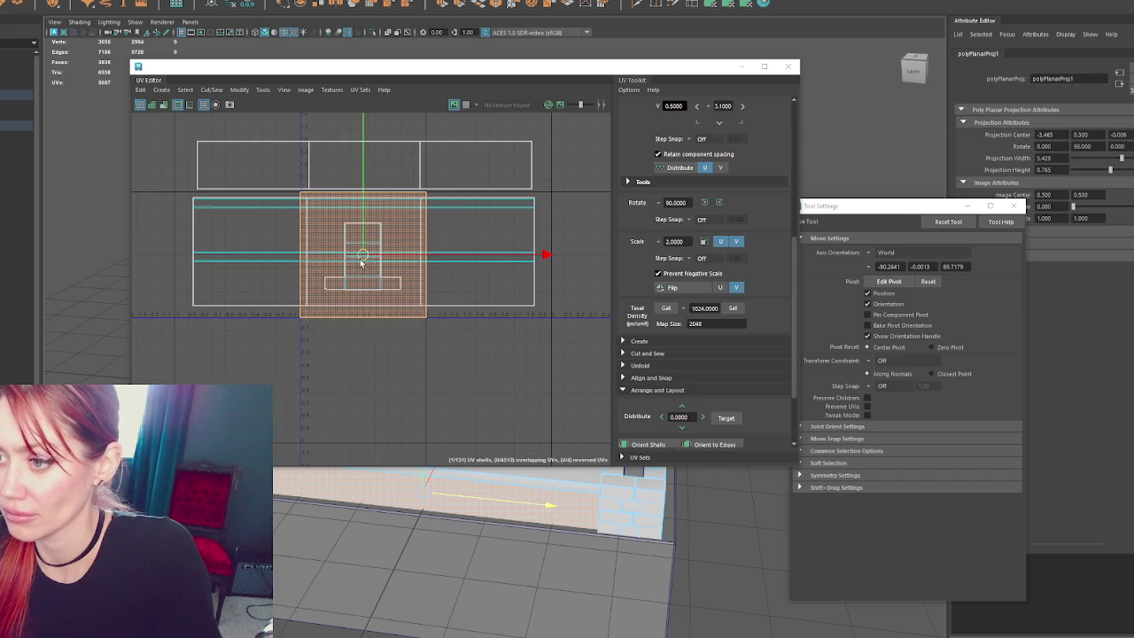
left_click_drag(376, 286, 338, 471)
key("ctrl+z")
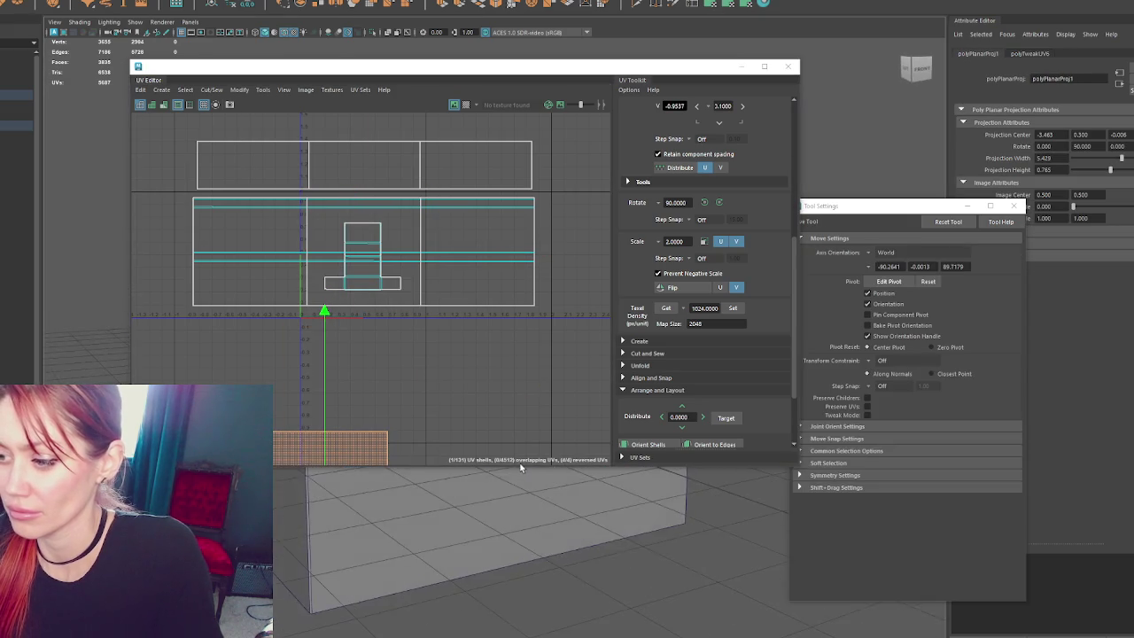
- Reapply the planar projection with the view facing the wall, then close the UV Editor
left_click_drag(502, 479, 482, 529, "alt")
key("g")
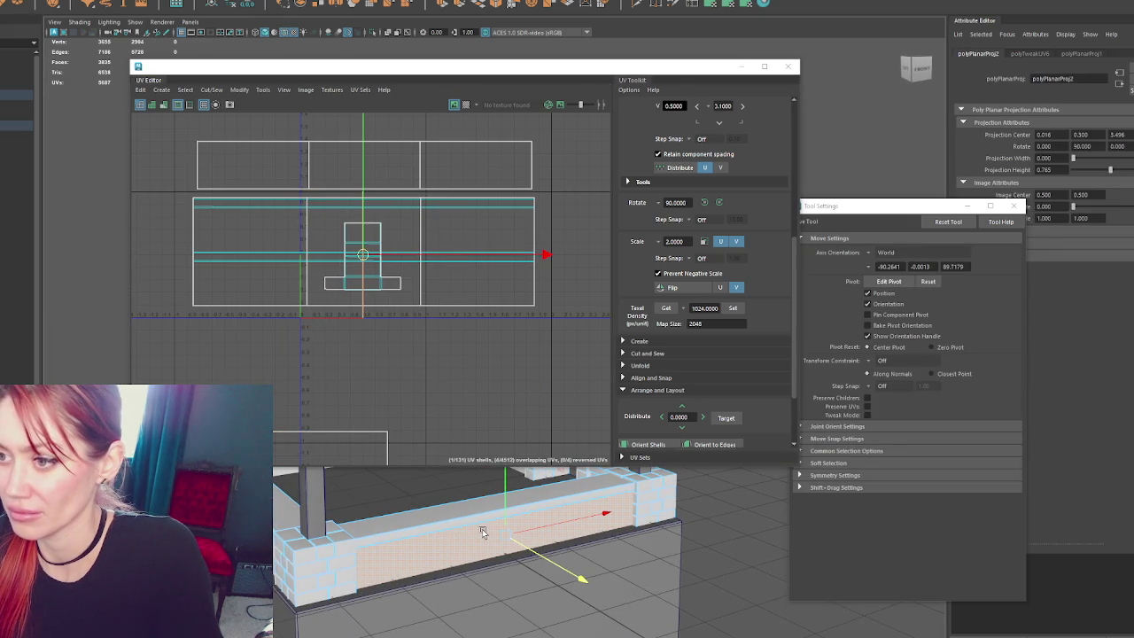
key("ctrl+w")
key("w")
left_click_drag(668, 425, 535, 421, "alt")
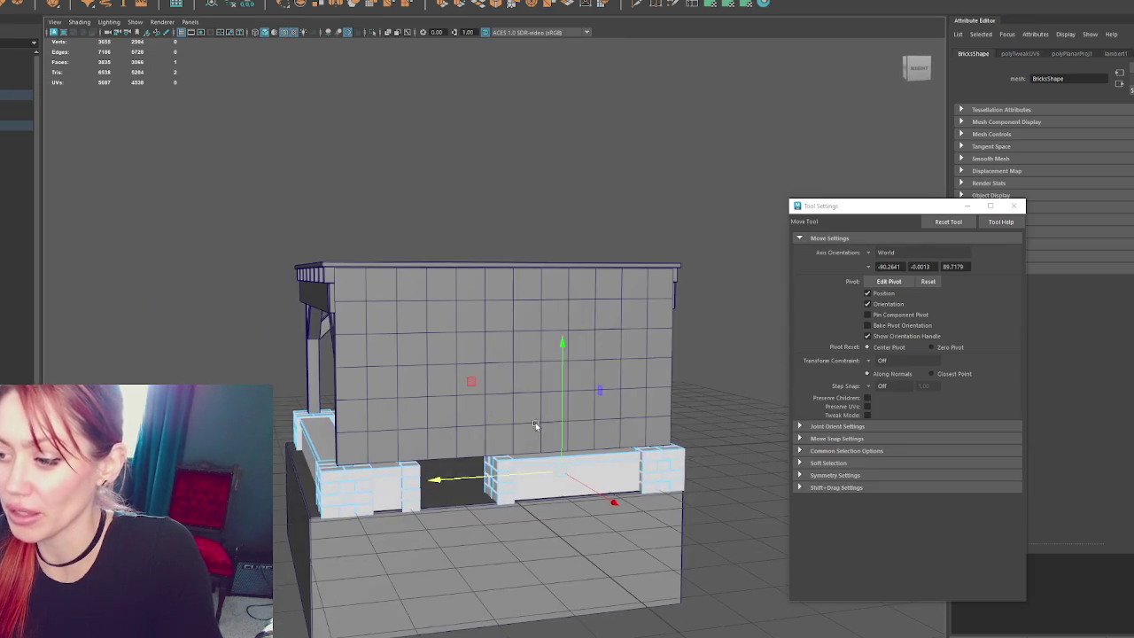
- Apply planar UV projections to the right, left and front brick faces
key("g")
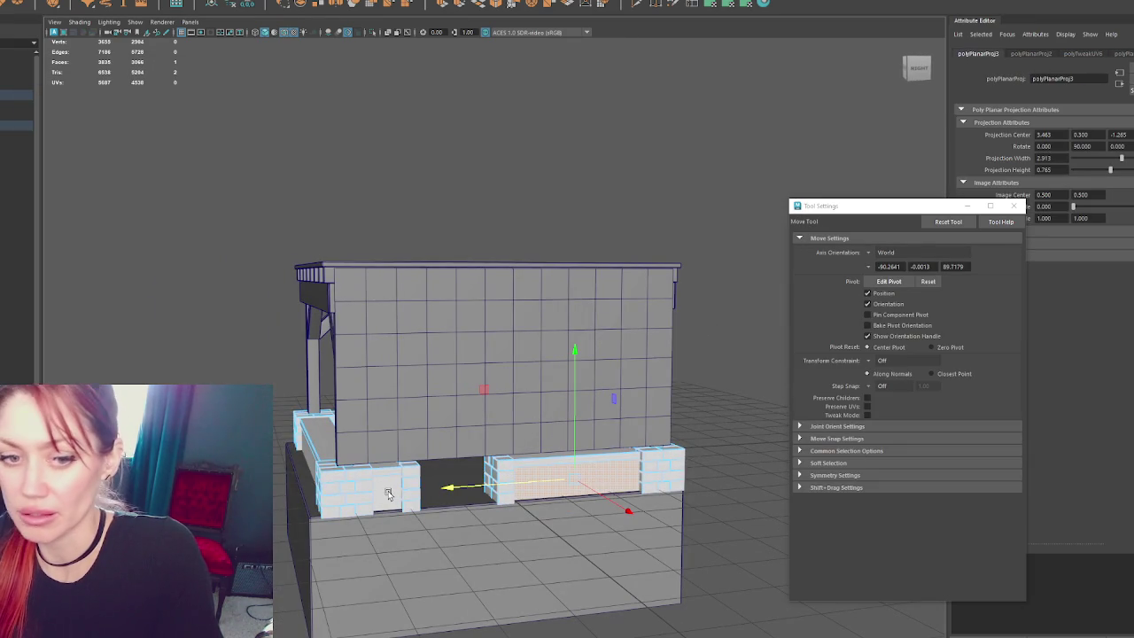
left_click(387, 493)
scroll(387, 493, "down", 3)
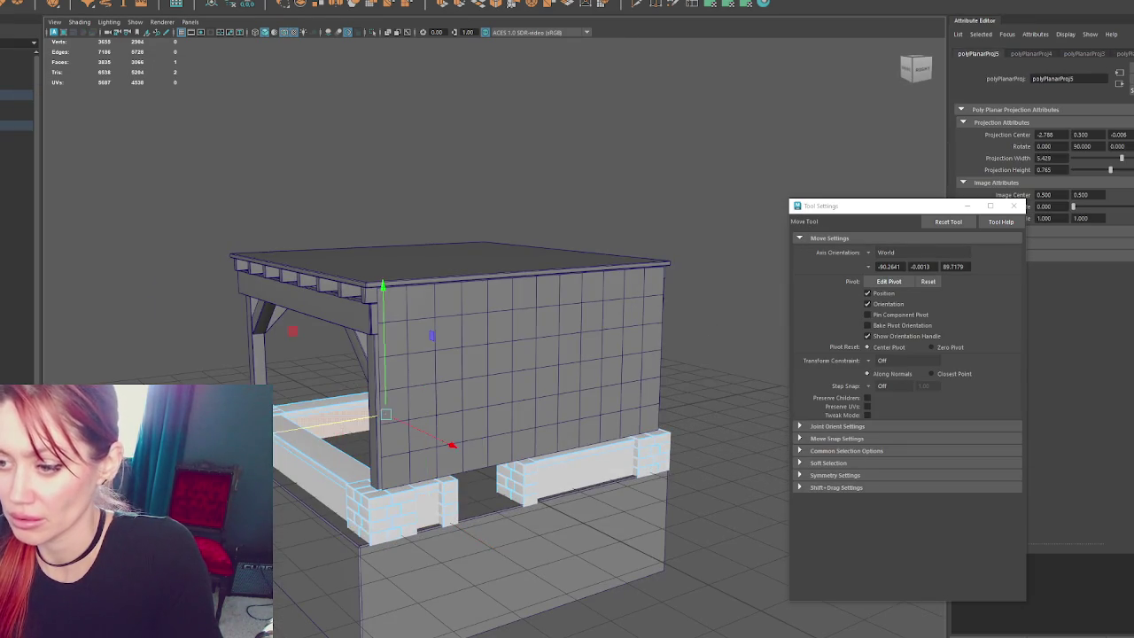
left_click_drag(286, 437, 400, 436, "alt")
left_click(401, 436)
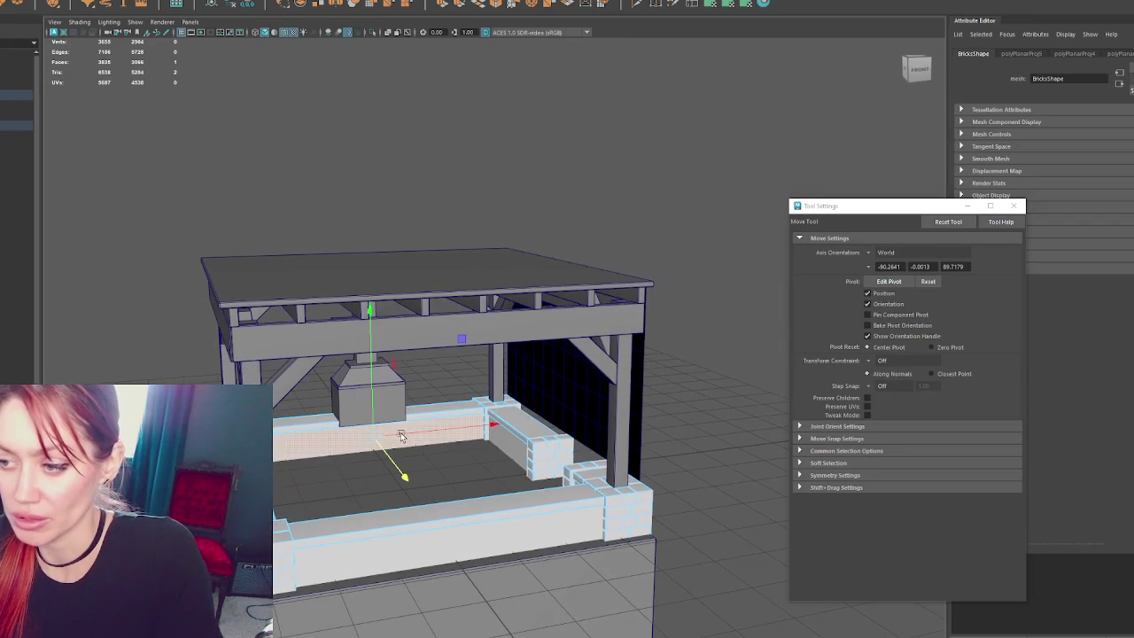
left_click(713, 4)
- Project flat UVs onto the front wall face and the far inner brick wall
left_click(422, 529)
key("g")
mouse_move(423, 529)
left_mouse_down("alt")
mouse_move(350, 510)
mouse_move(613, 501)
left_mouse_up("alt")
left_click(619, 475)
left_click(371, 530)
key("g")
key("q")
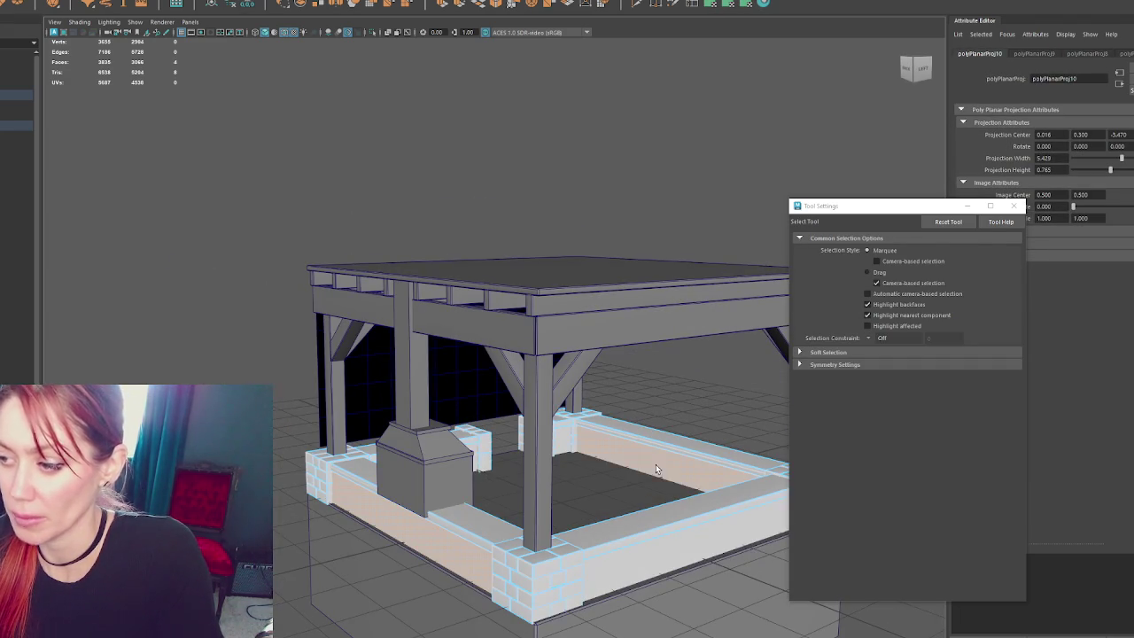
- Select two more brick faces and bring up the brick mesh's attributes
key("w")
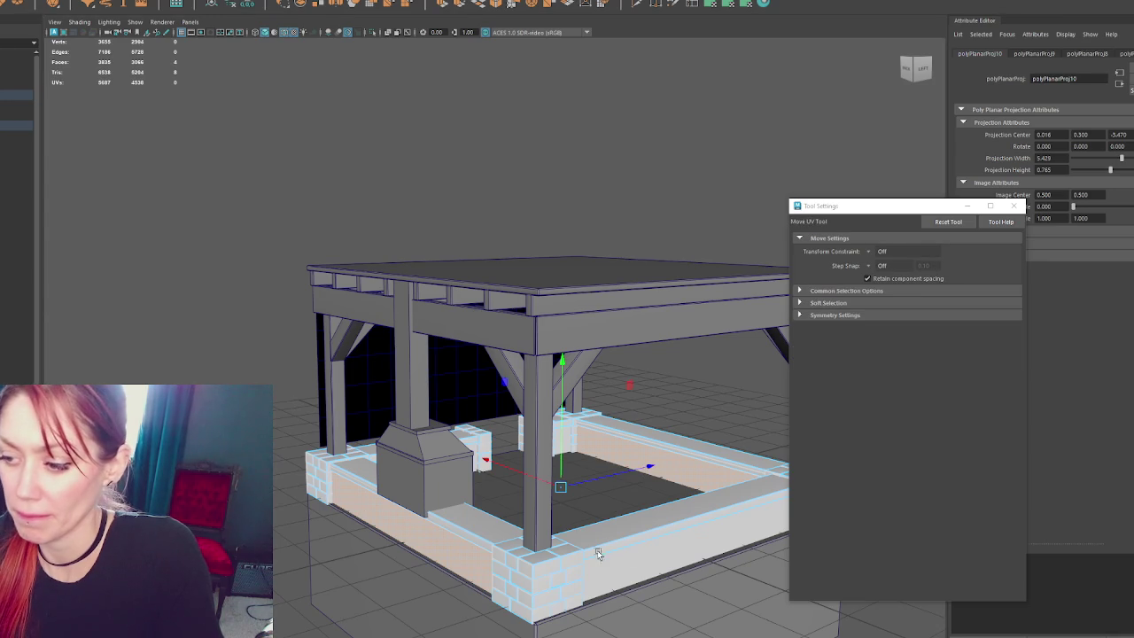
key("F8")
left_click_drag(586, 553, 456, 465, "alt")
left_click_drag(670, 470, 502, 480, "alt")
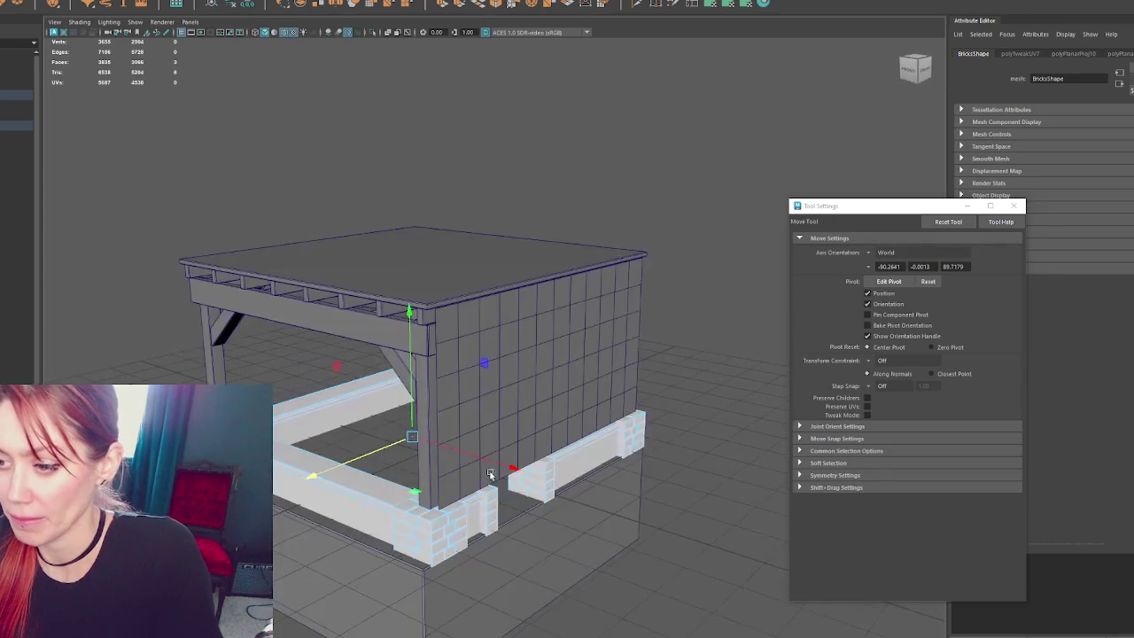
left_click(473, 518, "shift")
left_click(552, 469, "shift")
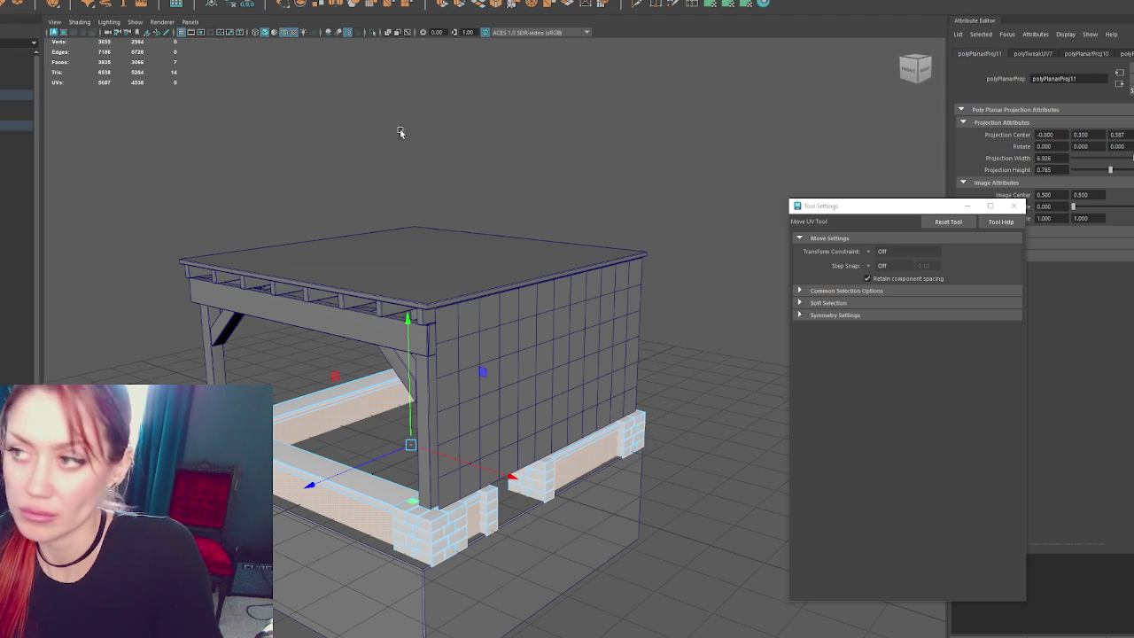
key("w")
left_click(390, 251)
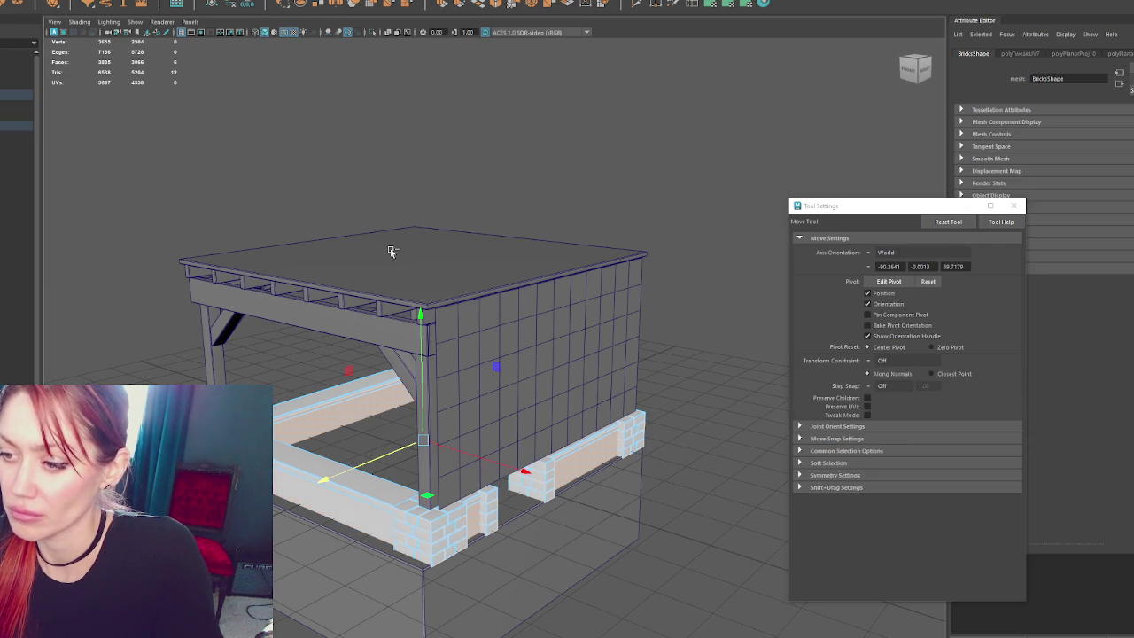
- Select the right block and left beam faces, then planar-project the small brick block face
left_click(566, 484)
left_click(328, 425, "shift")
key("y")
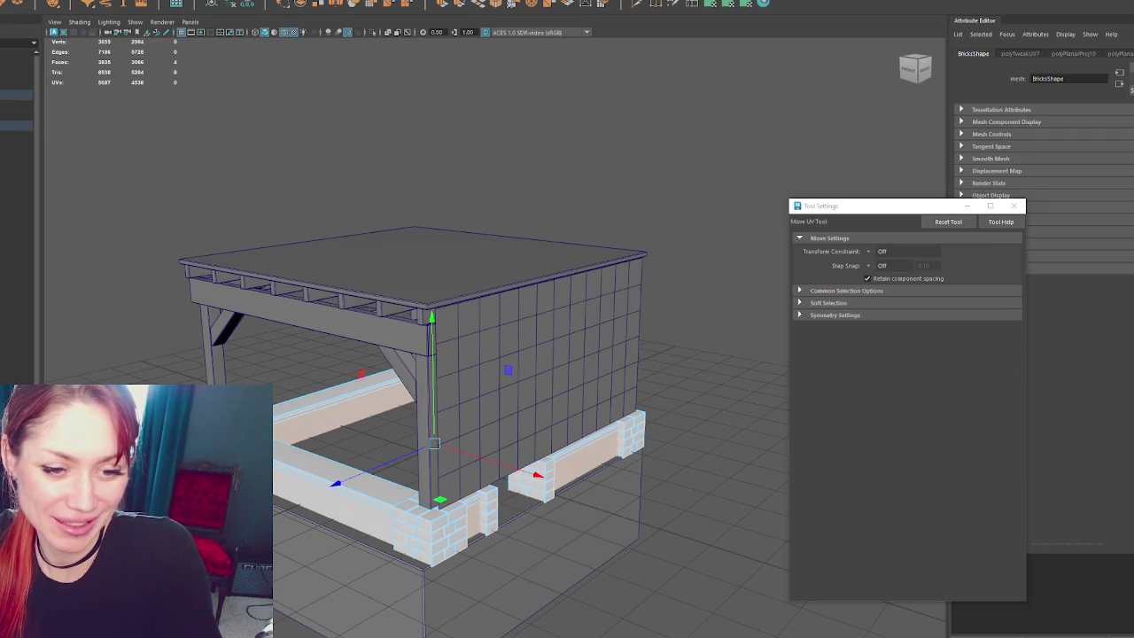
mouse_move(469, 398)
left_mouse_down("alt")
mouse_move(325, 392)
mouse_move(496, 390)
left_mouse_up("alt")
key("w")
left_click(599, 457)
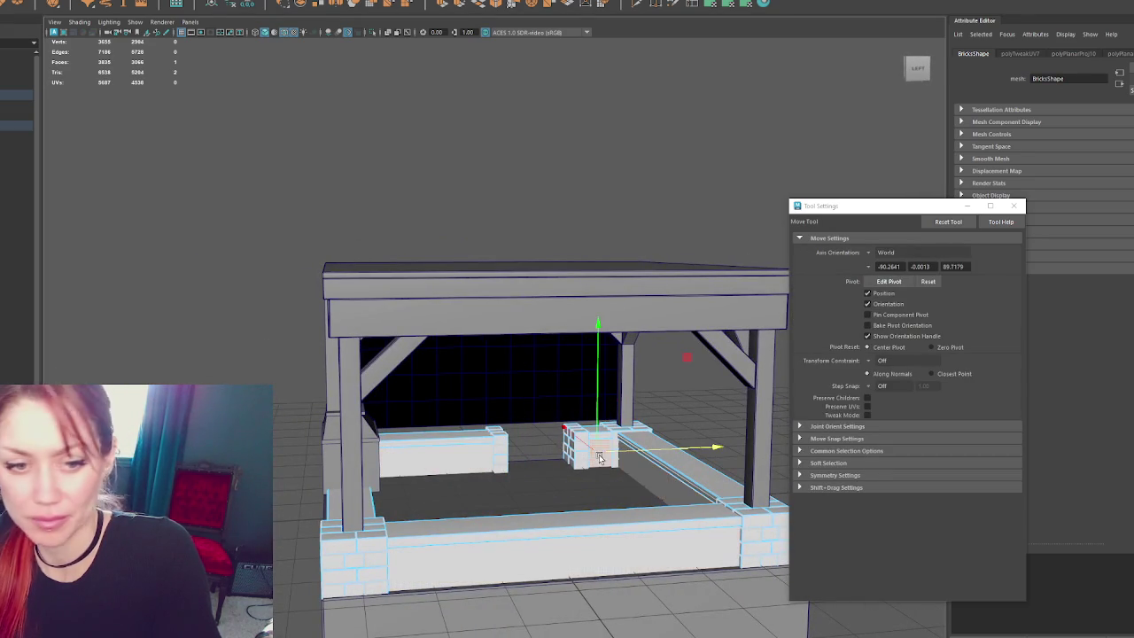
left_click(748, 4)
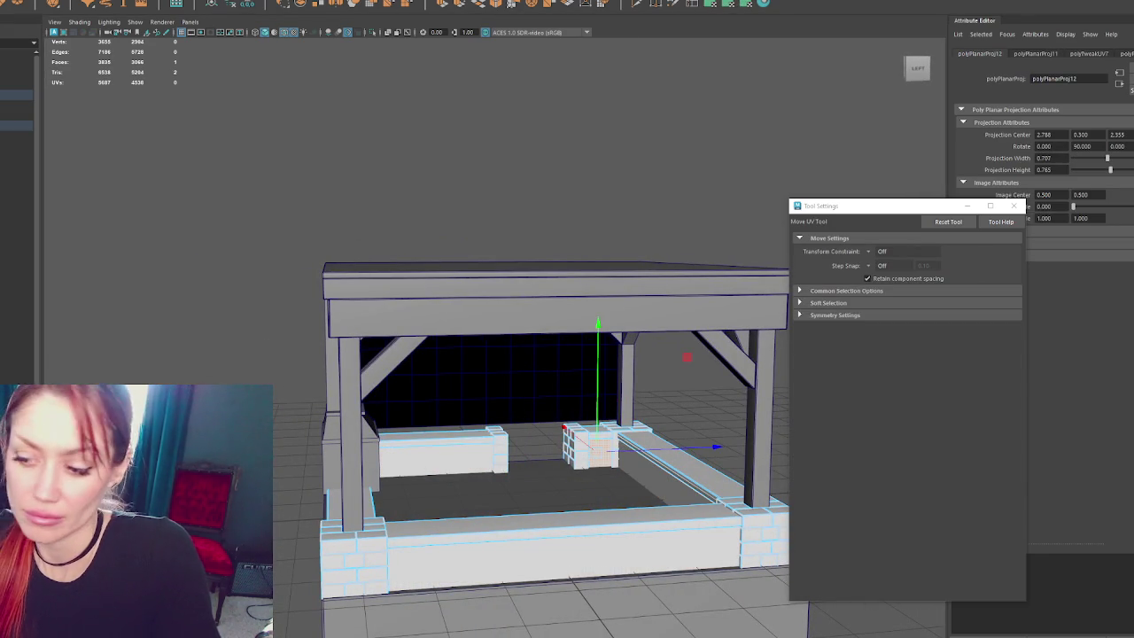
key("F8")
- Check the bricks in wireframe and textured shading, undoing stray UV edits
mouse_move(497, 443)
left_mouse_down("alt")
mouse_move(288, 444)
mouse_move(405, 429)
mouse_move(763, 441)
mouse_move(671, 449)
left_mouse_up("alt")
key("w")
key("4")
key("6")
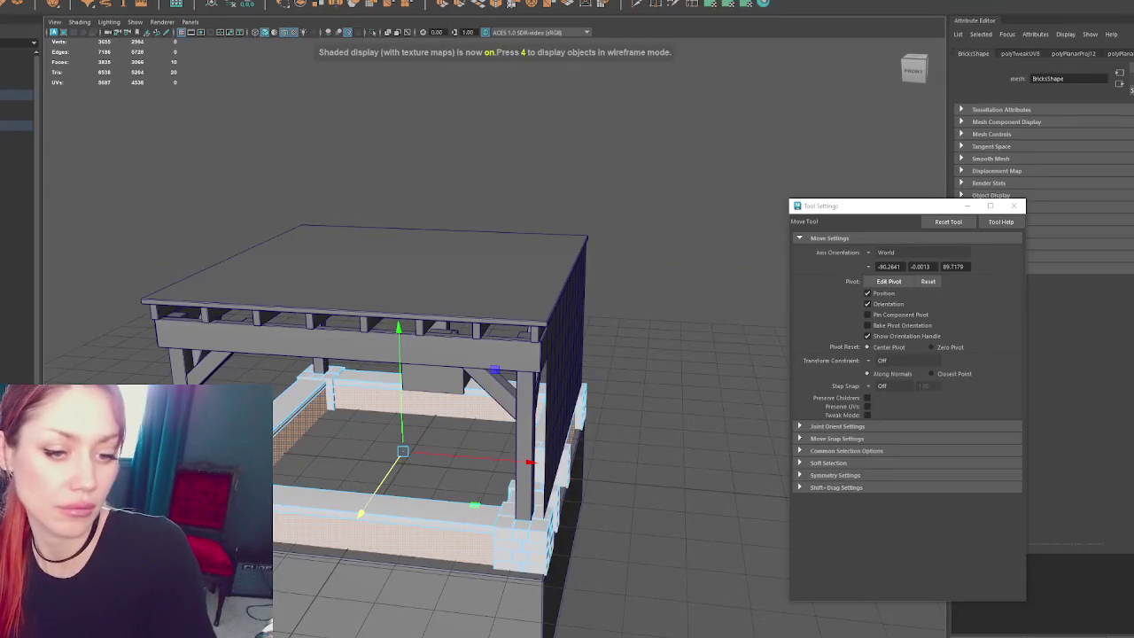
key("y")
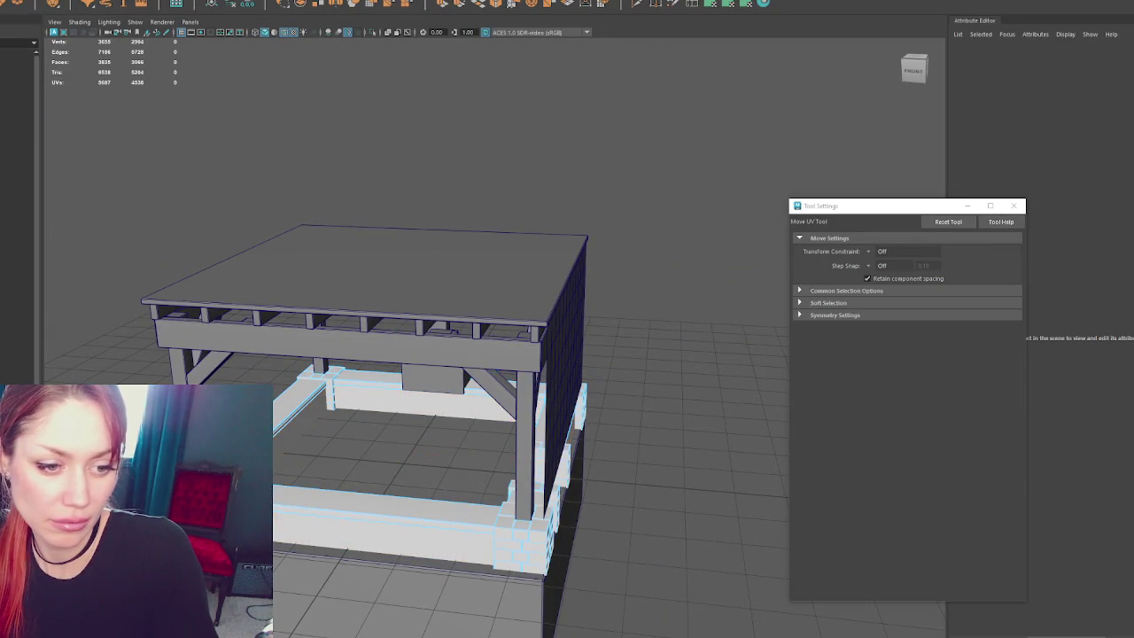
key("ctrl+z")
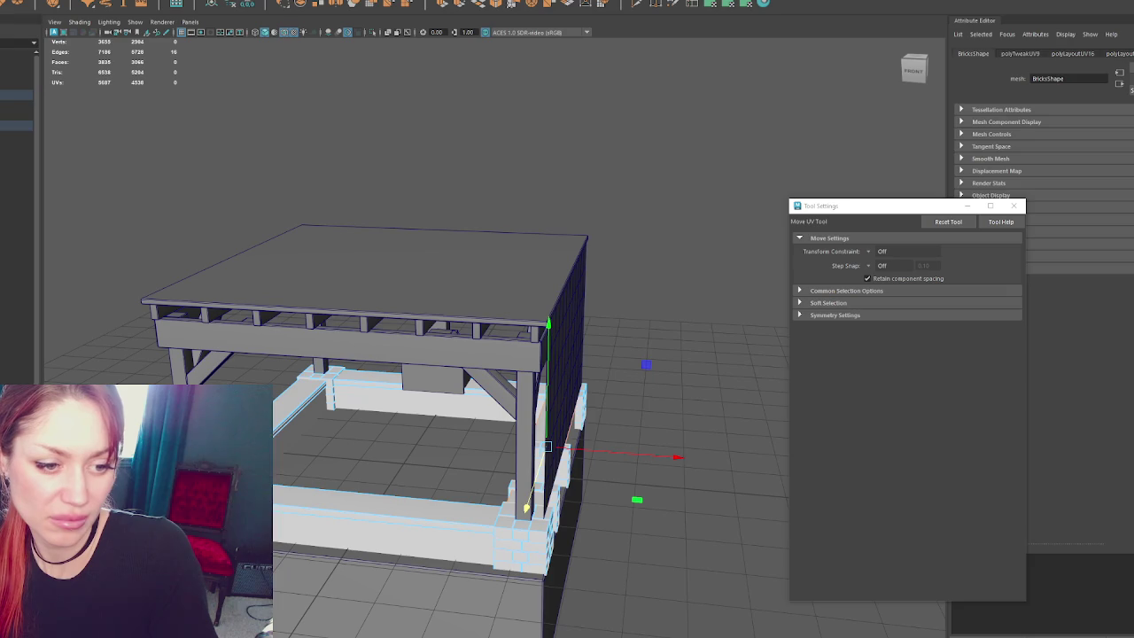
key("ctrl+z")
key("ctrl+z")
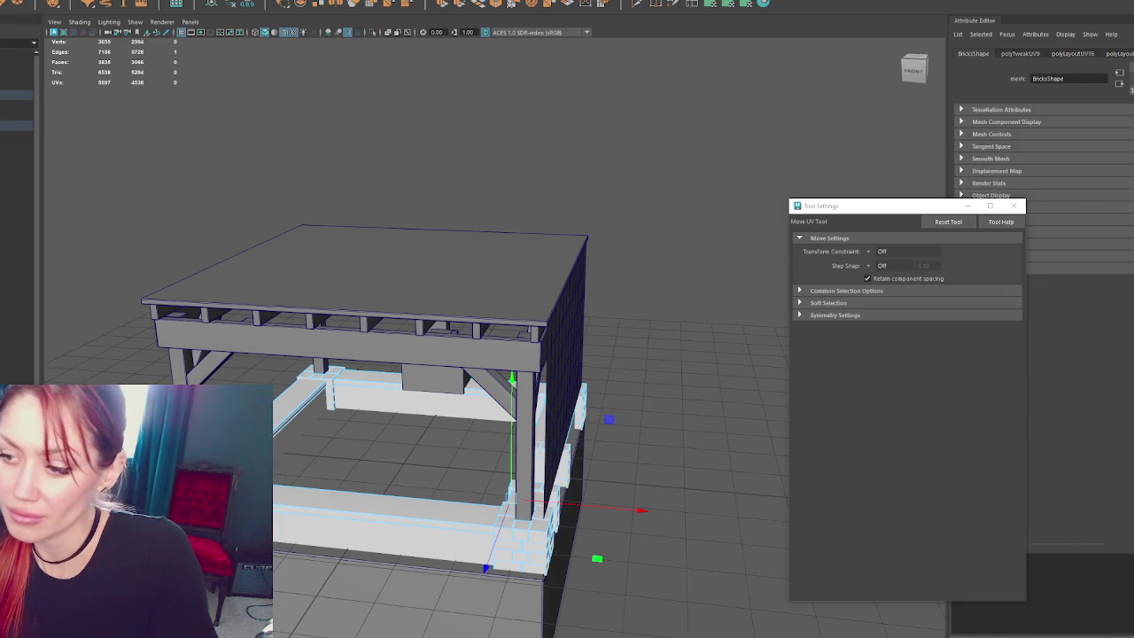
- Orbit around the gazebo and undo two more UV edits
left_click_drag(496, 354, 663, 411, "alt")
key("w")
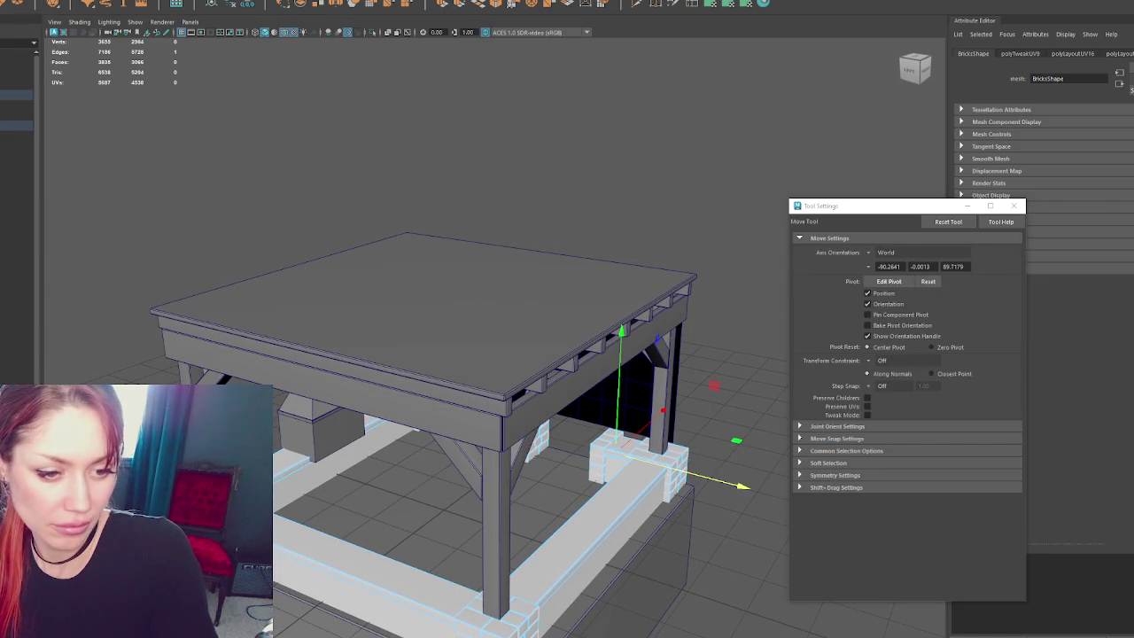
key("y")
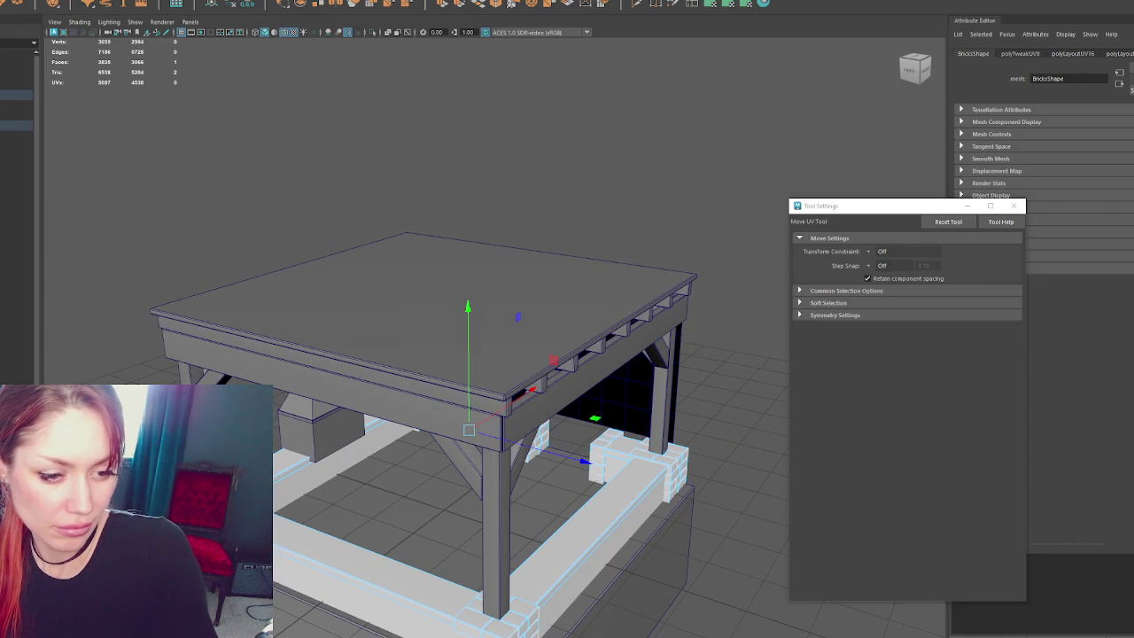
key("ctrl+z")
key("ctrl+z")
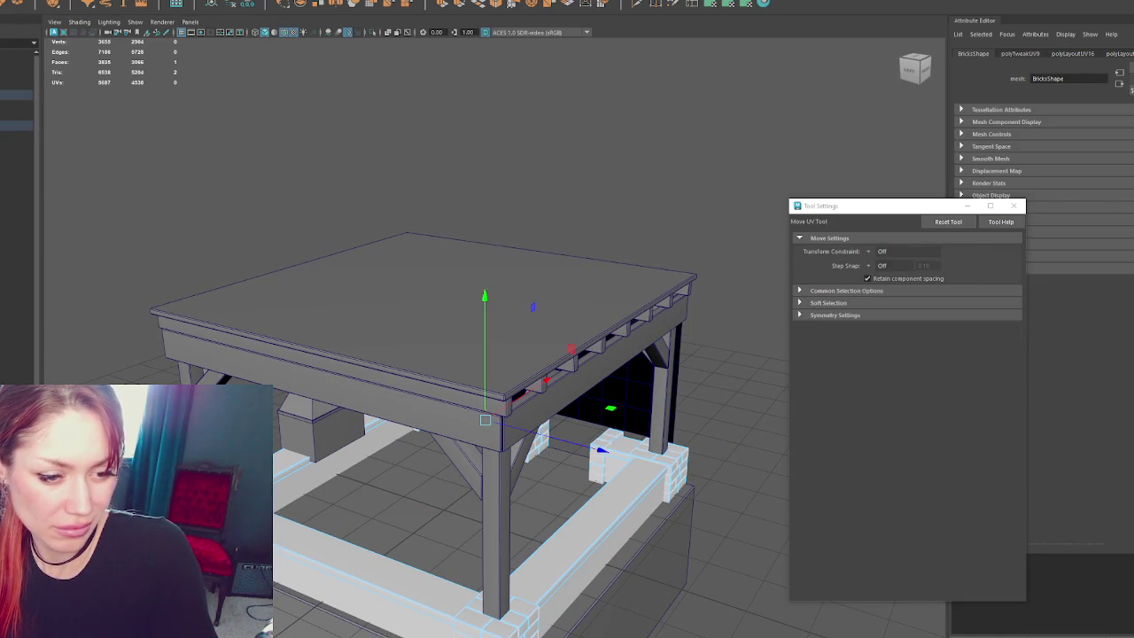
key("ctrl+z")
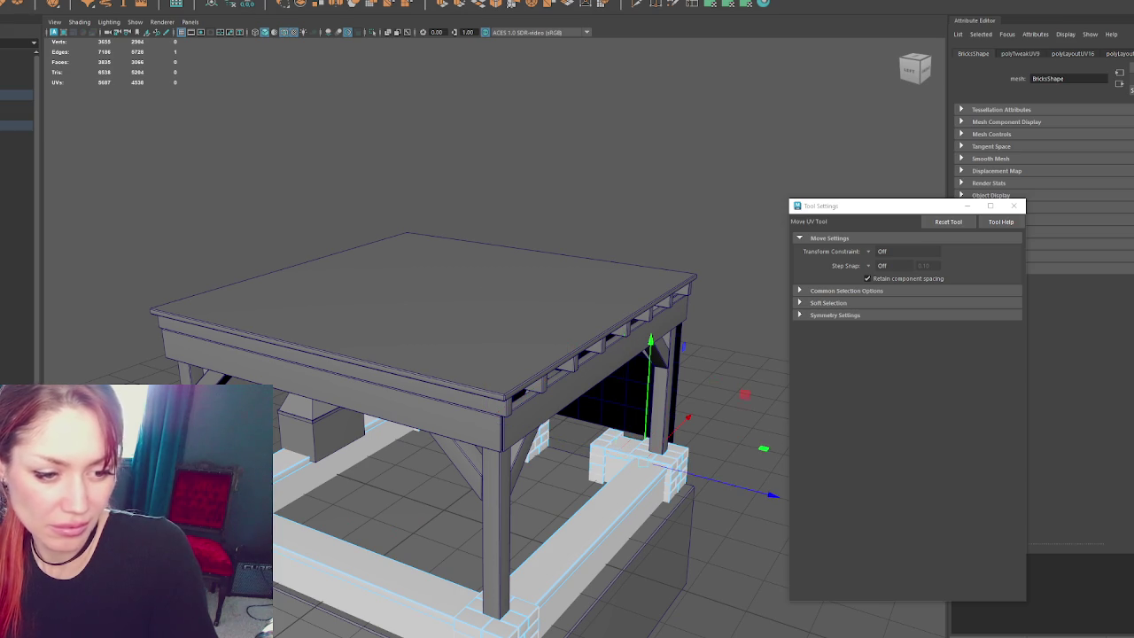
key("w")
- From a side view, slide the face's brick texture up so its courses align
left_click_drag(312, 428, 221, 443, "alt")
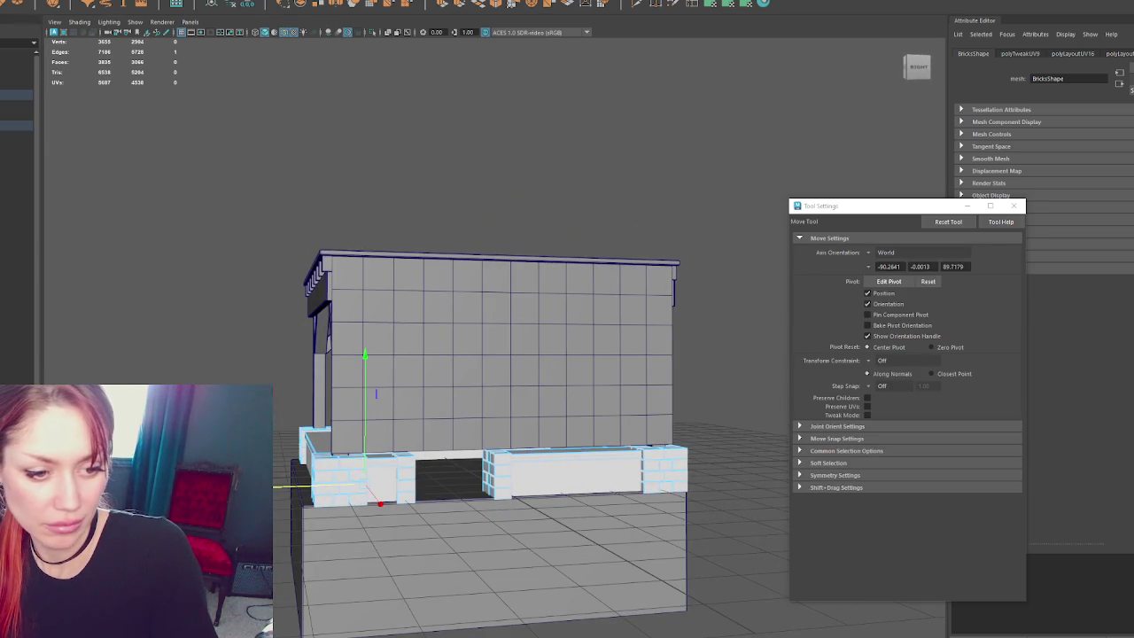
key("y")
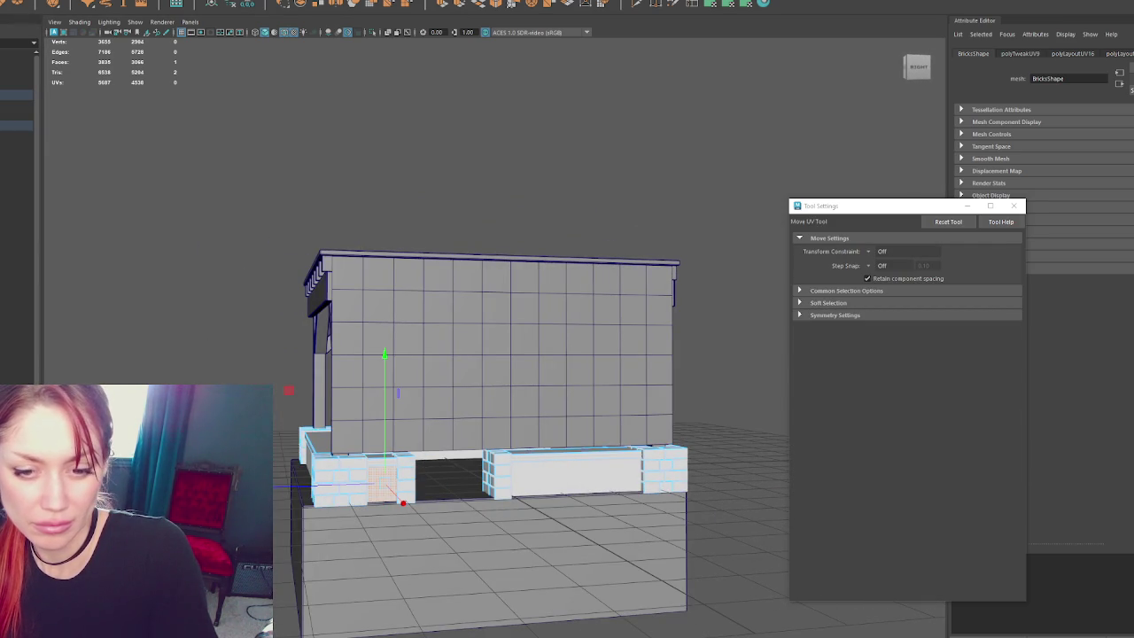
left_click_drag(403, 502, 403, 478)
key("w")
left_click_drag(298, 142, 265, 155, "alt")
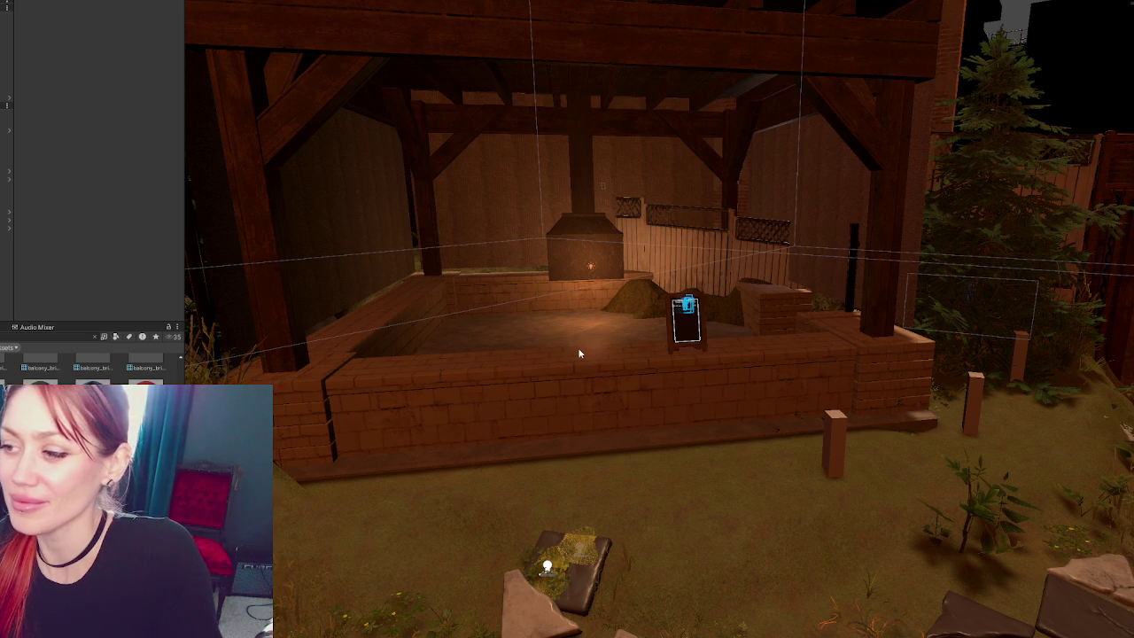
scroll(577, 347, "down", 5)
right_click_drag(578, 347, 441, 336)
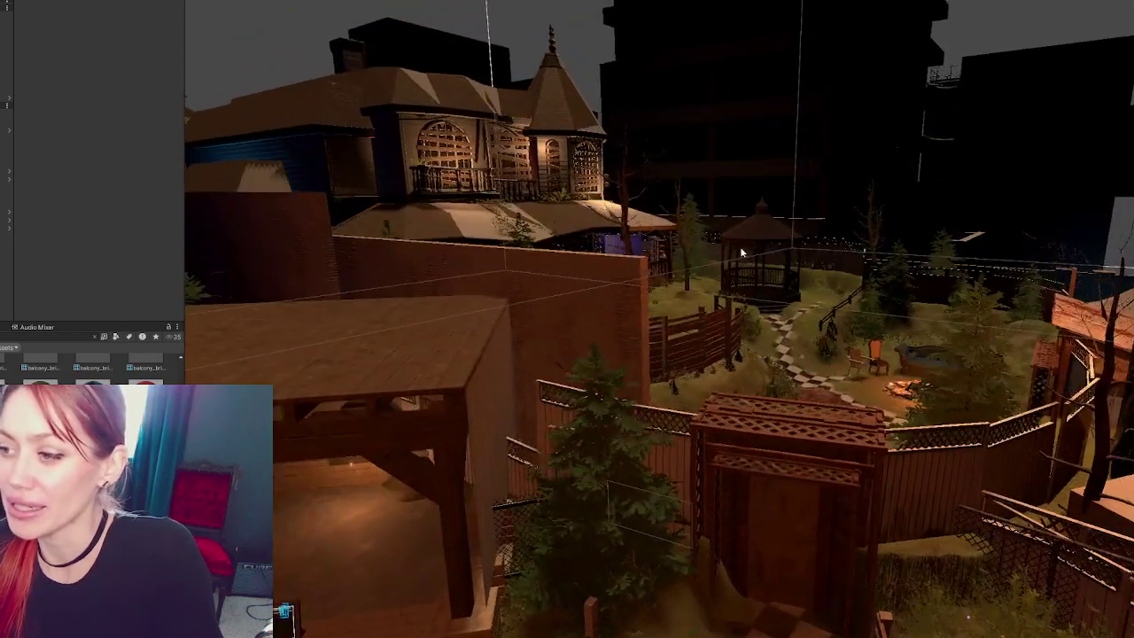
right_click_drag(461, 239, 626, 266)
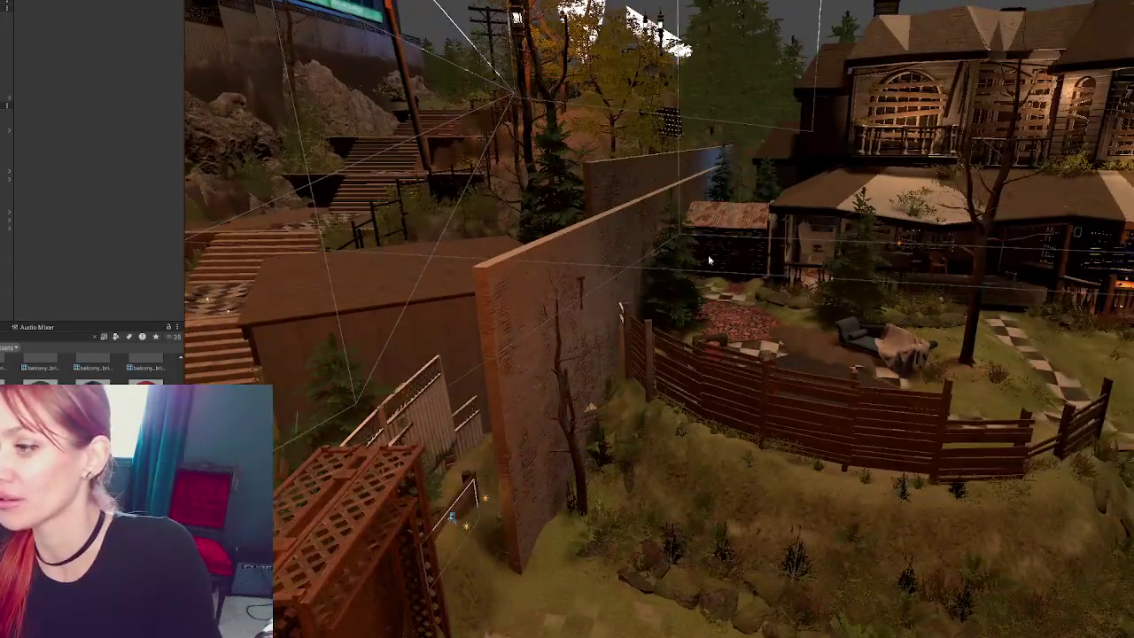
mouse_move(709, 259)
right_mouse_down()
mouse_move(732, 333)
mouse_move(712, 355)
mouse_move(507, 382)
mouse_move(572, 328)
mouse_move(591, 365)
mouse_move(569, 415)
mouse_move(750, 305)
right_mouse_up()
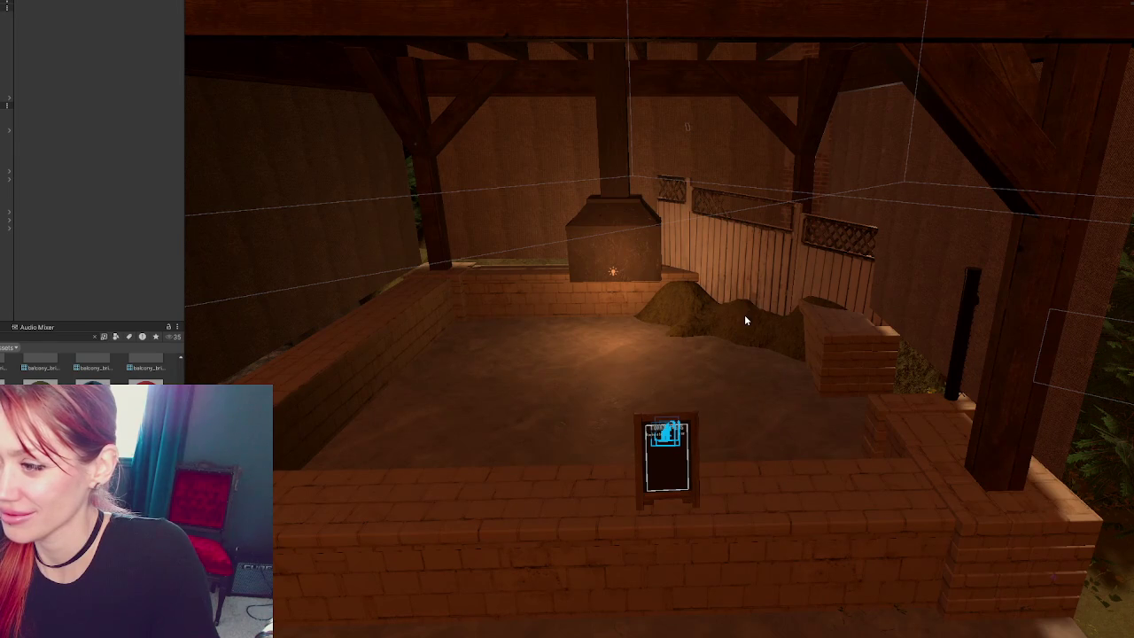
left_click(745, 318)
scroll(745, 317, "down", 2)
scroll(743, 327, "down", 2)
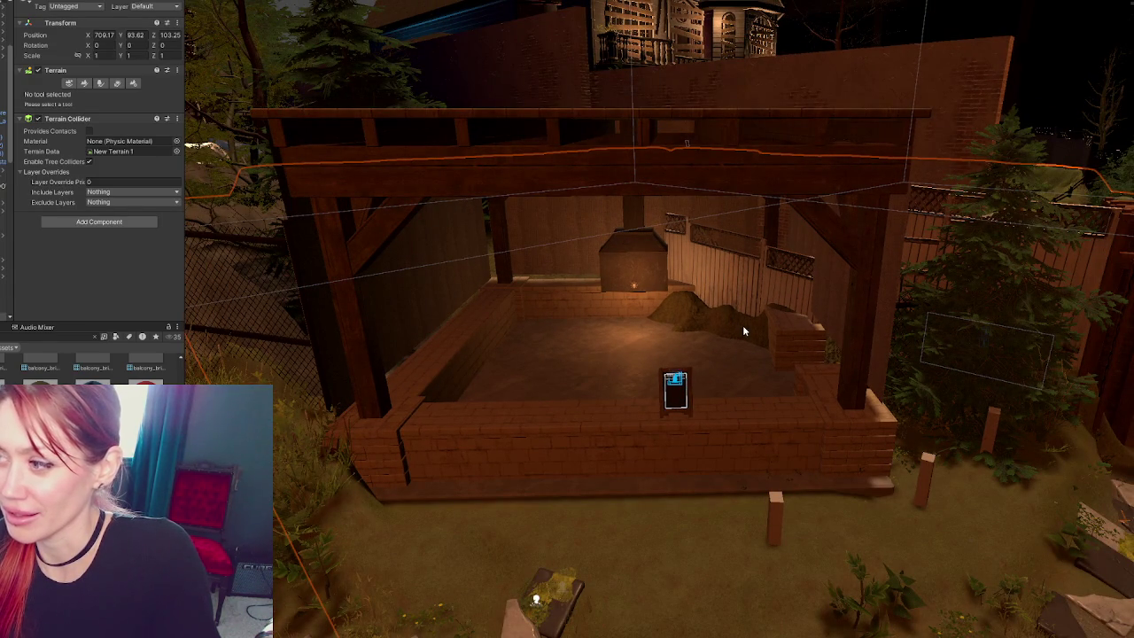
scroll(743, 325, "up", 2)
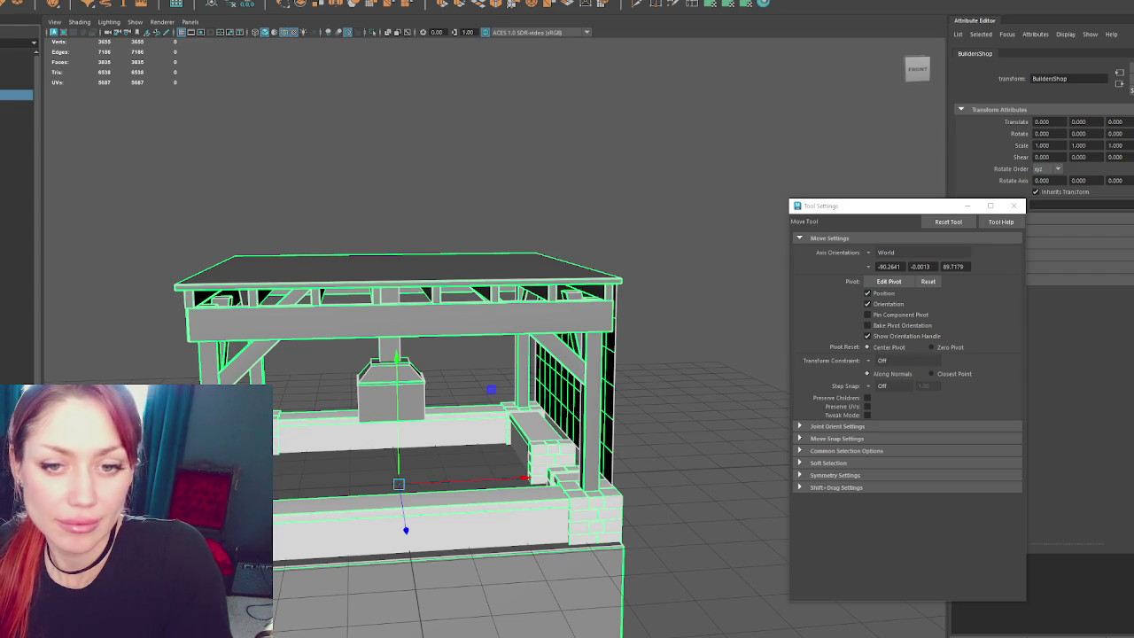
- Zoom in on the fireplace and select the Brick object from the Outliner
left_click_drag(445, 213, 386, 405, "alt")
left_click(386, 406)
right_click_drag(459, 202, 381, 354)
right_click_drag(471, 158, 506, 139)
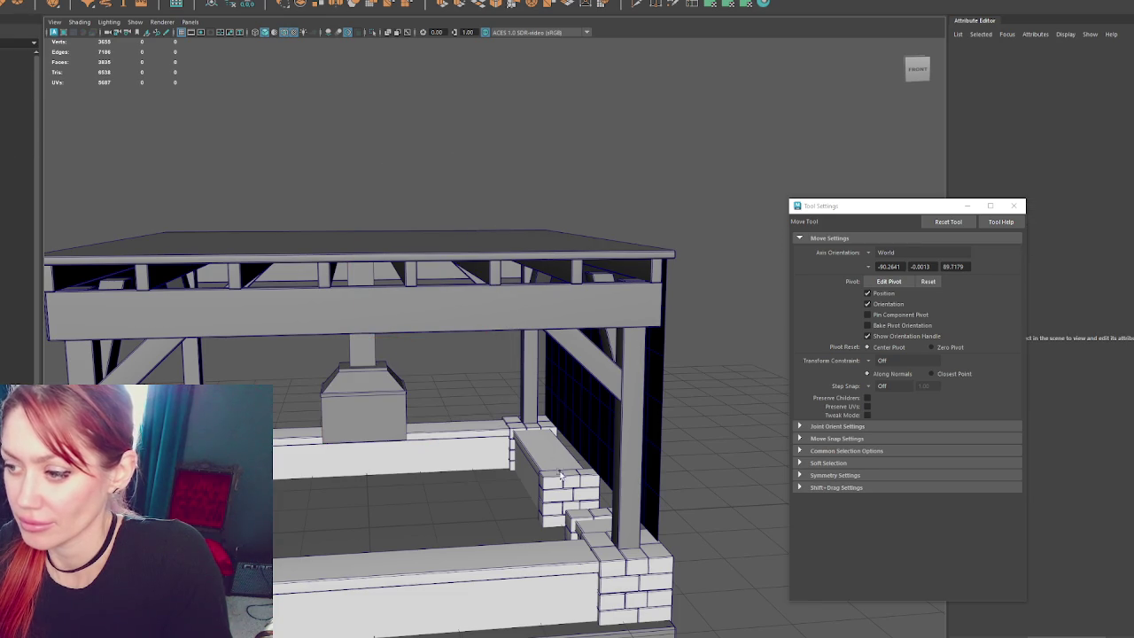
left_click(558, 461)
left_click(16, 166)
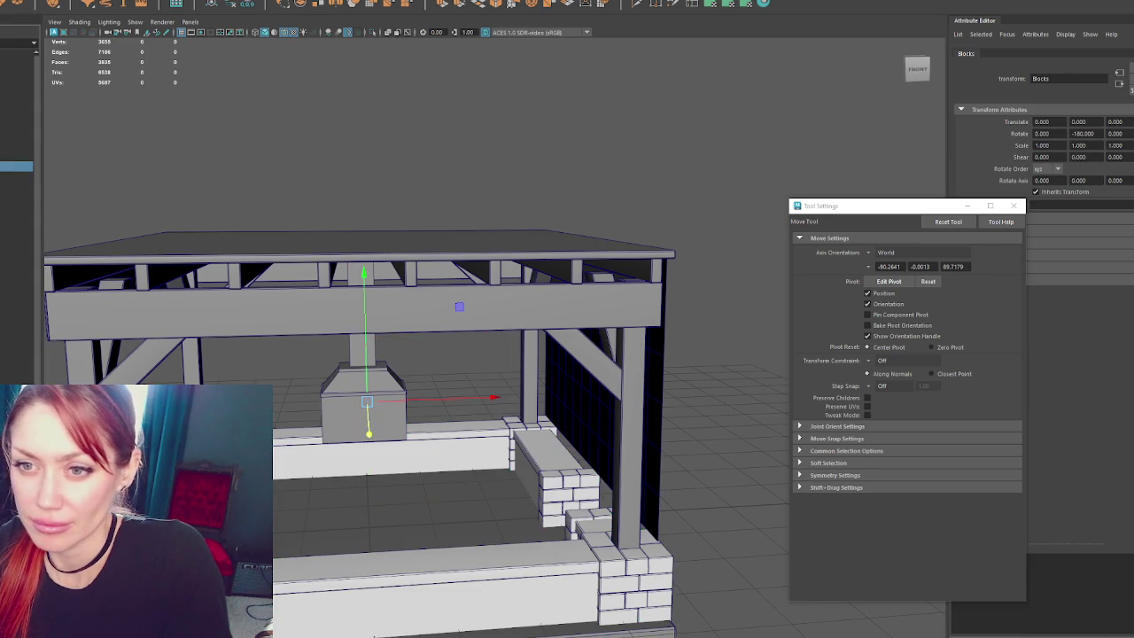
left_click(16, 176)
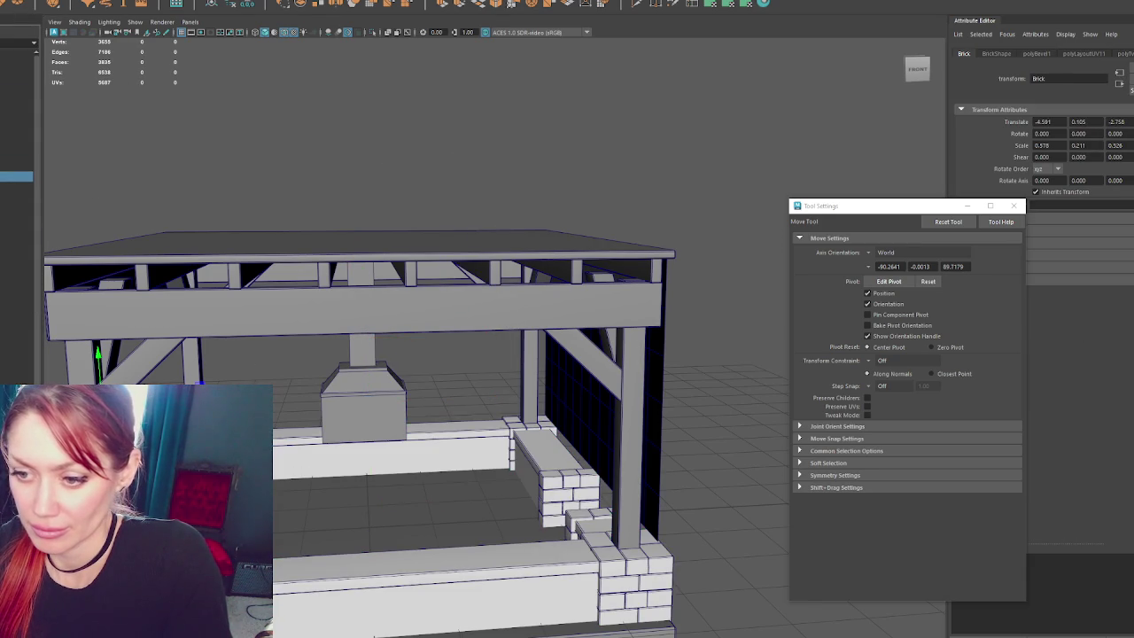
- Duplicate the brick wall and move the copy up above the roof
key("ctrl+d")
key("ctrl+z")
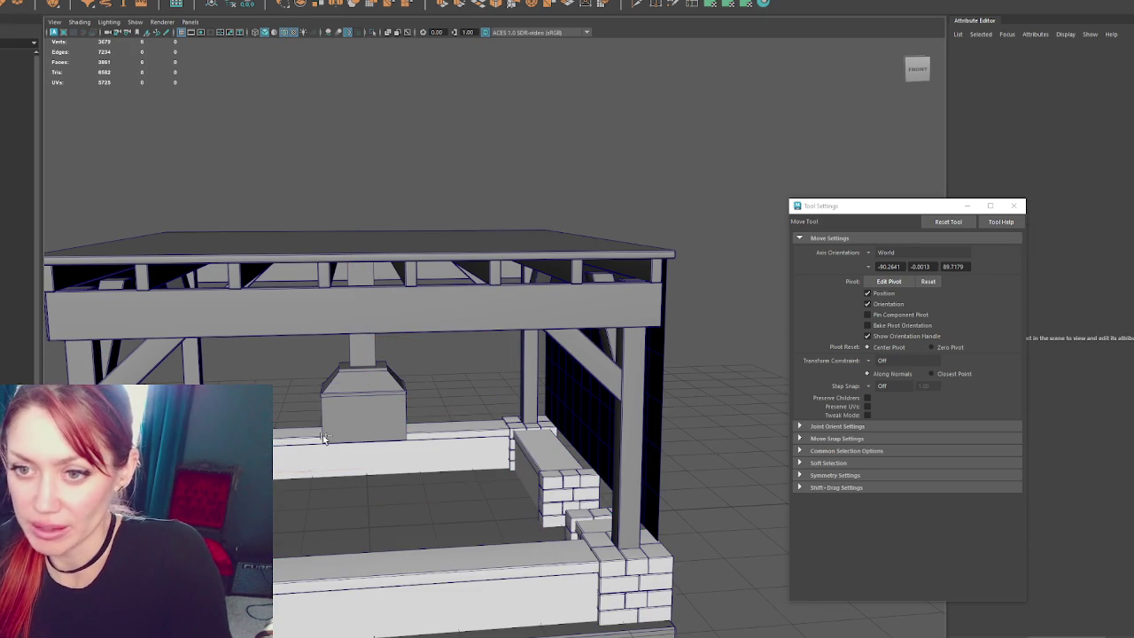
left_click(324, 439)
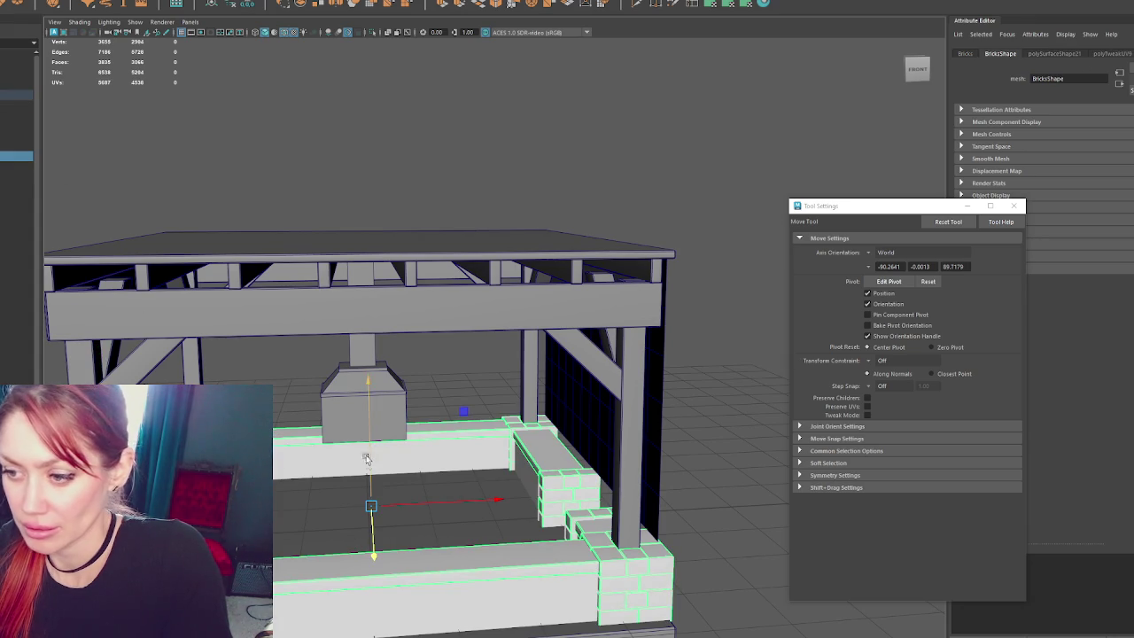
key("ctrl+d")
left_click_drag(372, 443, 385, 124)
- Frame the whole structure, delete the duplicated brick frame, and select the small brick cube
key("q")
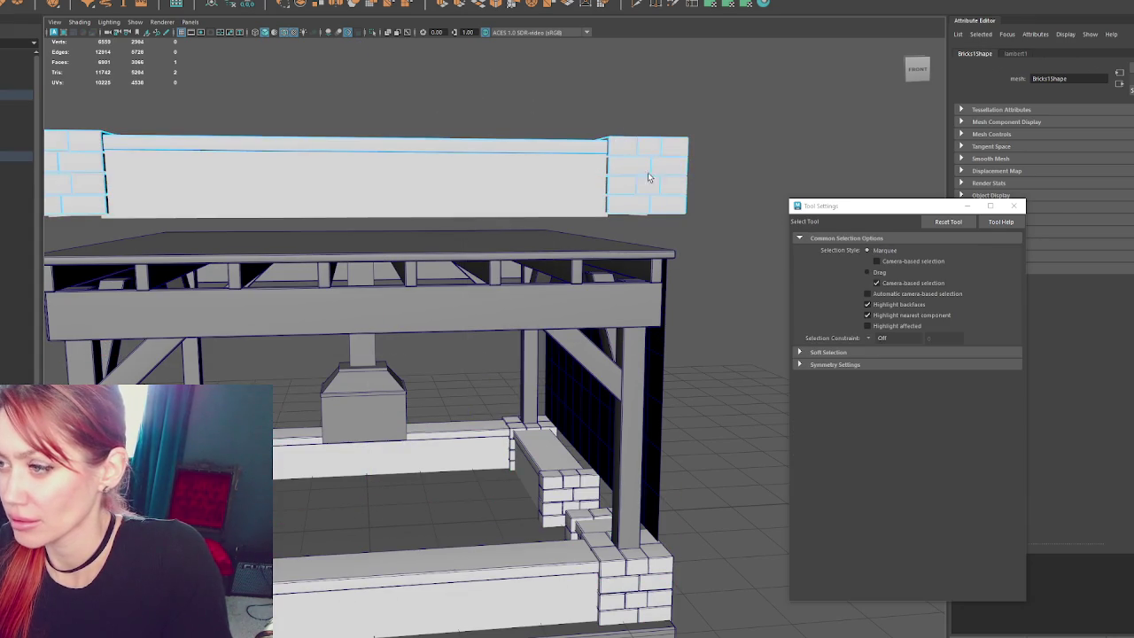
left_click_drag(617, 138, 673, 229, "alt")
key("a")
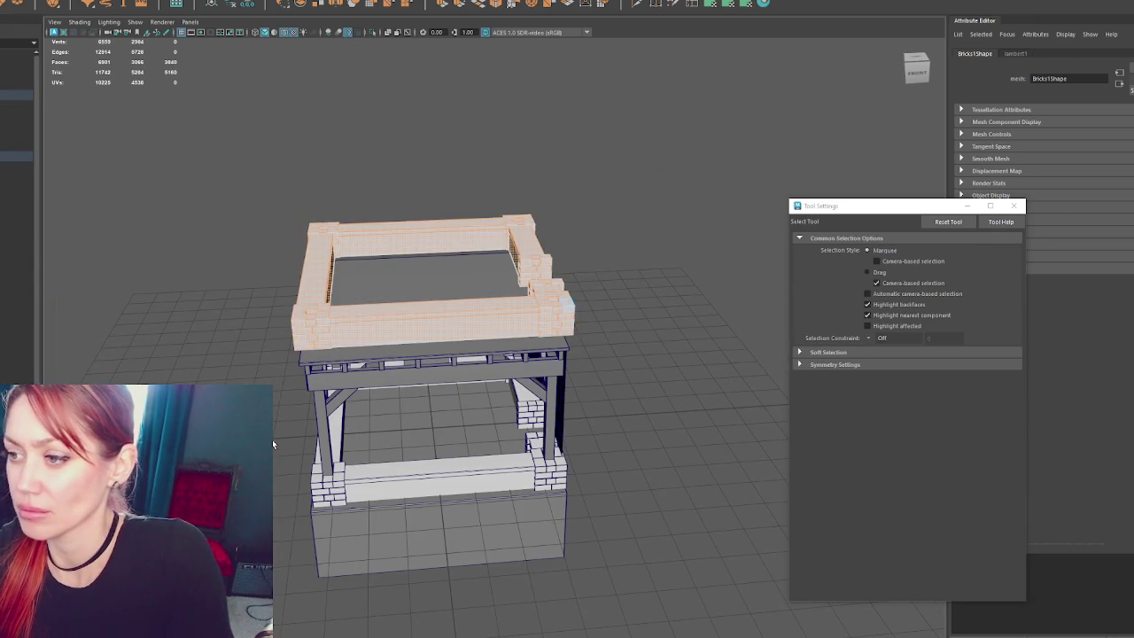
key("Delete")
left_click(567, 305)
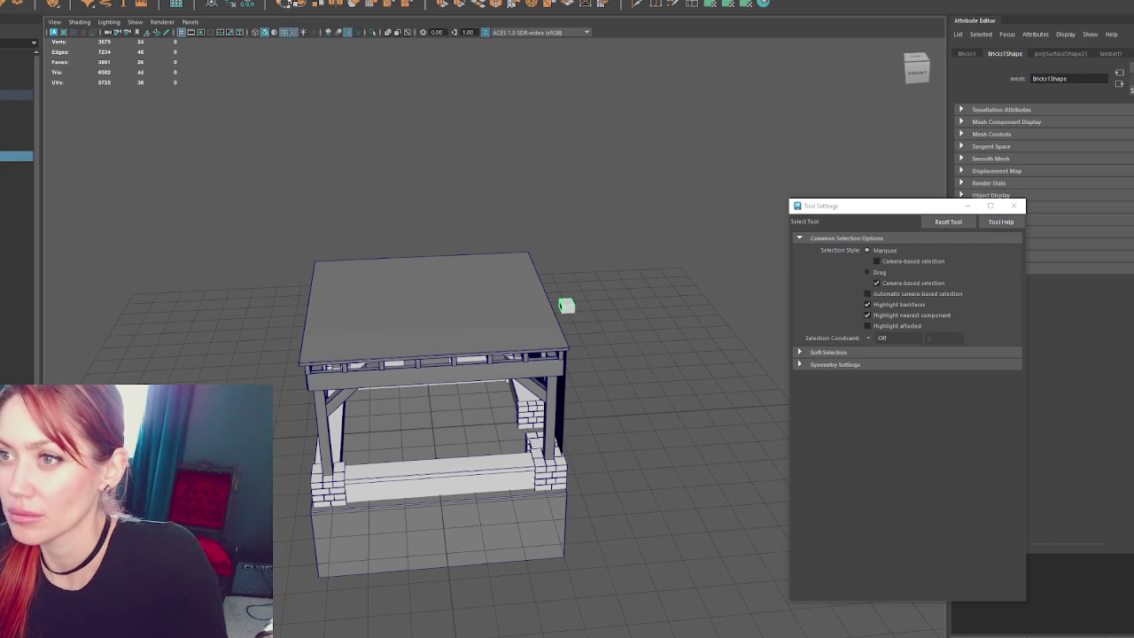
- Lower the brick cube toward the fireplace base and slide it along X
key("w")
mouse_move(568, 269)
left_mouse_down()
mouse_move(568, 387)
mouse_move(453, 431)
left_mouse_up()
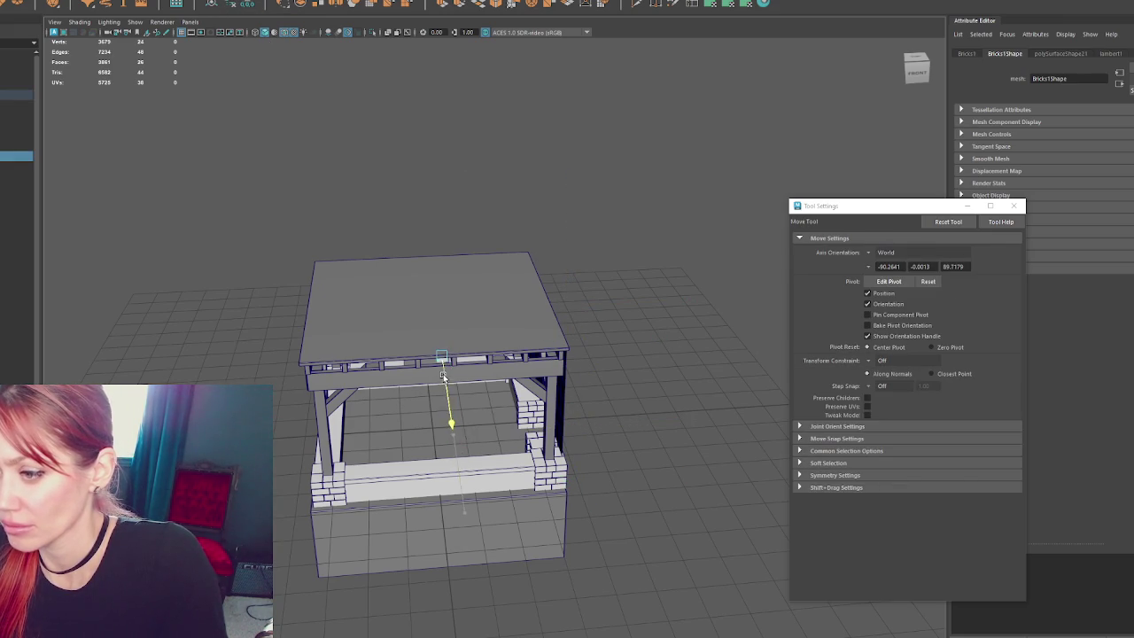
key("f")
scroll(456, 380, "down", 5)
left_click_drag(516, 372, 562, 322, "alt")
scroll(553, 367, "up", 8)
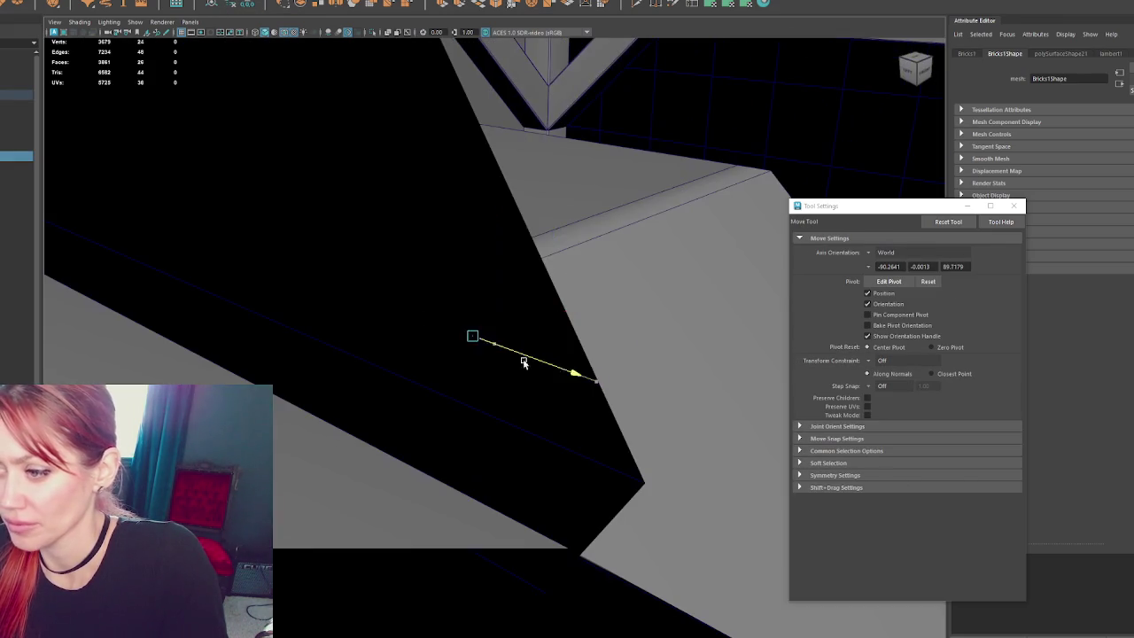
scroll(454, 253, "down", 5)
mouse_move(400, 316)
left_mouse_down("alt")
mouse_move(607, 316)
mouse_move(415, 306)
left_mouse_up("alt")
middle_click_drag(393, 324, 399, 532)
mouse_move(399, 532)
left_mouse_down("alt")
mouse_move(486, 384)
mouse_move(544, 387)
left_mouse_up("alt")
- Rotate the brick and nudge it along its length into place, checking it in wireframe
key("4")
left_click_drag(530, 330, 487, 422, "alt")
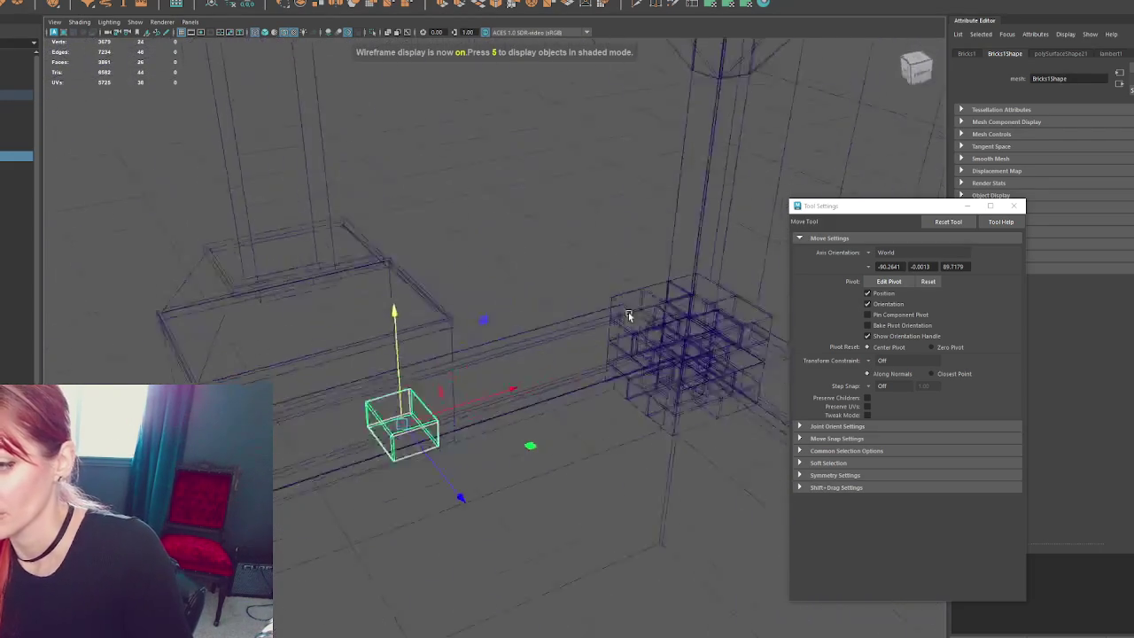
key("w")
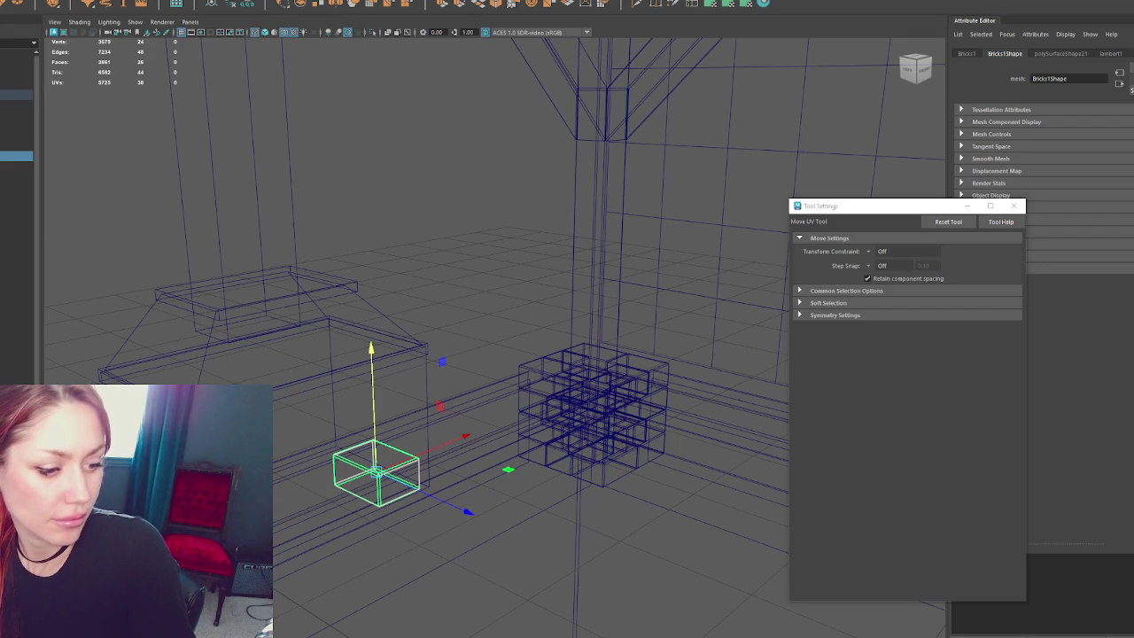
mouse_move(470, 266)
left_mouse_down("alt")
mouse_move(451, 339)
mouse_move(395, 337)
mouse_move(421, 343)
left_mouse_up("alt")
key("w")
mouse_move(497, 349)
left_mouse_down("alt")
mouse_move(601, 327)
mouse_move(488, 341)
mouse_move(520, 348)
mouse_move(440, 346)
left_mouse_up("alt")
key("e")
key("w")
key("e")
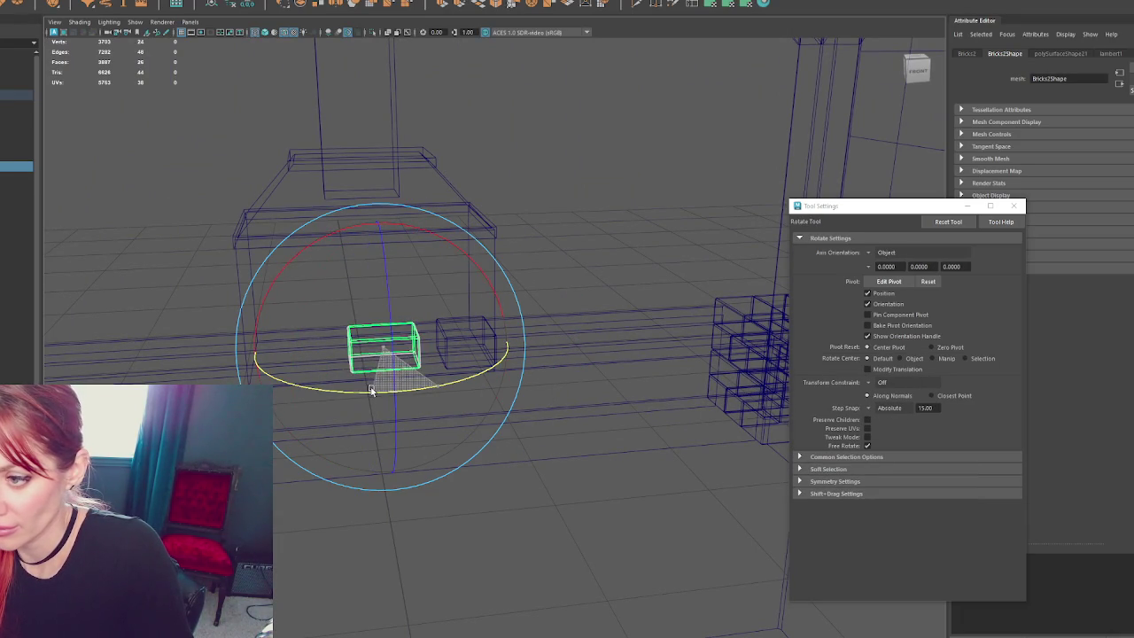
key("w")
mouse_move(393, 382)
left_mouse_down()
mouse_move(447, 351)
mouse_move(397, 341)
mouse_move(407, 333)
left_mouse_up()
key("5")
- Duplicate the brick twice, placing the copies beside it to form a row of three
key("ctrl+d")
mouse_move(509, 288)
left_mouse_down()
mouse_move(392, 278)
mouse_move(535, 324)
mouse_move(552, 413)
mouse_move(286, 401)
left_mouse_up()
left_click(594, 412)
key("ctrl+d")
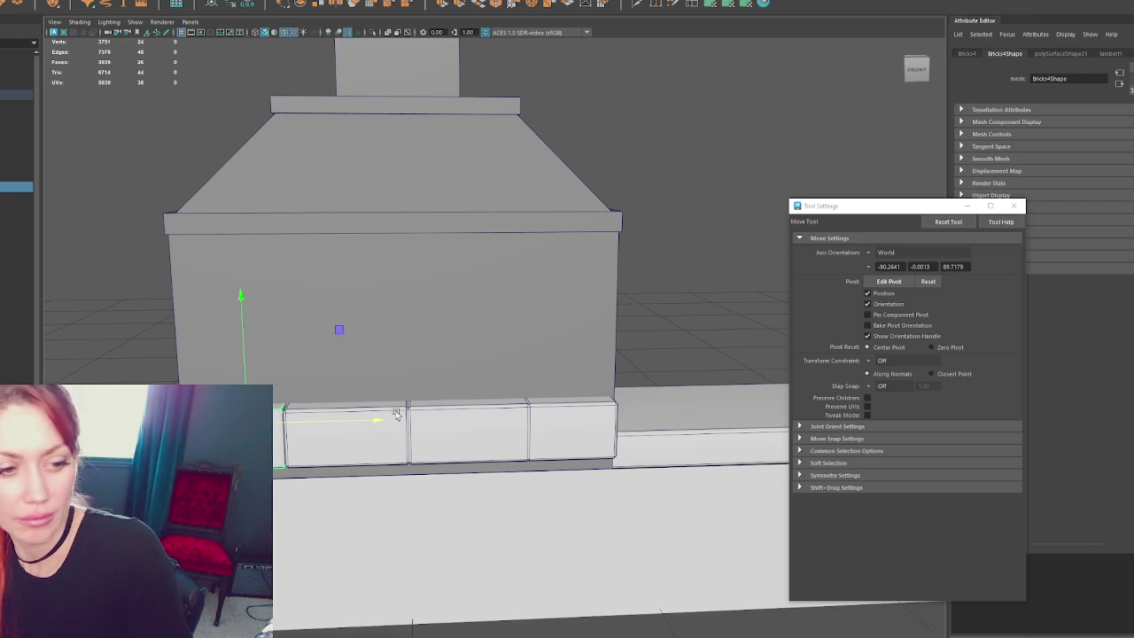
- Select both end bricks, raise them, and duplicate them into a layer above
left_click_drag(481, 423, 424, 363, "alt")
left_click(422, 341)
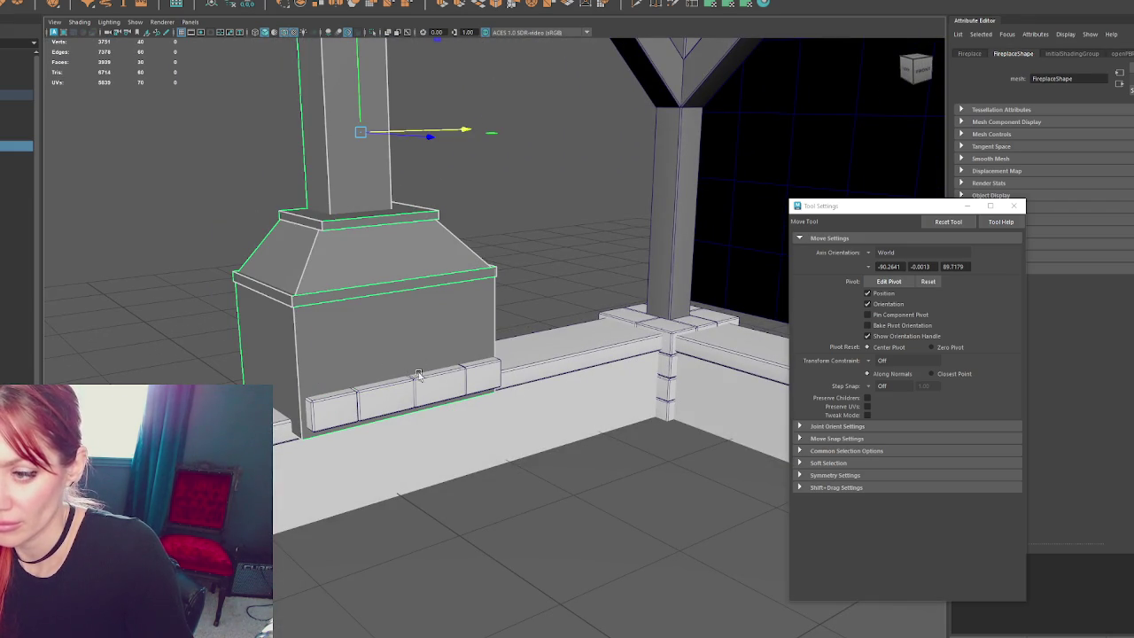
left_click(476, 378)
left_click(334, 410, "shift")
left_click_drag(329, 404, 320, 273)
key("ctrl+d")
key("ctrl+d")
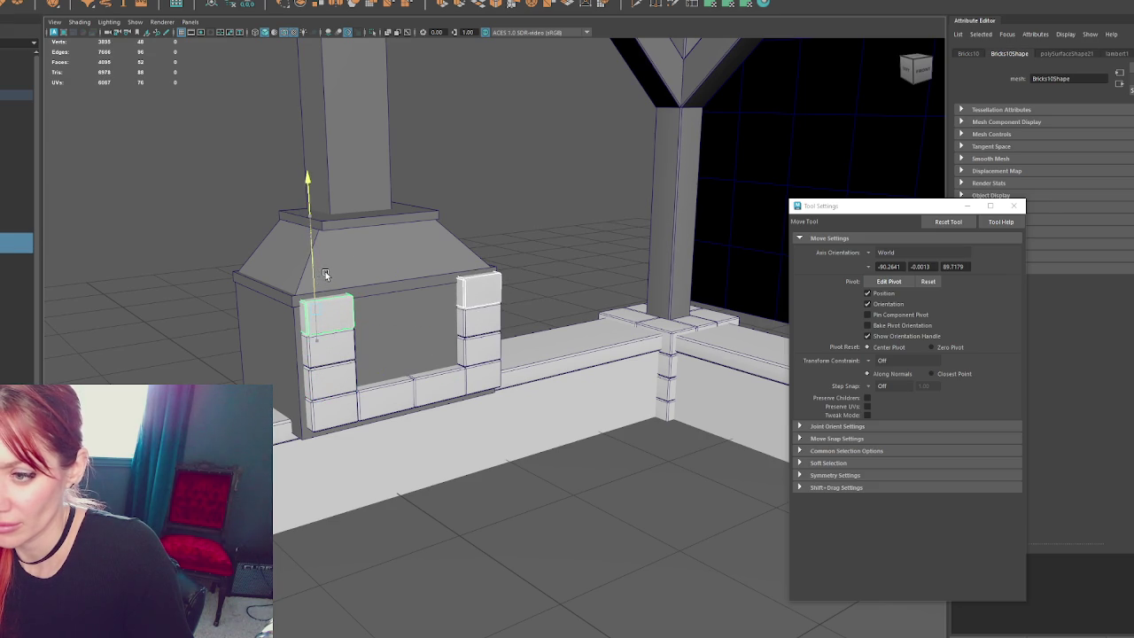
- Add the lower end bricks, shift them sideways, and check placement in wireframe and textured views
left_click(337, 377, "shift")
left_click(479, 350, "shift")
key("4")
mouse_move(505, 359)
left_mouse_down()
mouse_move(479, 353)
mouse_move(568, 335)
mouse_move(435, 375)
mouse_move(374, 374)
left_mouse_up()
key("5")
key("4")
key("5")
key("6")
mouse_move(398, 337)
left_mouse_down("alt")
mouse_move(484, 337)
mouse_move(490, 373)
mouse_move(467, 377)
left_mouse_up("alt")
key("4")
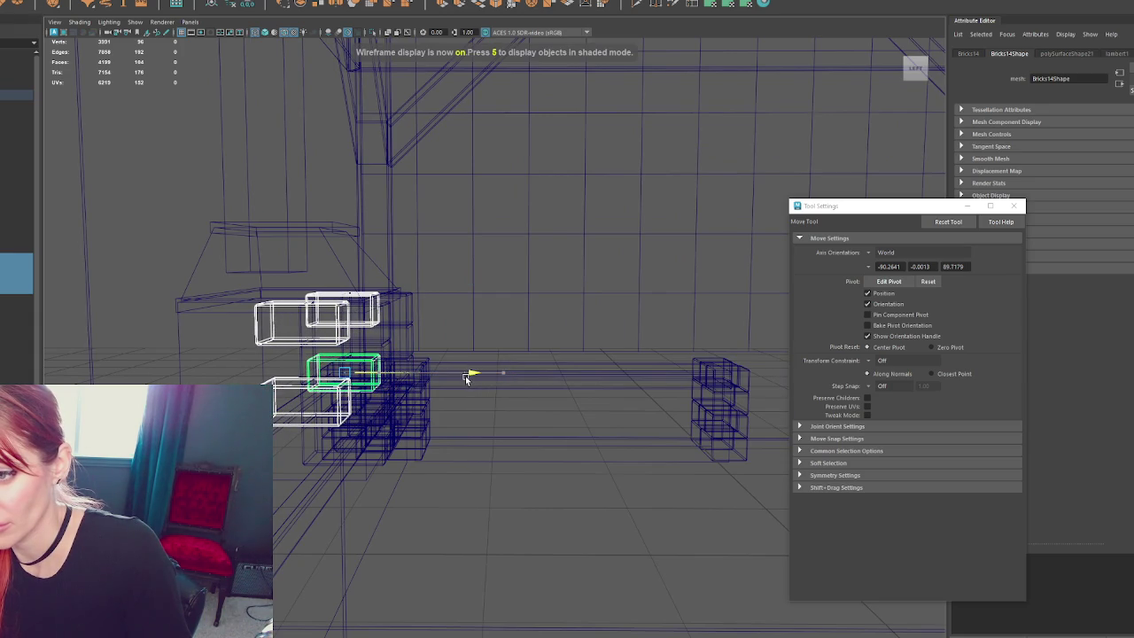
- Select the four side bricks of the fireplace and slide them right along X
key("5")
key("q")
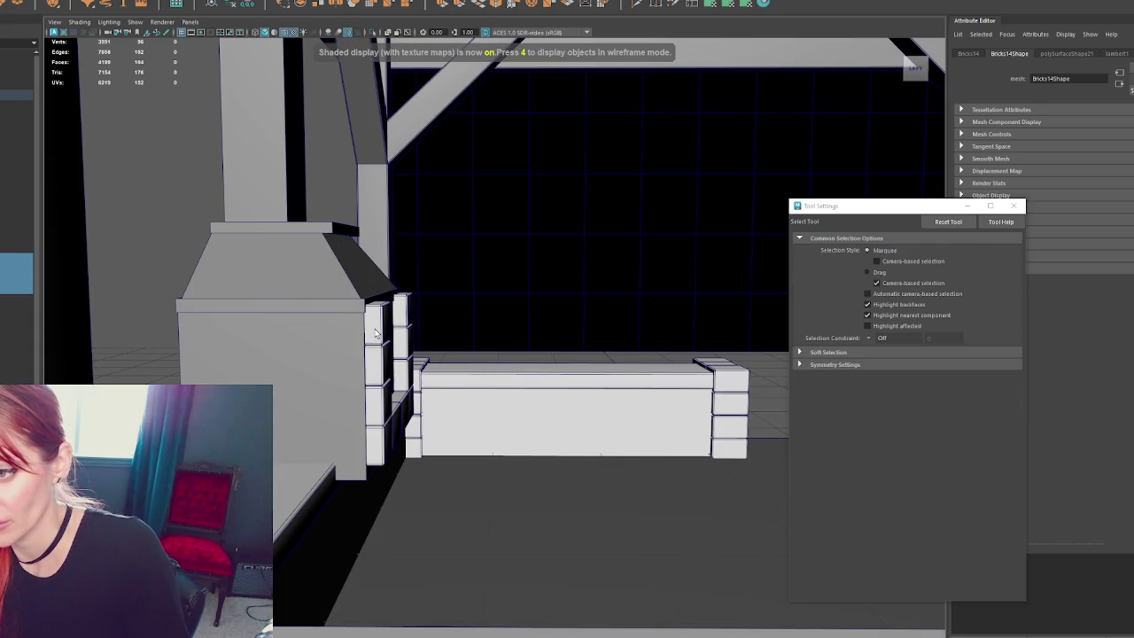
left_click(375, 328)
left_click(379, 400, "shift")
left_click(403, 308, "shift")
left_click(401, 372, "shift")
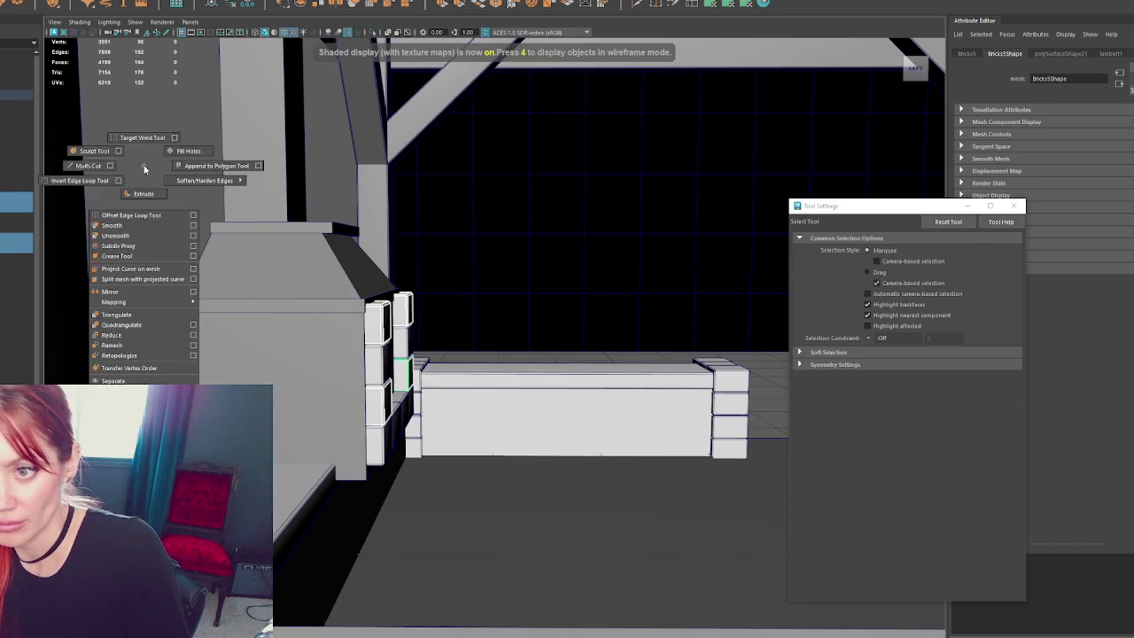
key("4")
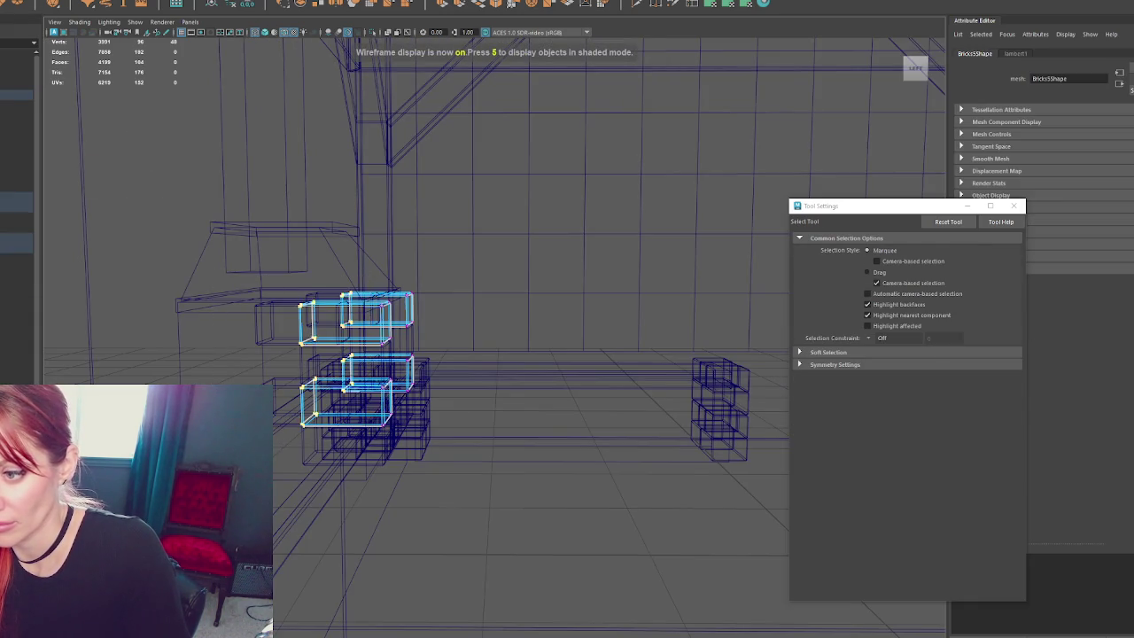
key("5")
key("w")
scroll(377, 365, "up", 3)
key("4")
mouse_move(292, 365)
left_mouse_down()
mouse_move(385, 358)
mouse_move(165, 170)
left_mouse_up()
key("5")
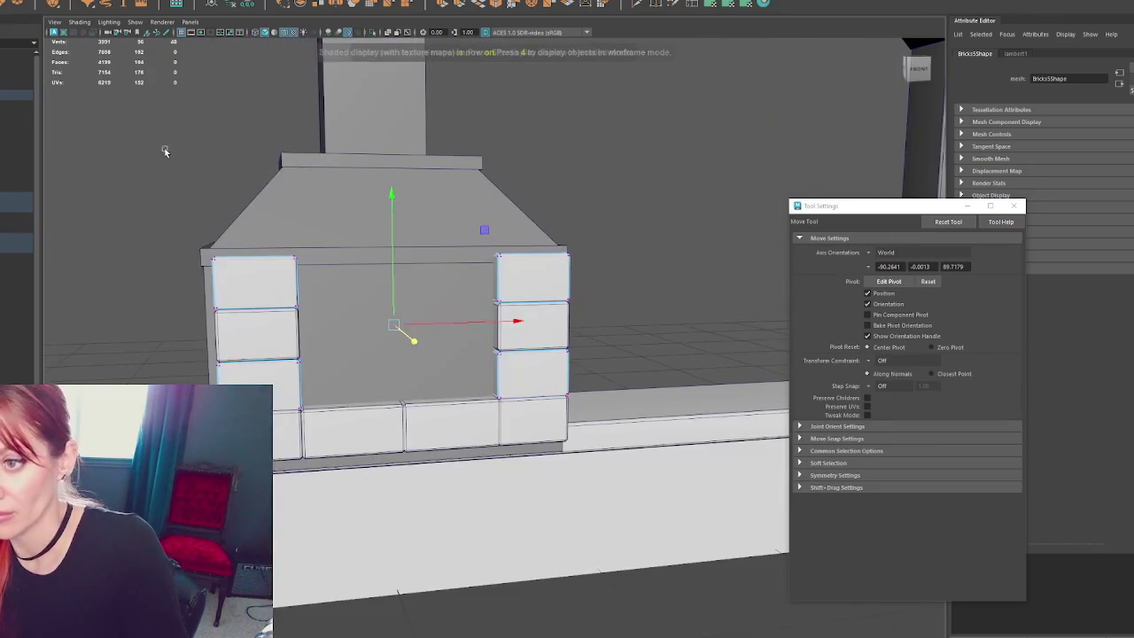
left_click(165, 170)
- Separate the fireplace mesh into individual pieces with Mesh > Separate
left_click_drag(243, 126, 221, 287, "alt")
left_click(221, 286)
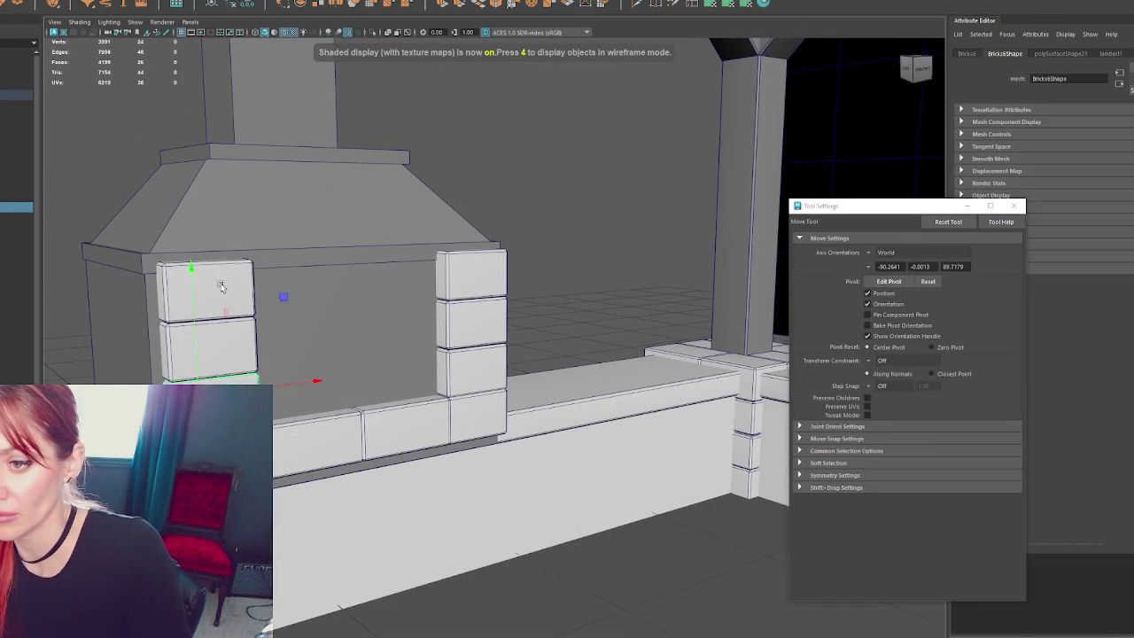
left_click(590, 257)
left_click_drag(590, 256, 550, 264, "alt")
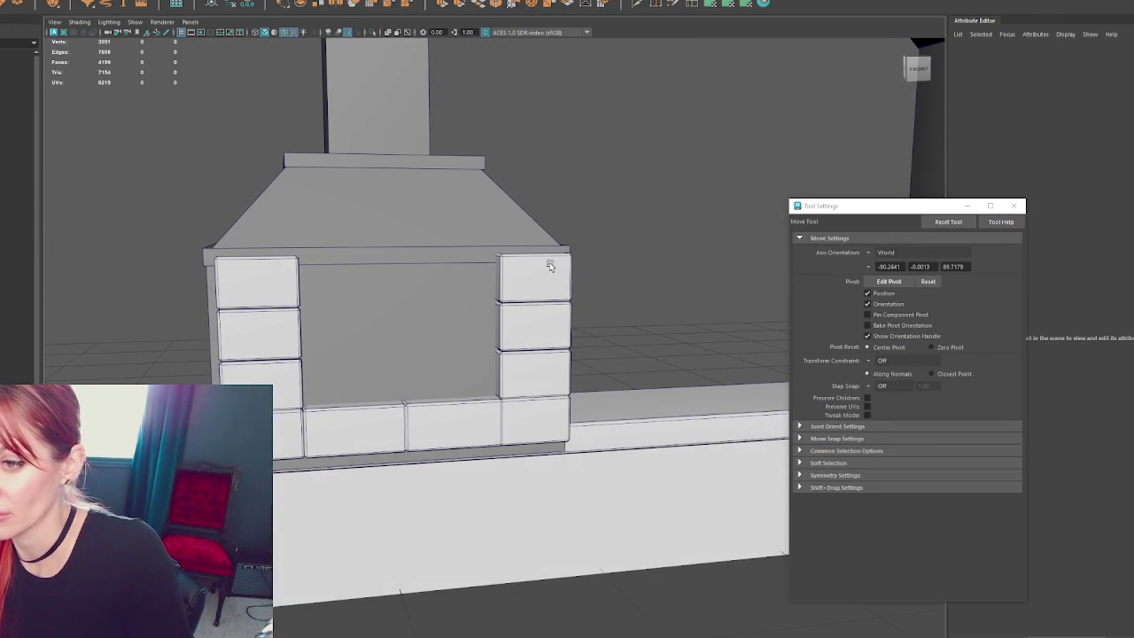
left_click(341, 233)
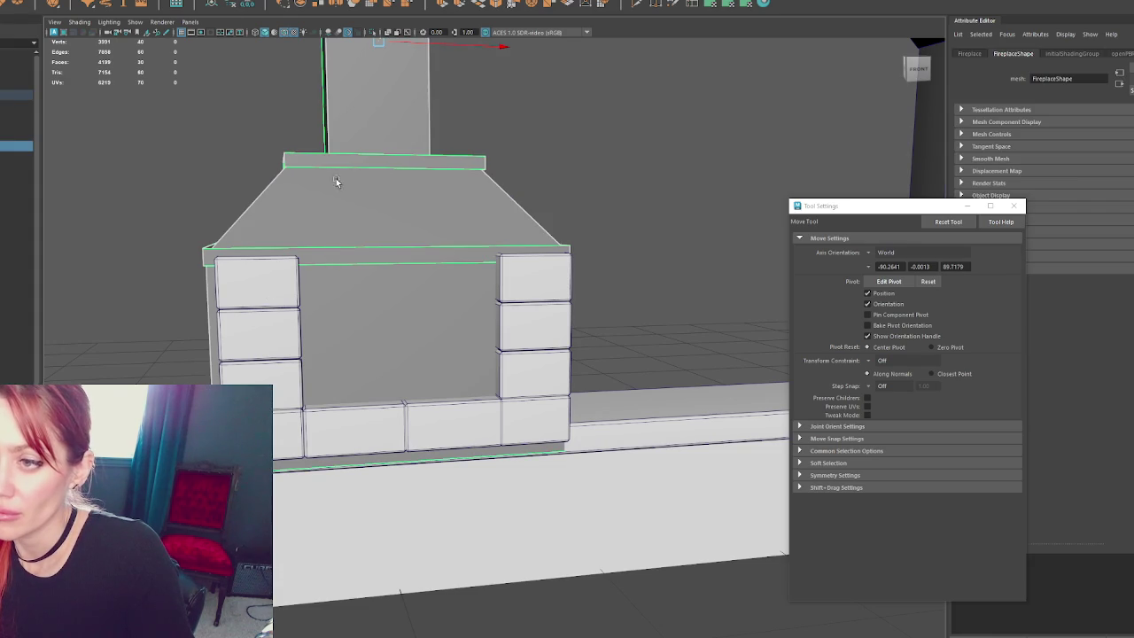
left_click(116, 7)
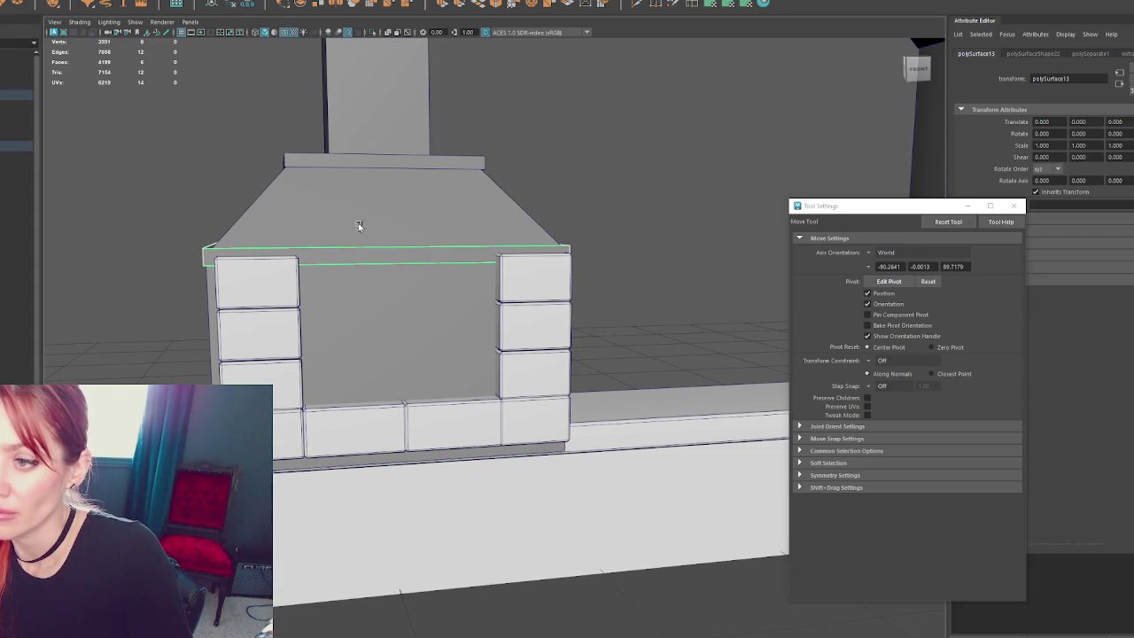
- Delete the flat panel between the brick pillars to open the firebox
left_click_drag(253, 96, 305, 182, "shift")
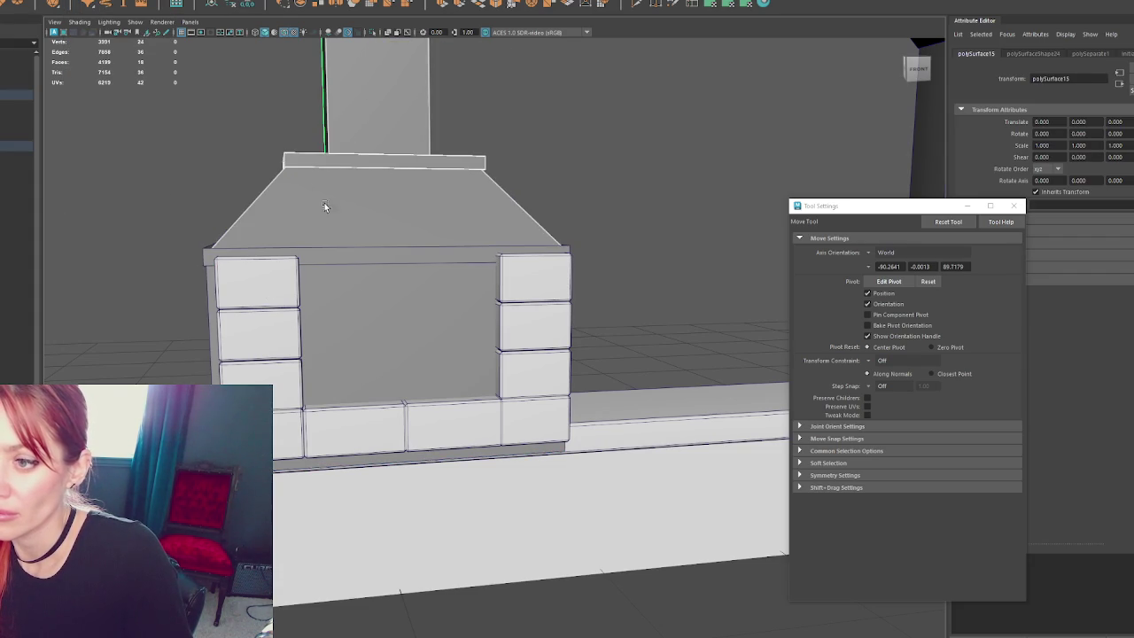
left_click(250, 5)
left_click(366, 288)
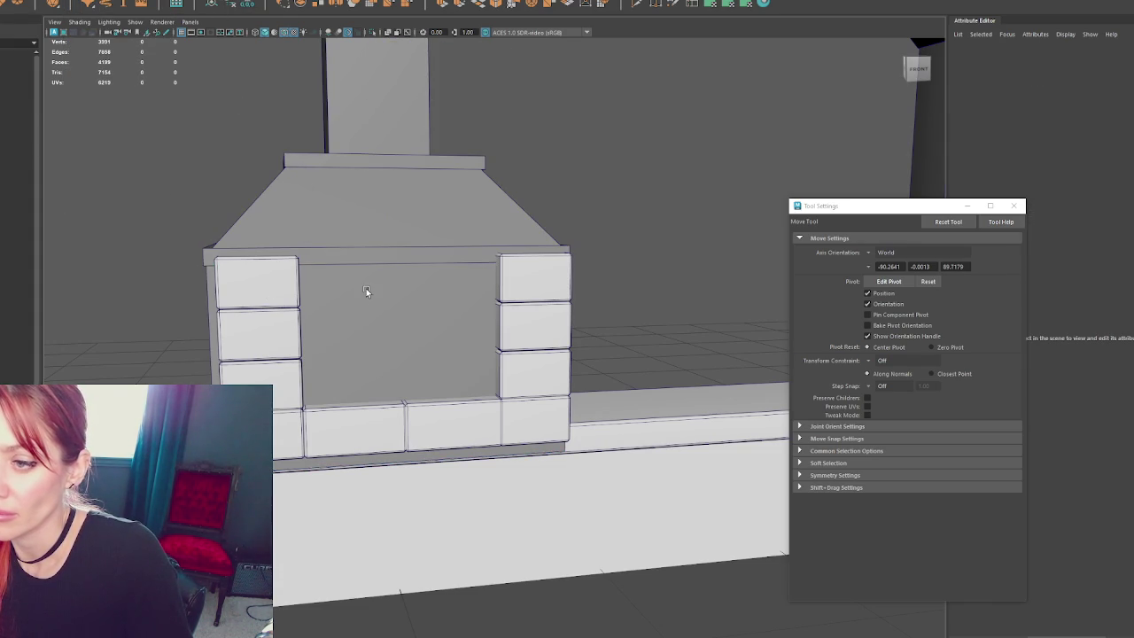
key("Delete")
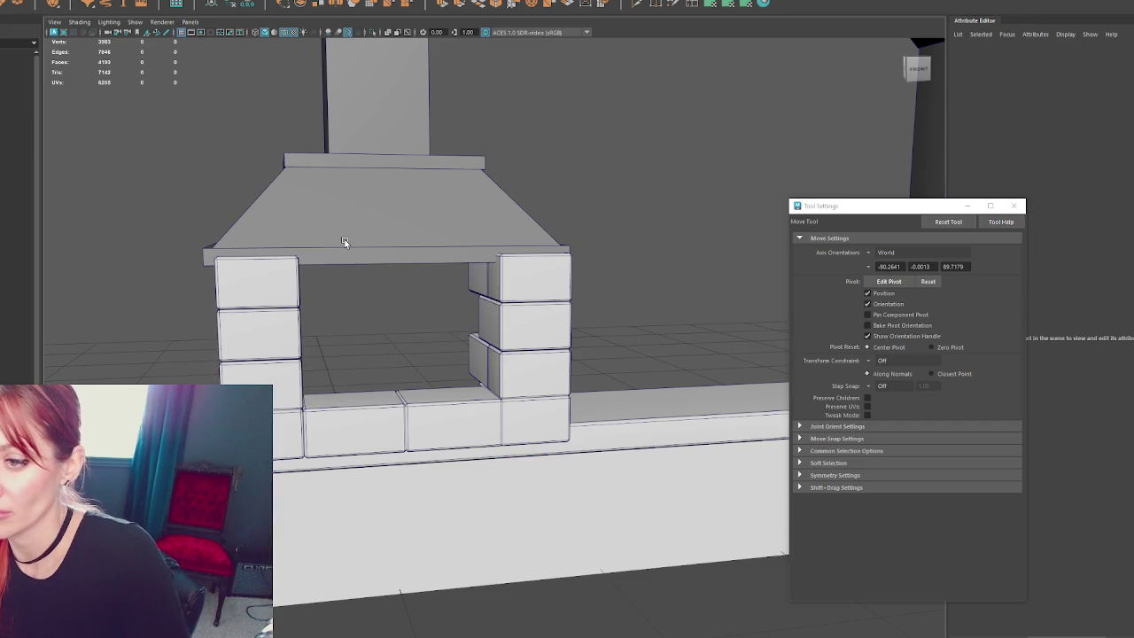
- Raise the hood's bottom slab slightly to start forming the mantel
key("ctrl+z")
key("Delete")
left_click(363, 250)
left_click_drag(380, 209, 388, 201)
mouse_move(388, 200)
left_mouse_down("alt")
mouse_move(470, 209)
mouse_move(321, 250)
mouse_move(288, 237)
left_mouse_up("alt")
key("r")
key("w")
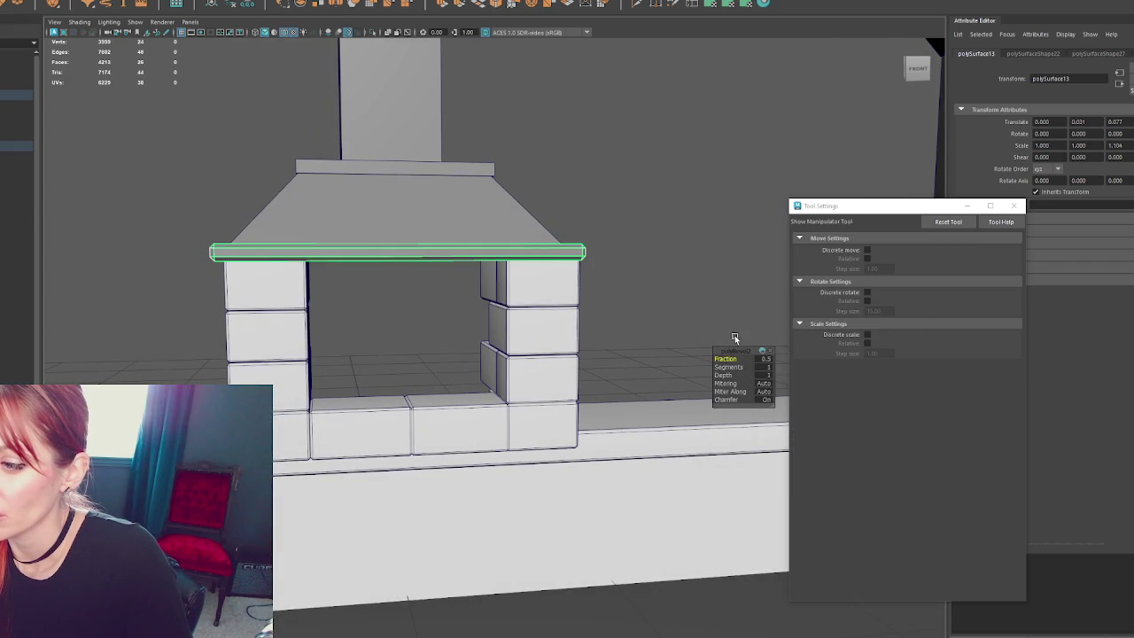
- Move the slab's end vertices in wireframe to reshape the mantel shelf
right_click_drag(651, 181, 608, 177)
key("4")
left_click_drag(608, 217, 567, 252)
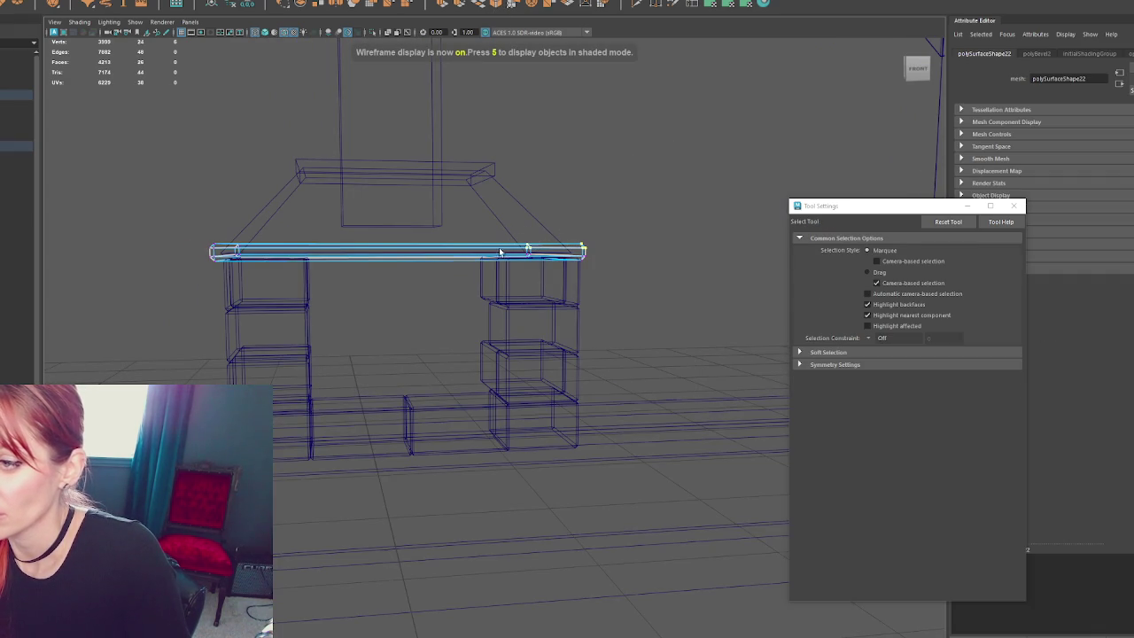
key("w")
key("5")
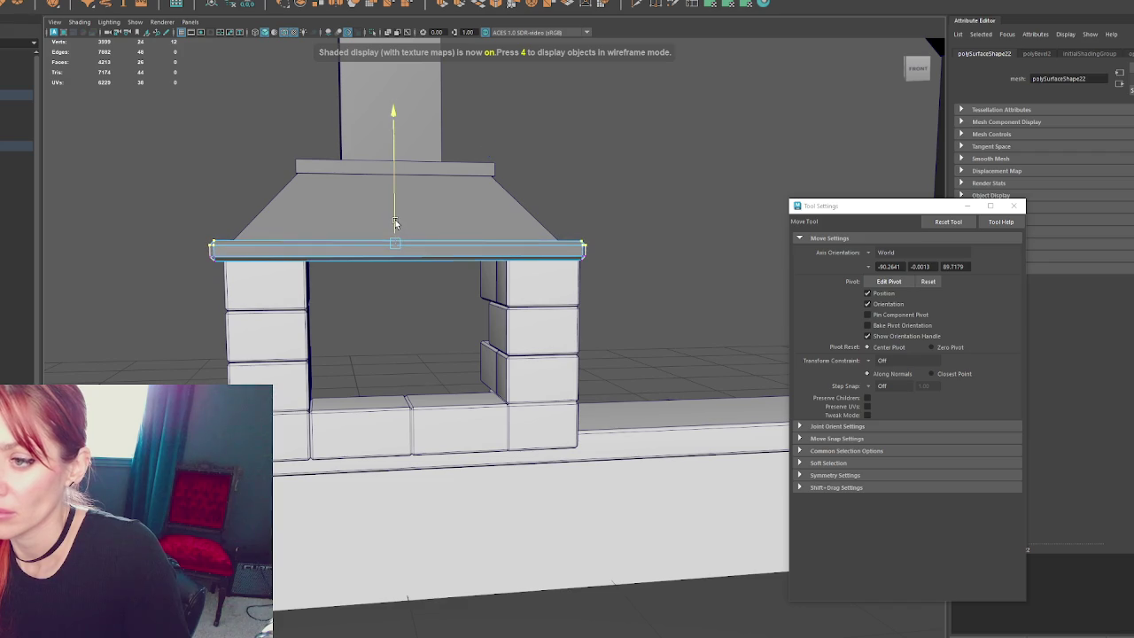
left_click(465, 195)
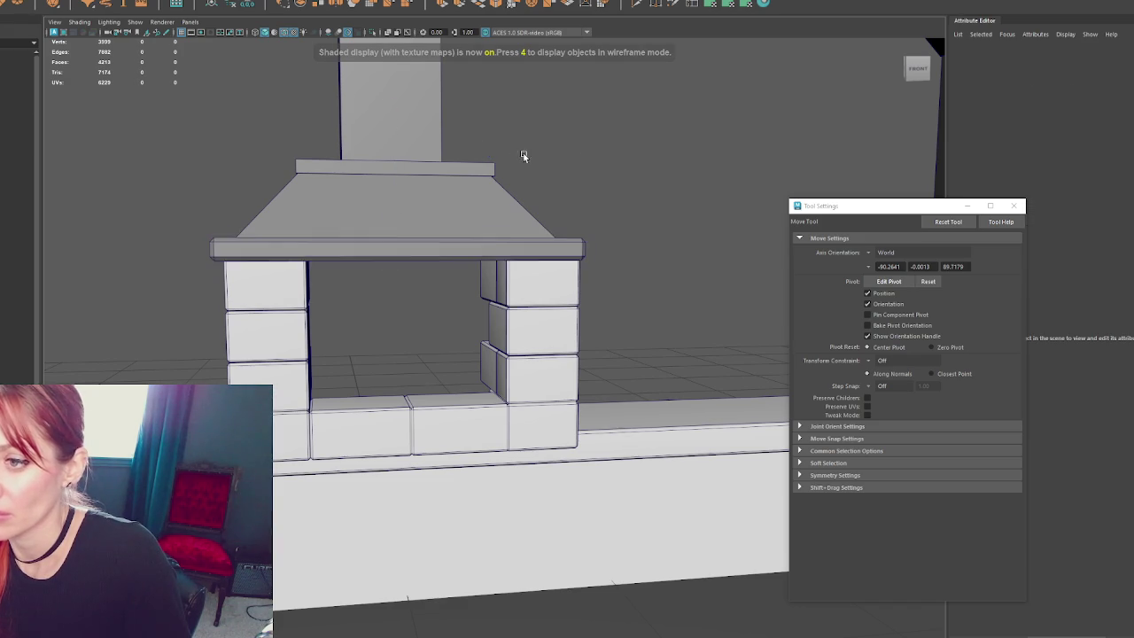
left_click_drag(537, 152, 505, 200, "alt")
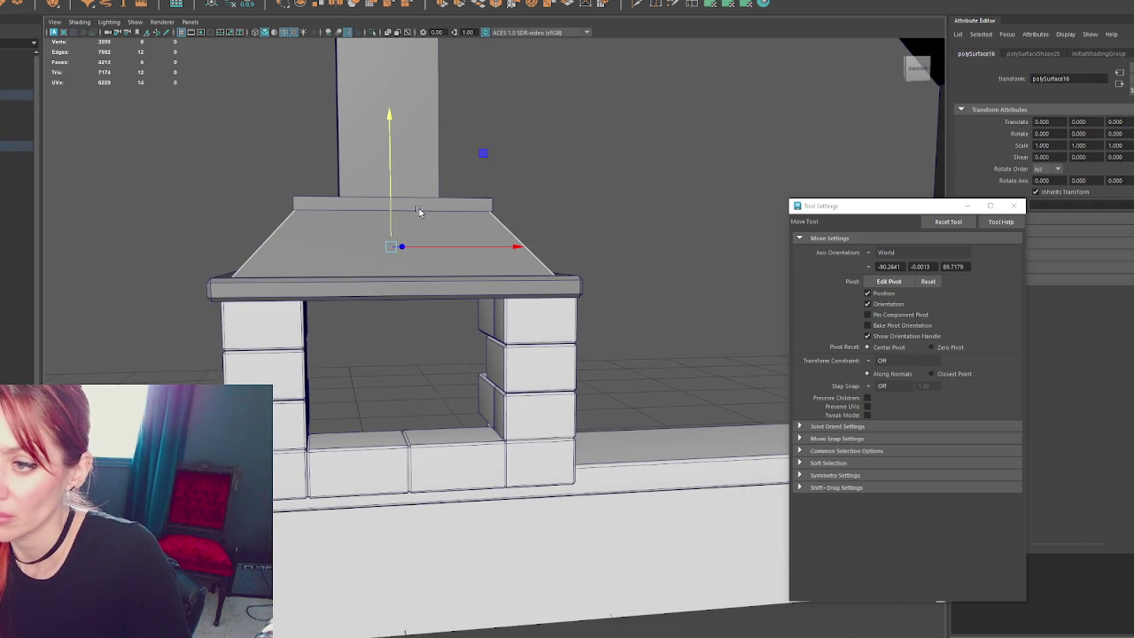
key("ctrl+z")
- Duplicate a left-pillar brick, tilt it, and place two copies above the mantel
left_click(281, 328)
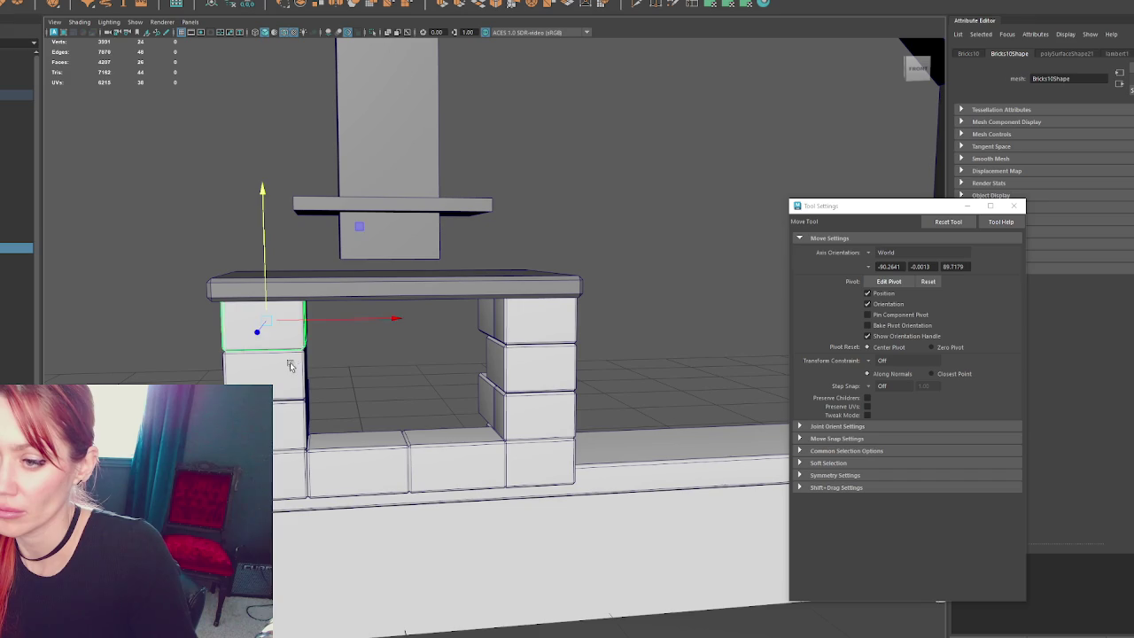
key("ctrl+d")
left_click_drag(289, 365, 367, 390)
key("e")
key("w")
key("e")
mouse_move(392, 198)
left_mouse_down()
mouse_move(329, 180)
mouse_move(271, 203)
left_mouse_up()
key("w")
middle_click_drag(274, 186, 359, 302, "alt")
key("ctrl+d")
mouse_move(359, 298)
left_mouse_down()
mouse_move(340, 298)
mouse_move(311, 154)
left_mouse_up()
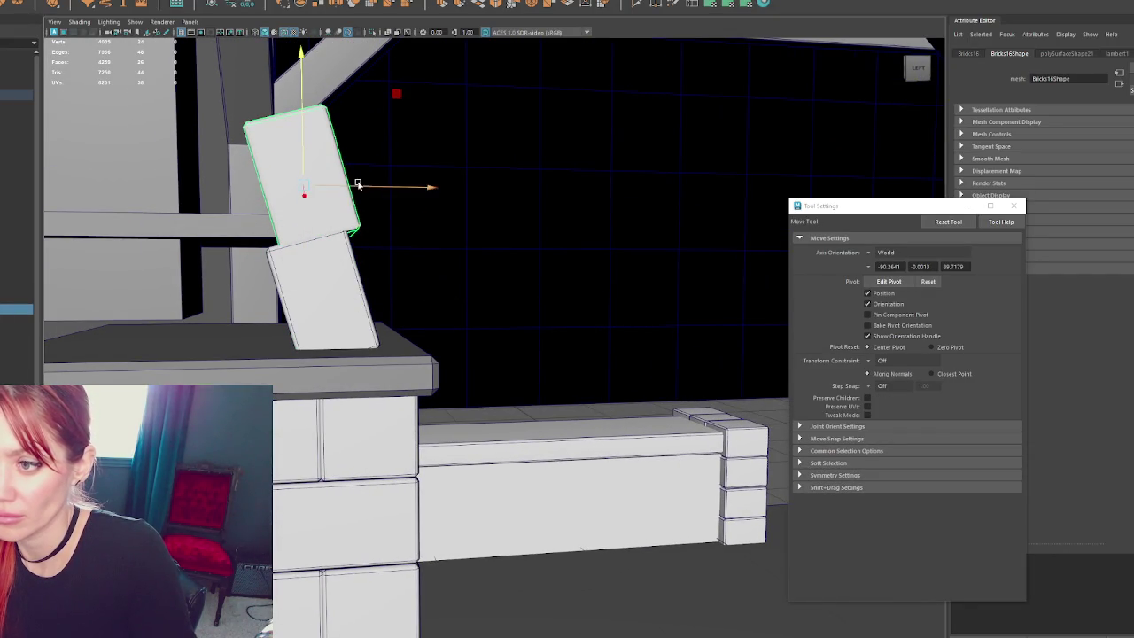
left_click_drag(358, 184, 341, 194)
left_click_drag(285, 157, 340, 199)
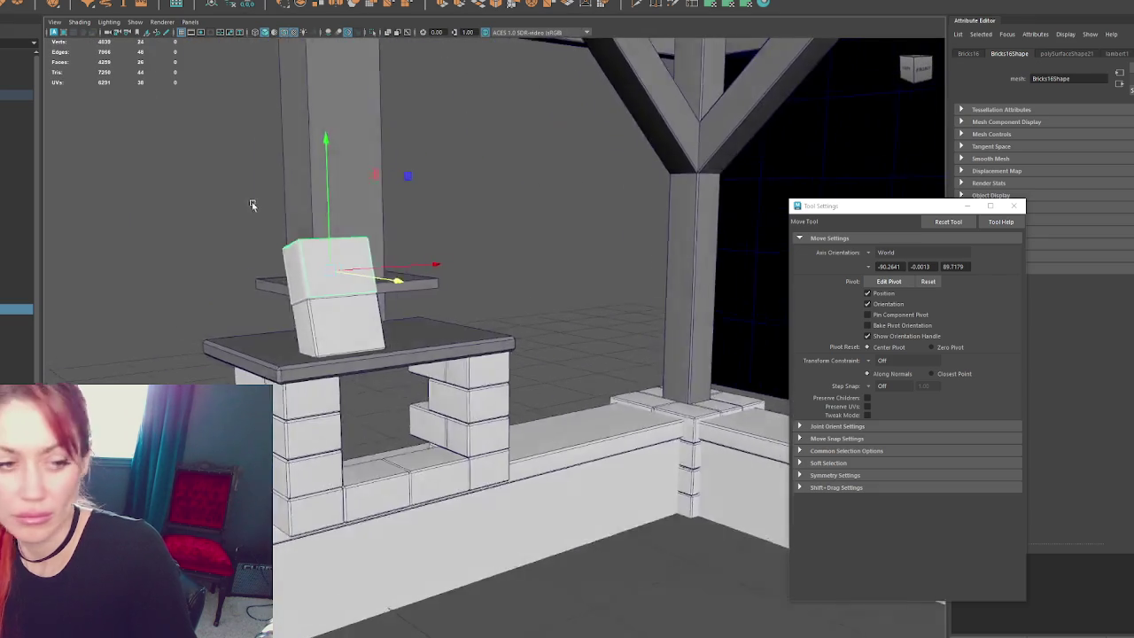
- Duplicate the table-top slab, raise it above the bricks, and shorten both ends
scroll(306, 206, "up", 3)
left_click(367, 359)
key("ctrl+d")
mouse_move(343, 266)
left_mouse_down()
mouse_move(333, 124)
mouse_move(404, 173)
left_mouse_up()
key("F9")
mouse_move(235, 267)
left_mouse_down()
mouse_move(293, 206)
mouse_move(345, 241)
left_mouse_up()
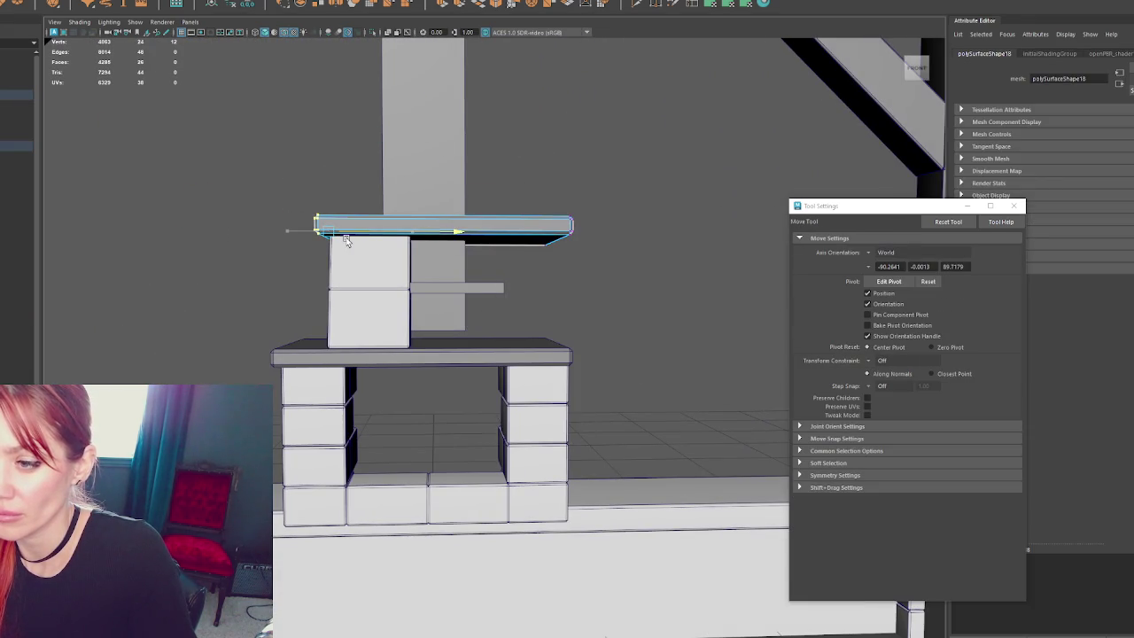
left_click_drag(498, 303, 498, 303)
left_click_drag(600, 233, 558, 238)
- Delete the thin grey bar from the fireplace
left_click(494, 292)
left_click(494, 292)
key("Delete")
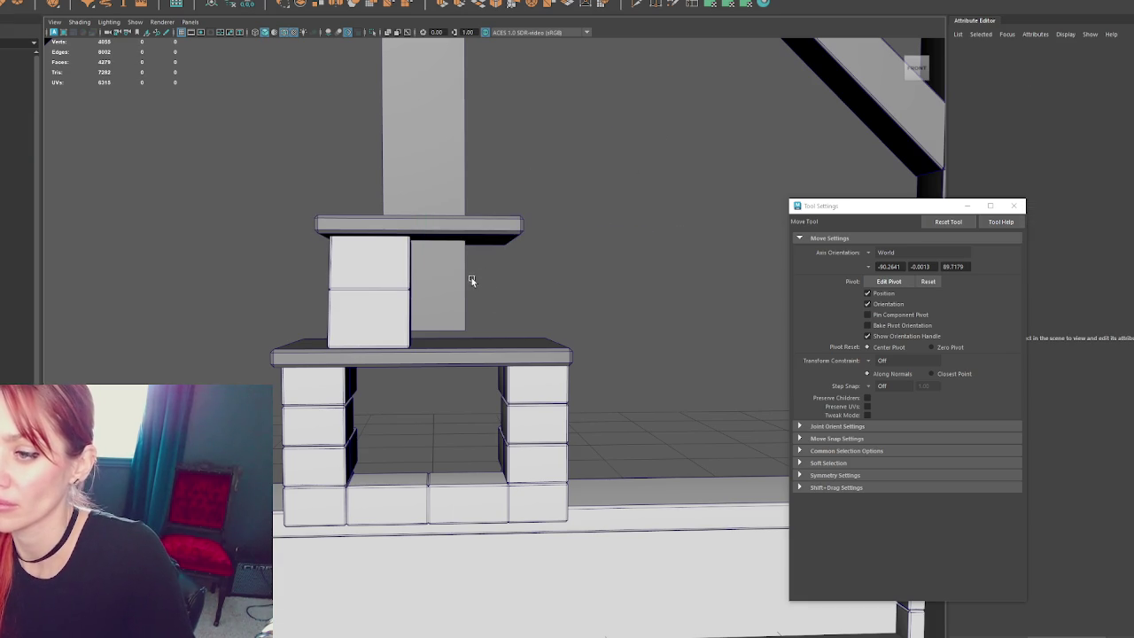
- Add a brick copy to the right, shift the top bricks left, and combine them
left_click(339, 280)
left_click_drag(417, 322, 569, 326, "shift")
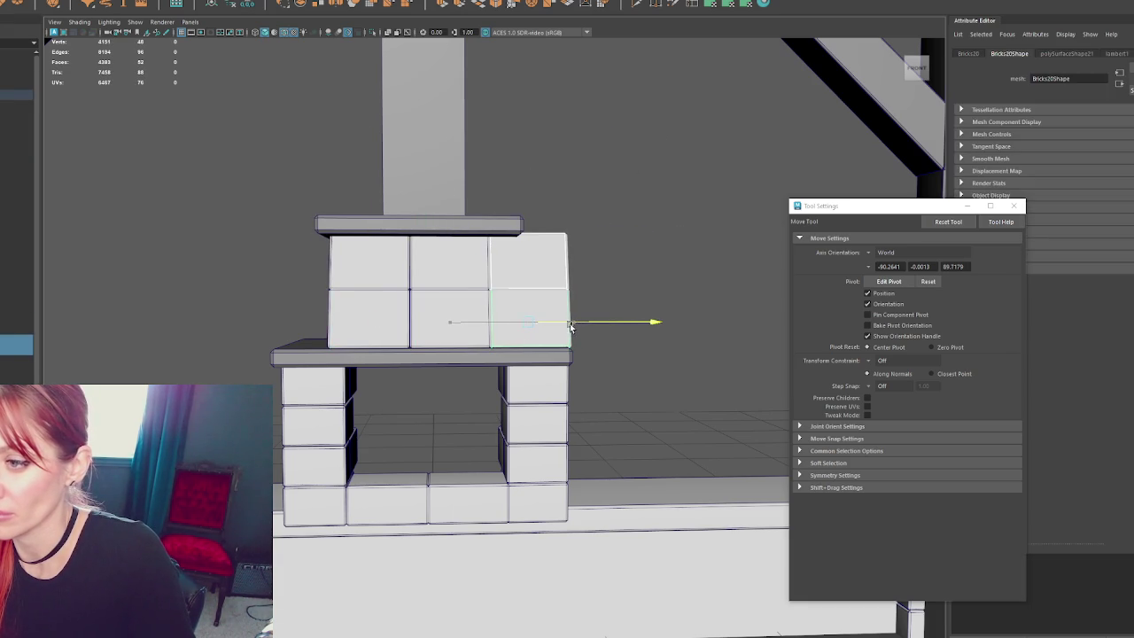
left_click(470, 274)
left_click(443, 319, "shift")
left_click(370, 266, "shift")
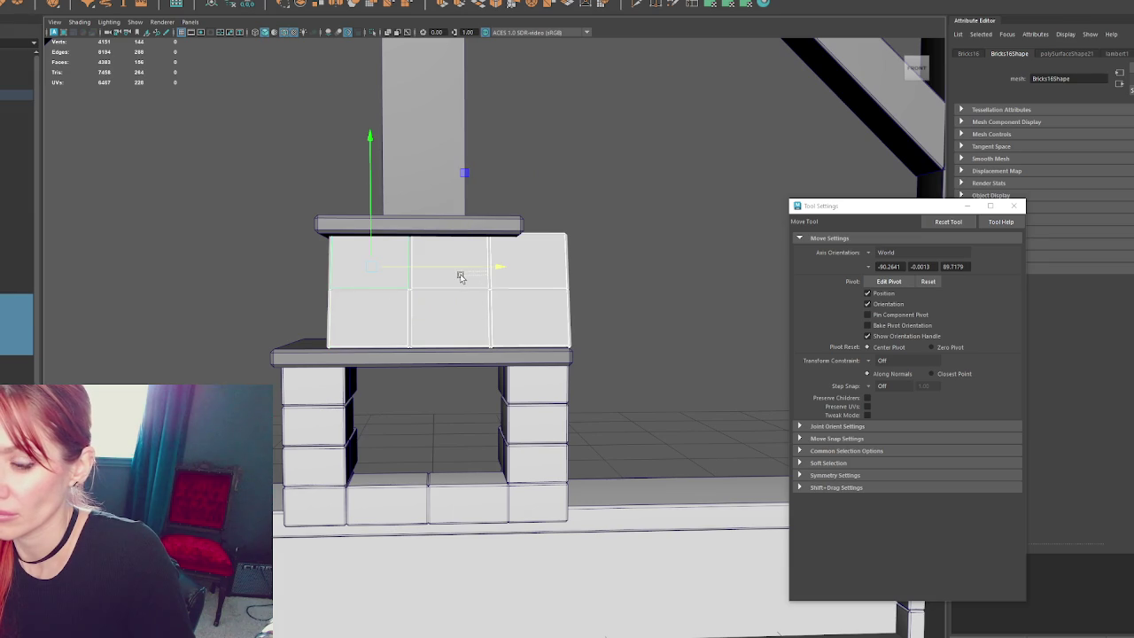
mouse_move(496, 273)
left_mouse_down()
mouse_move(469, 271)
mouse_move(587, 275)
mouse_move(489, 284)
left_mouse_up()
scroll(499, 281, "up", 2)
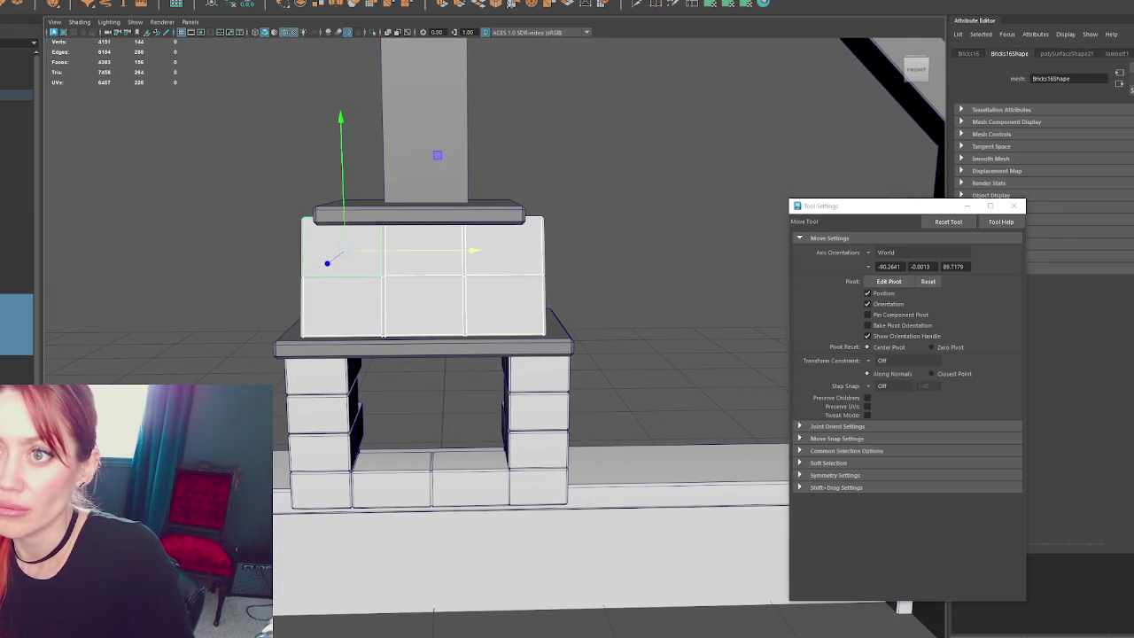
left_click(98, 5)
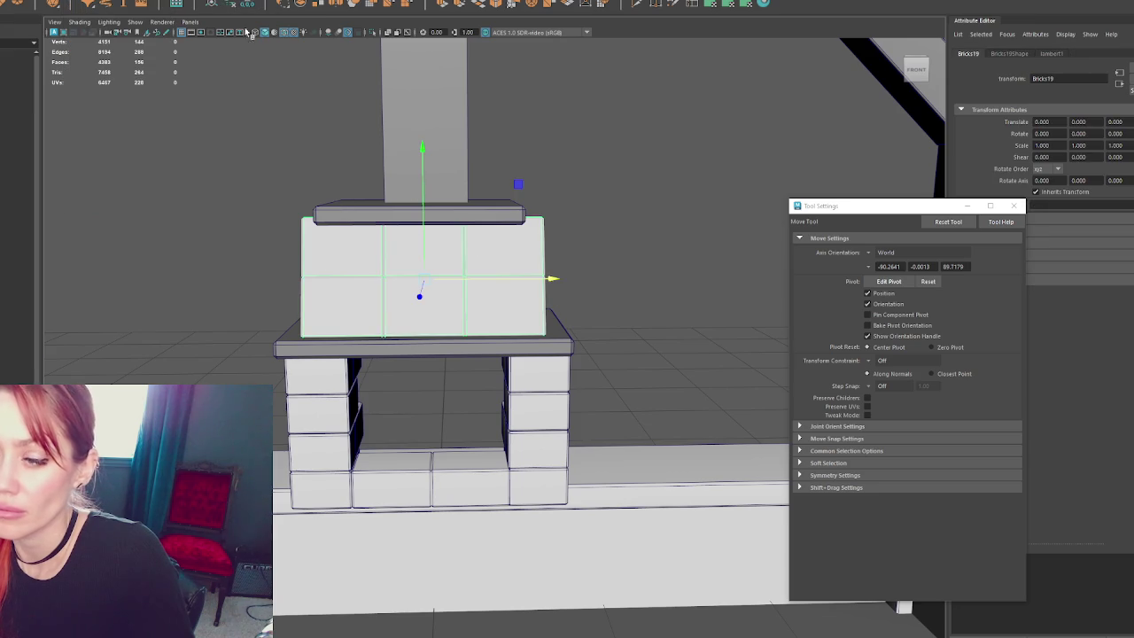
- Tilt a brick sideways and position it along the hood's left edge
key("e")
left_click_drag(497, 296, 435, 318)
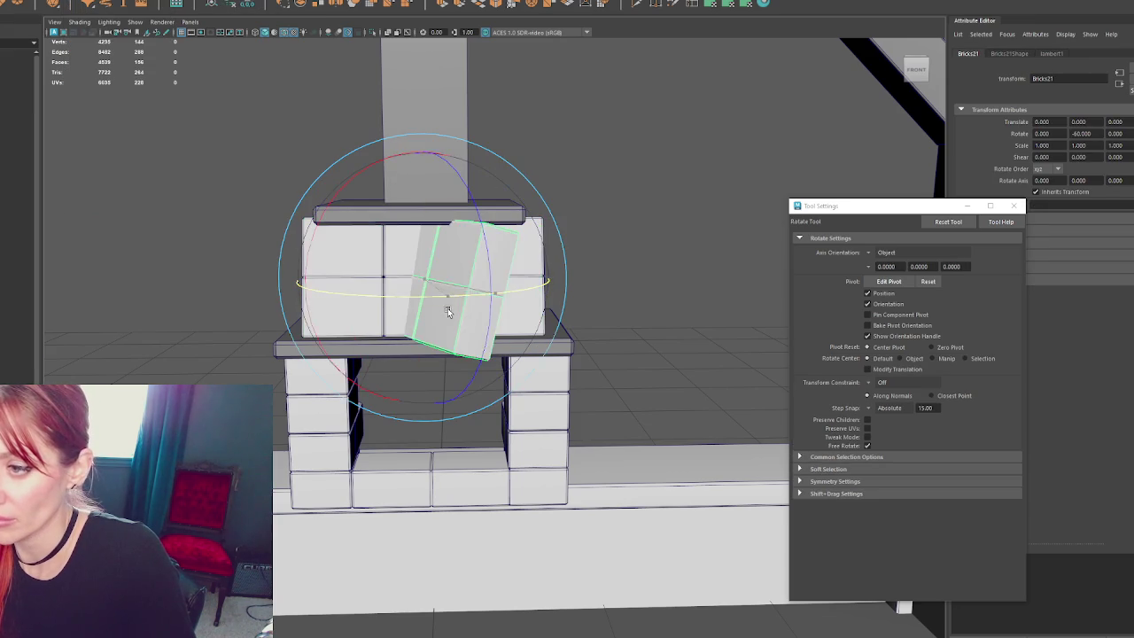
key("w")
middle_click_drag(494, 279, 442, 279)
mouse_move(441, 279)
left_mouse_down("alt")
mouse_move(537, 284)
mouse_move(425, 329)
mouse_move(347, 331)
mouse_move(279, 307)
left_mouse_up("alt")
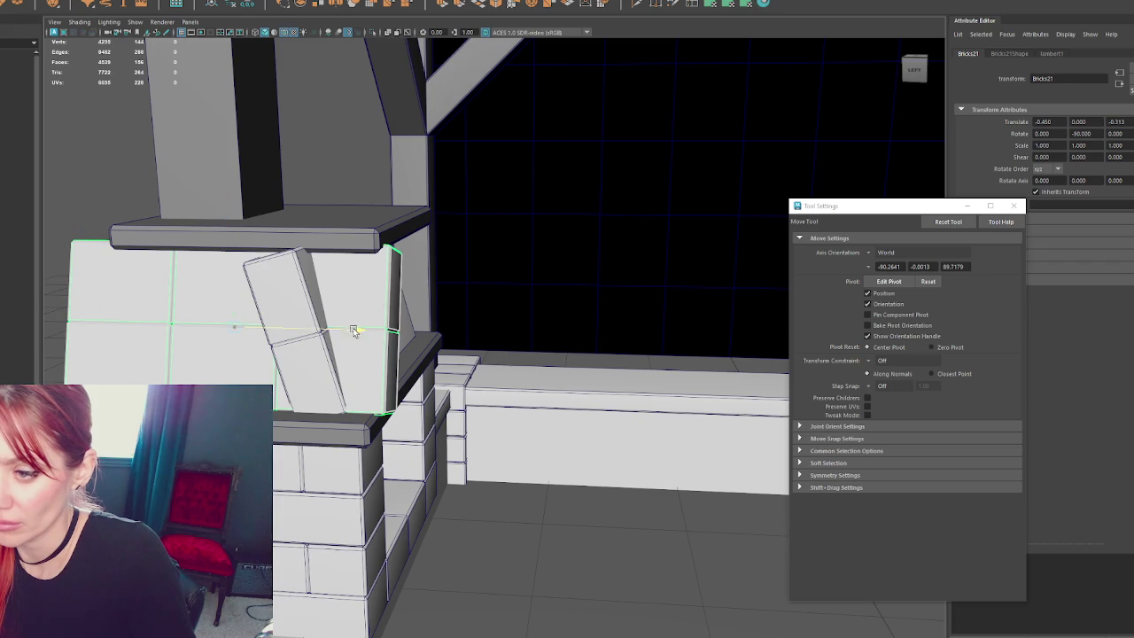
left_click_drag(353, 330, 322, 335)
left_click_drag(266, 304, 253, 304)
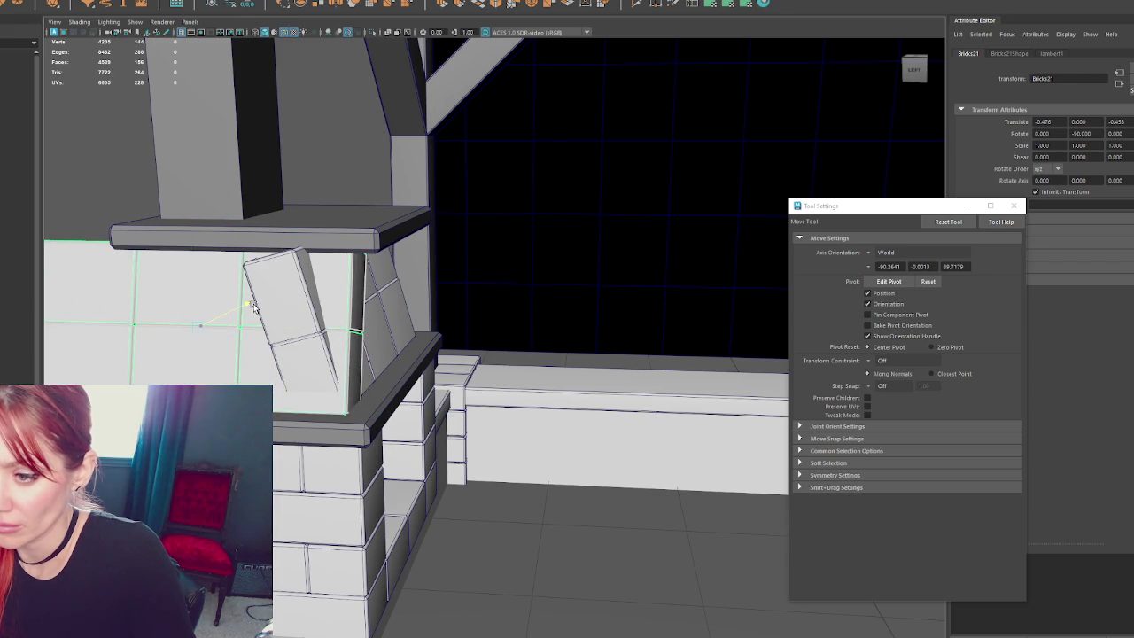
left_click_drag(391, 260, 493, 271, "alt")
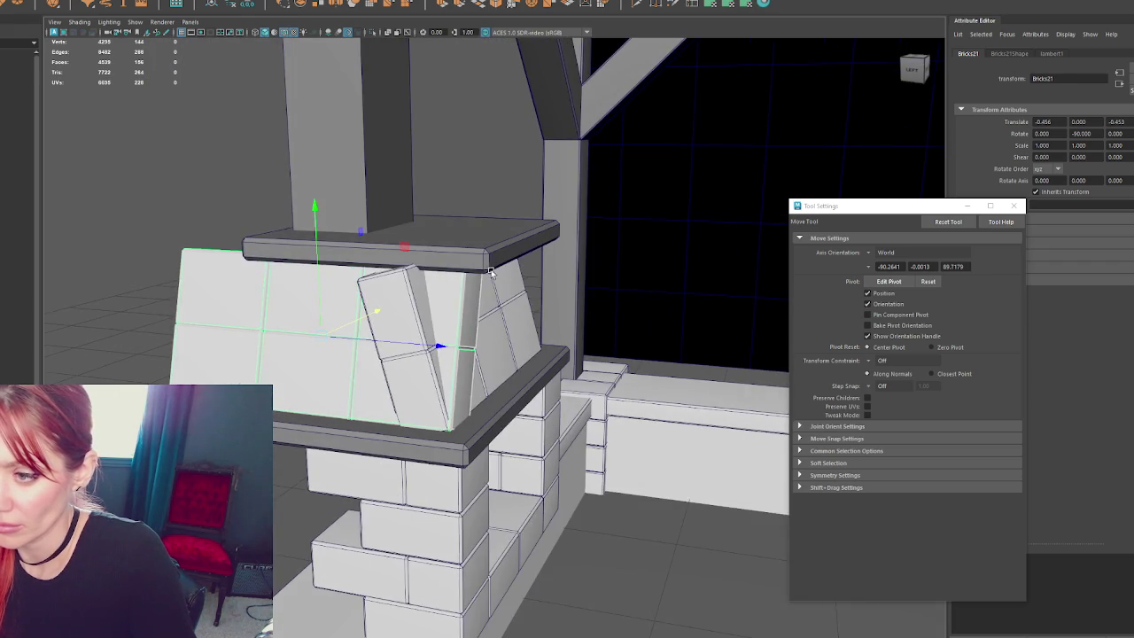
mouse_move(438, 343)
middle_mouse_down()
mouse_move(394, 343)
mouse_move(414, 289)
middle_mouse_up()
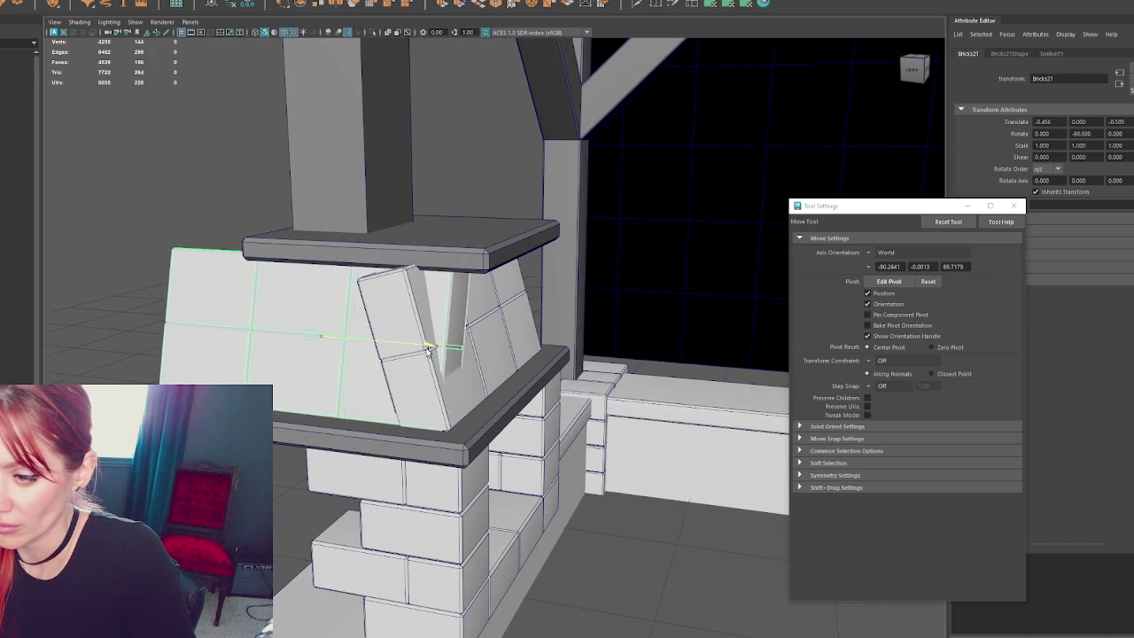
left_click_drag(481, 119, 375, 122, "alt")
- Taper the brick block's left side inward and place a tilted-brick copy on the right
left_click_drag(244, 181, 260, 218)
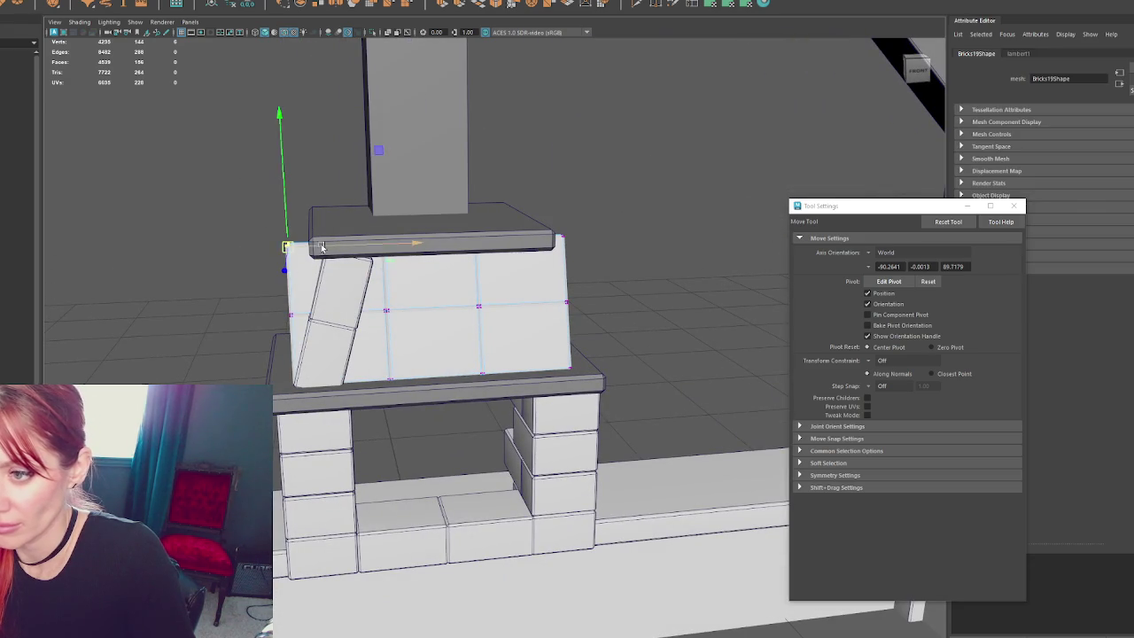
middle_click_drag(408, 252, 370, 252)
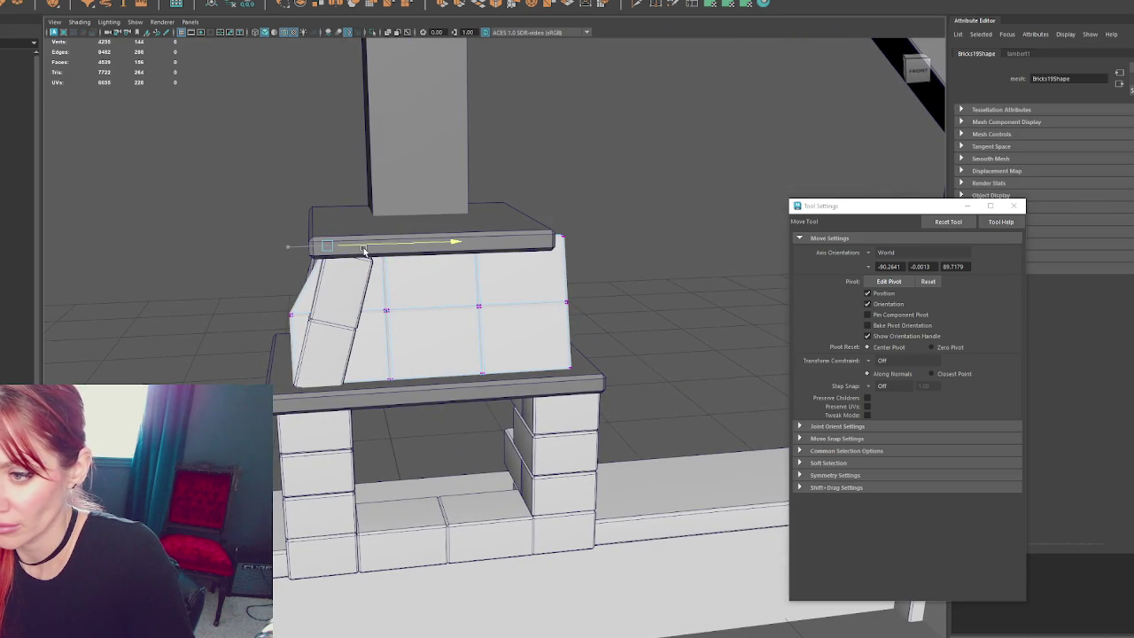
key("4")
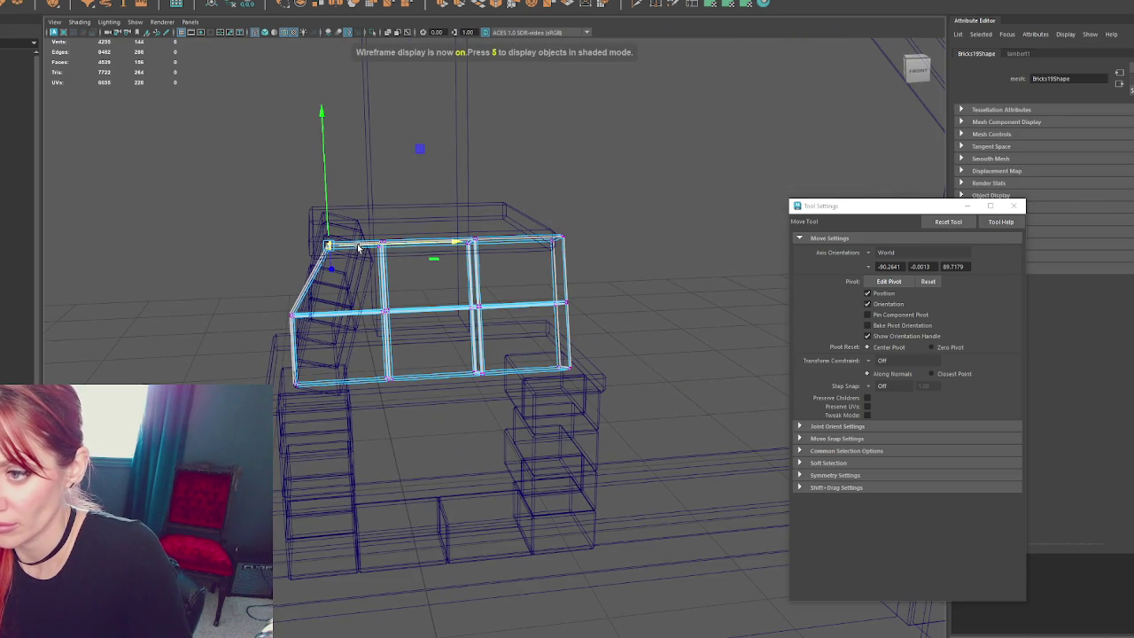
left_click_drag(293, 325, 344, 321)
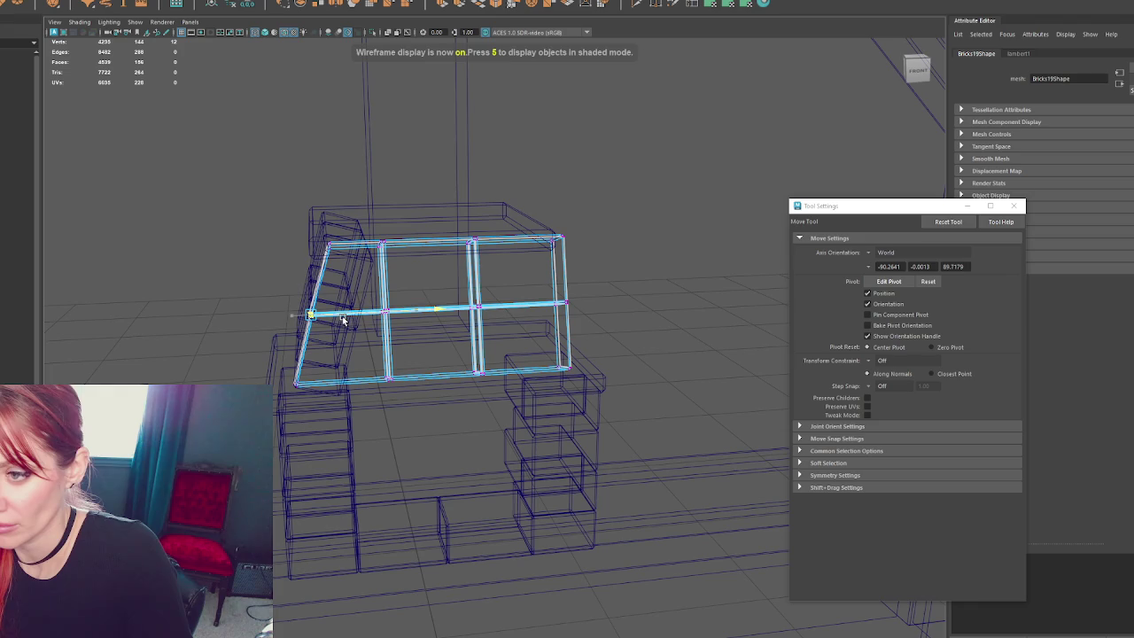
key("F8")
key("5")
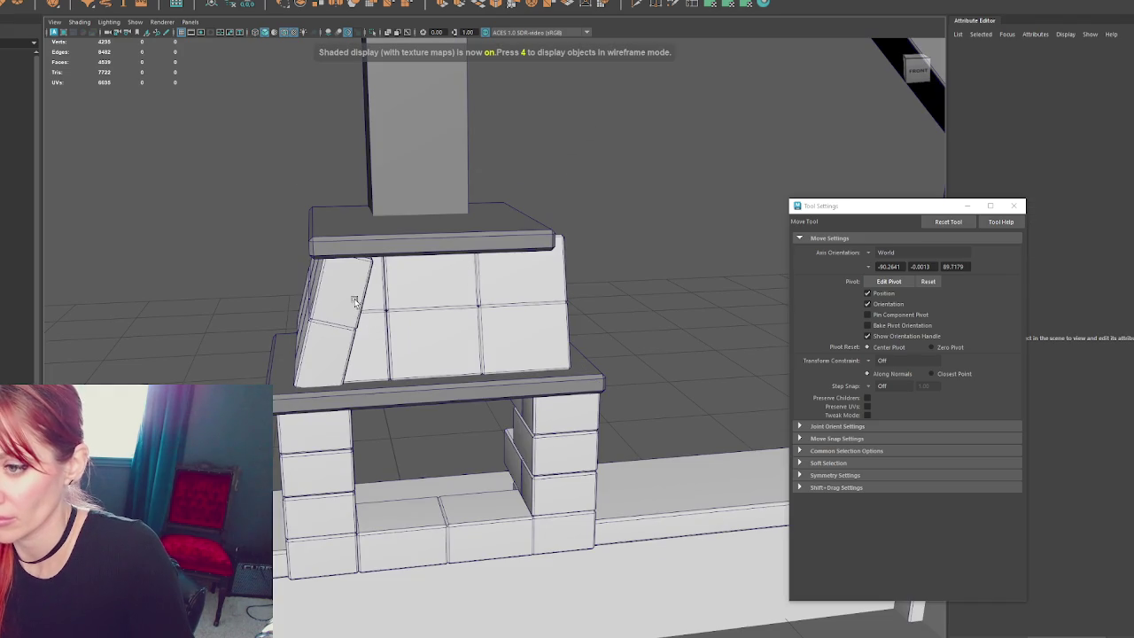
left_click(379, 294)
left_click_drag(379, 295, 602, 285)
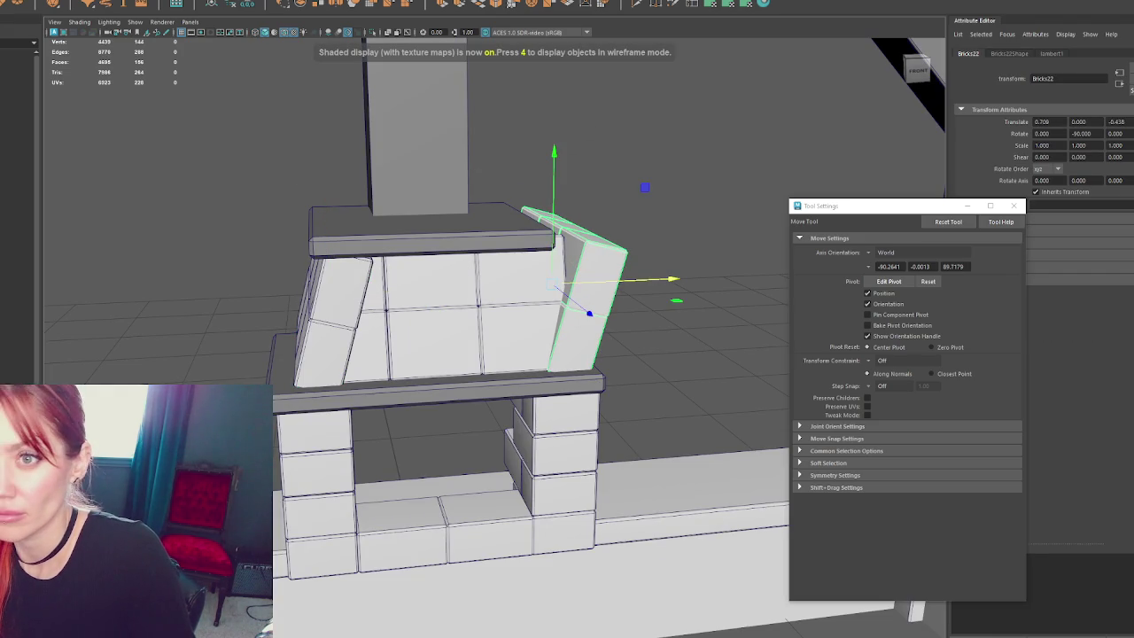
- Mirror the right tilted brick and slide it against the brick block
left_click(78, 1)
left_click(119, 124)
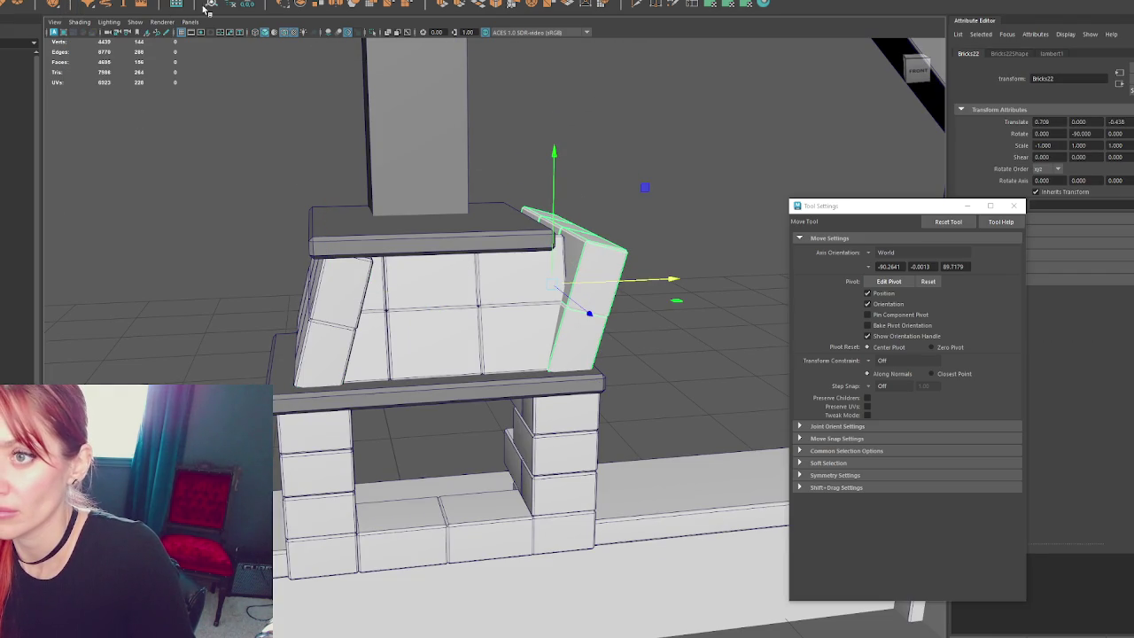
left_click(78, 2)
left_click(172, 127)
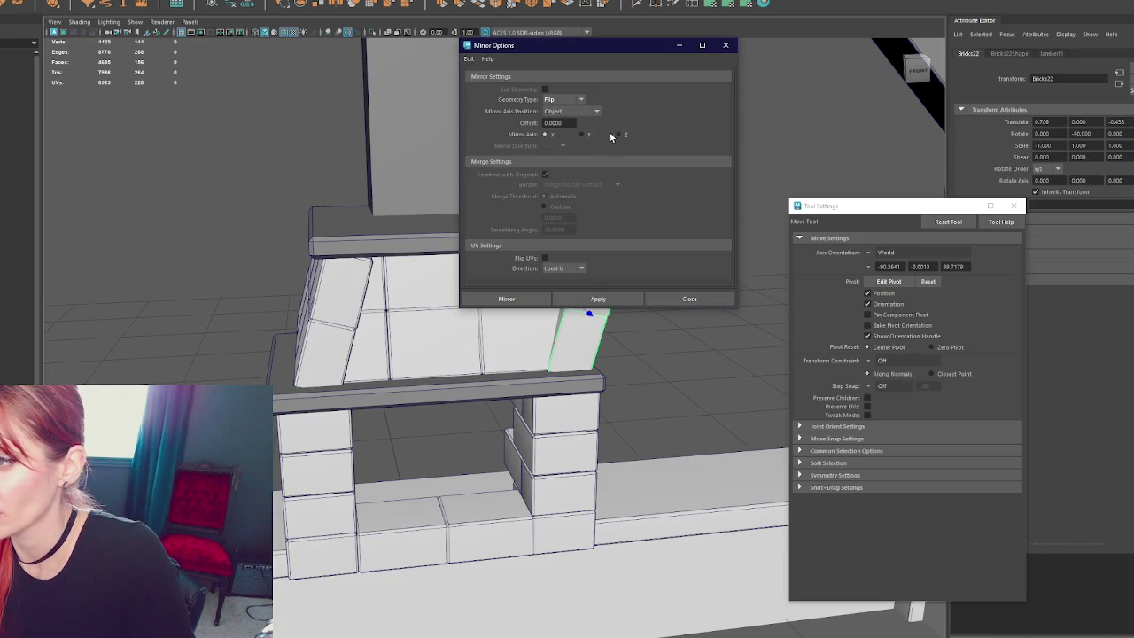
left_click(599, 298)
left_click(690, 299)
left_click_drag(638, 284, 592, 285)
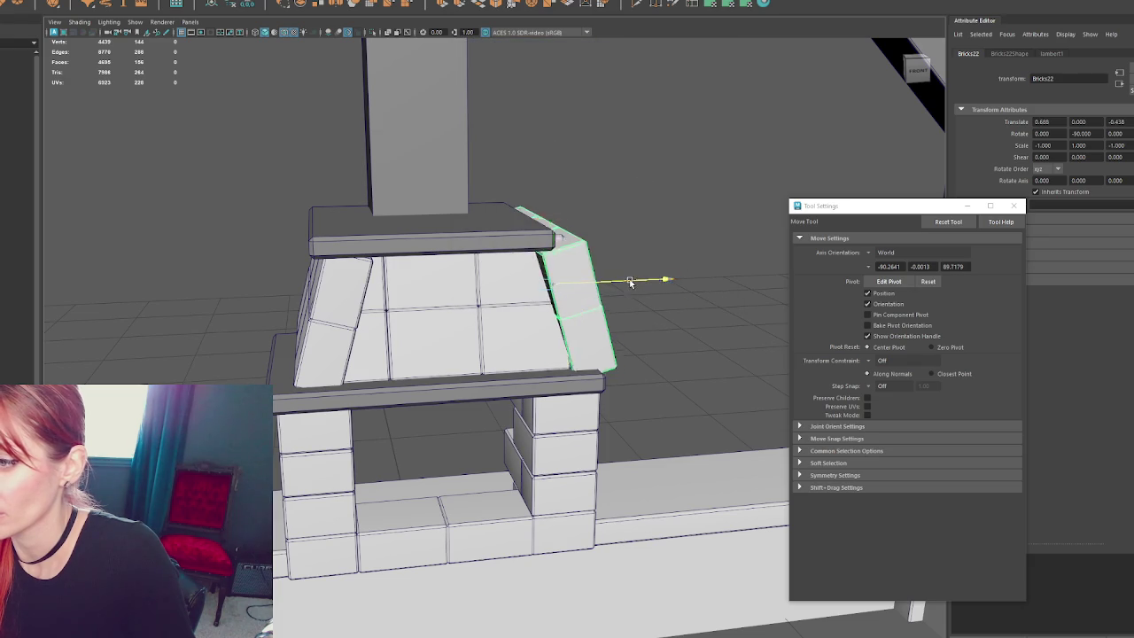
- Select the brick block's right-side vertices to taper that side inward
left_click(560, 255)
key("4")
key("F9")
mouse_move(611, 179)
left_mouse_down()
mouse_move(537, 254)
mouse_move(594, 244)
left_mouse_up()
key("5")
key("4")
left_click_drag(549, 317, 605, 313)
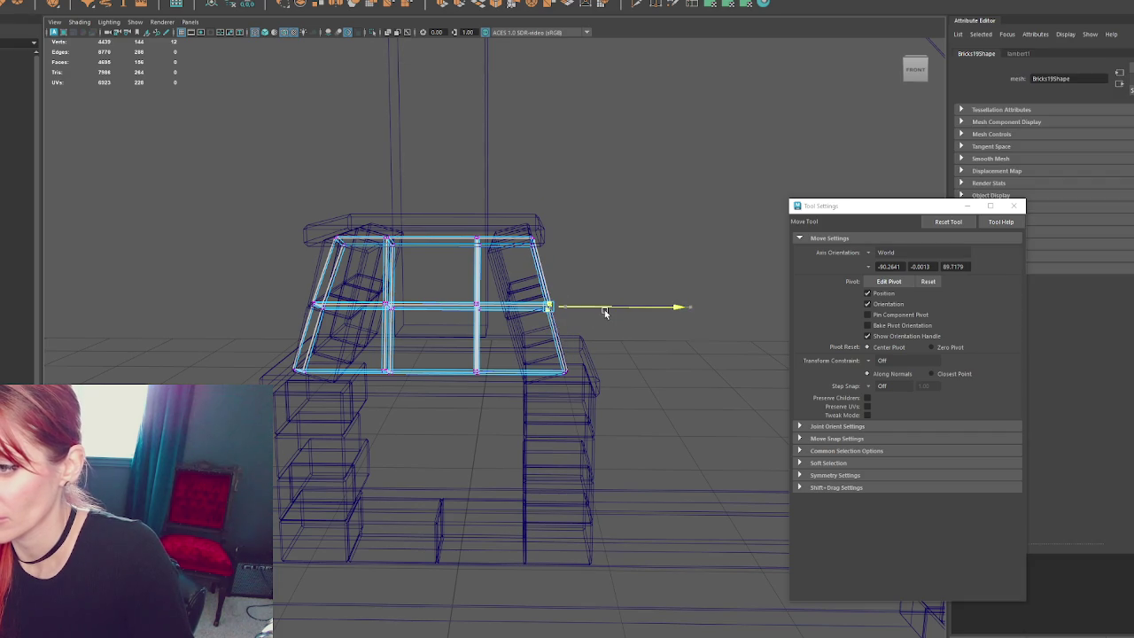
- Reshape the mirrored right-side brick piece, slanting its corner vertices and pulling the lower corner inward
key("6")
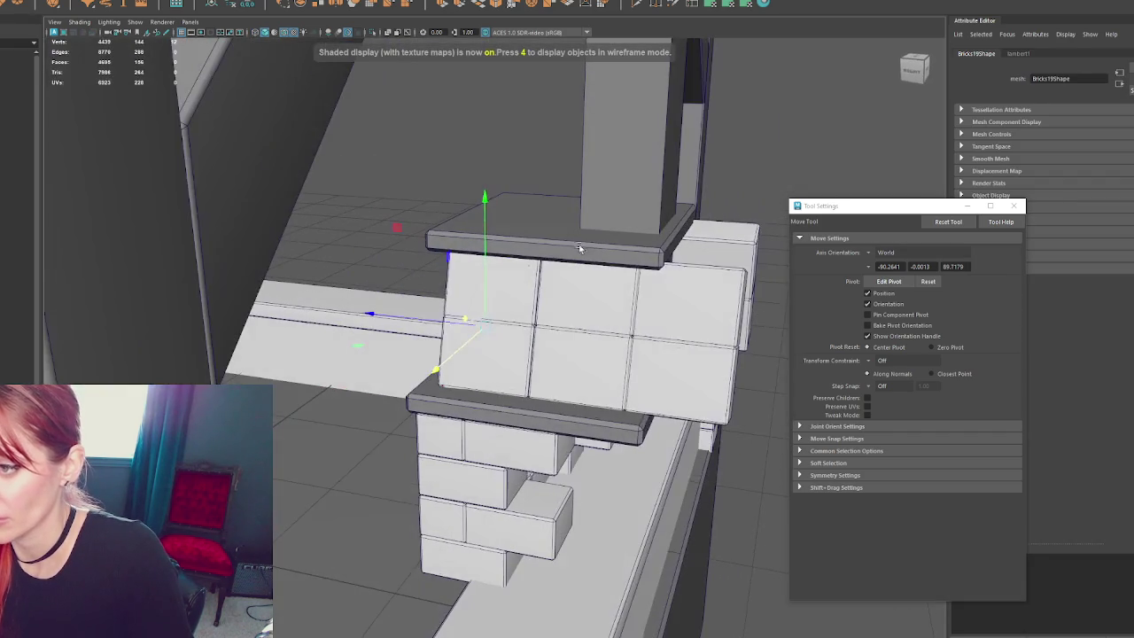
left_click(572, 284)
mouse_move(542, 159)
left_mouse_down("alt")
mouse_move(598, 130)
mouse_move(714, 151)
left_mouse_up("alt")
mouse_move(519, 329)
left_mouse_down()
mouse_move(710, 151)
mouse_move(319, 523)
left_mouse_up()
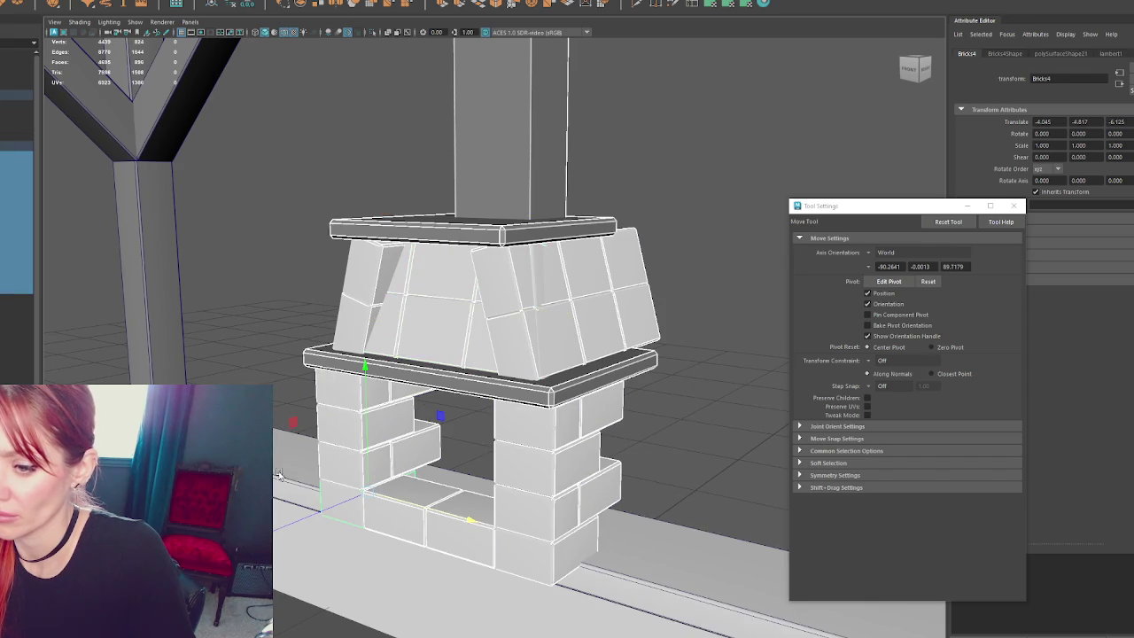
left_click_drag(665, 455, 479, 275, "alt")
left_click(473, 268)
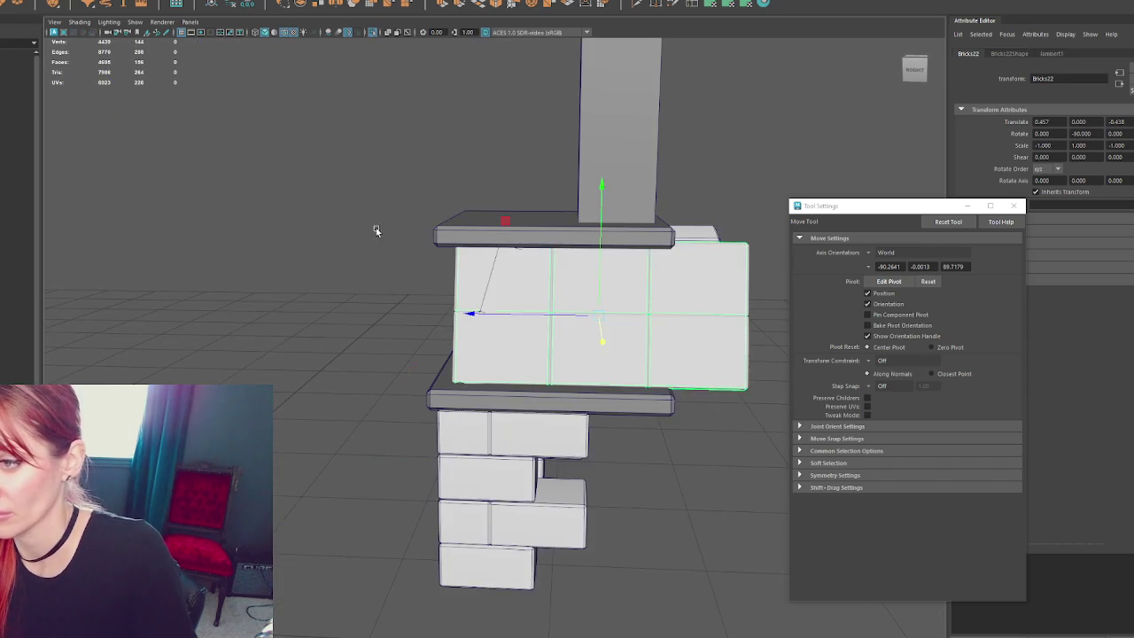
key("4")
left_click_drag(352, 172, 471, 254)
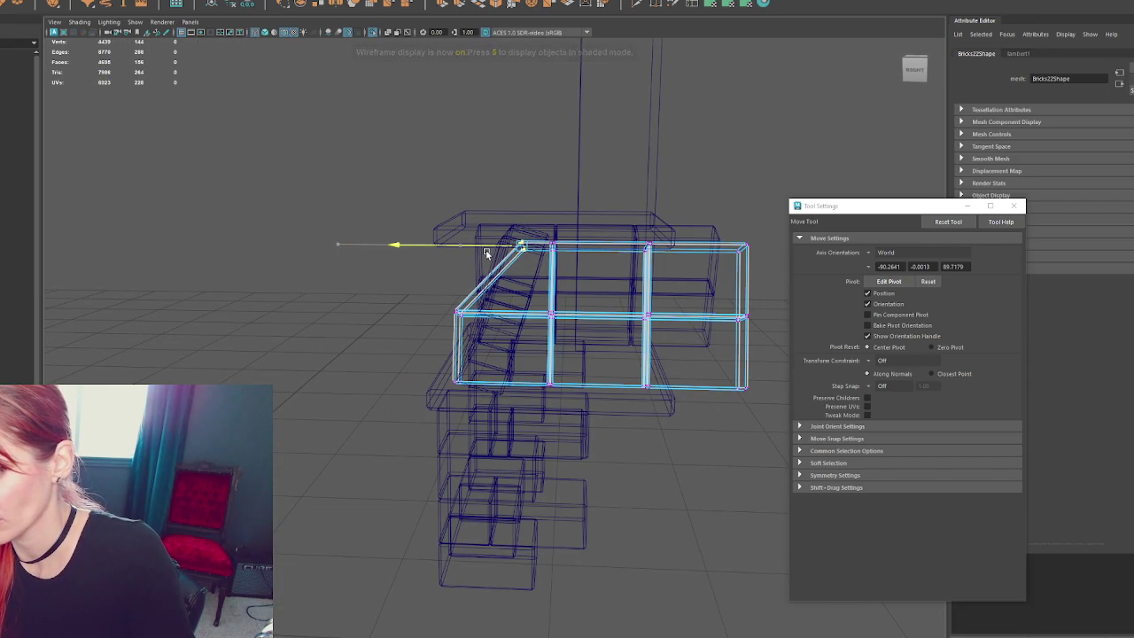
mouse_move(506, 351)
left_mouse_down()
mouse_move(439, 296)
mouse_move(404, 318)
left_mouse_up()
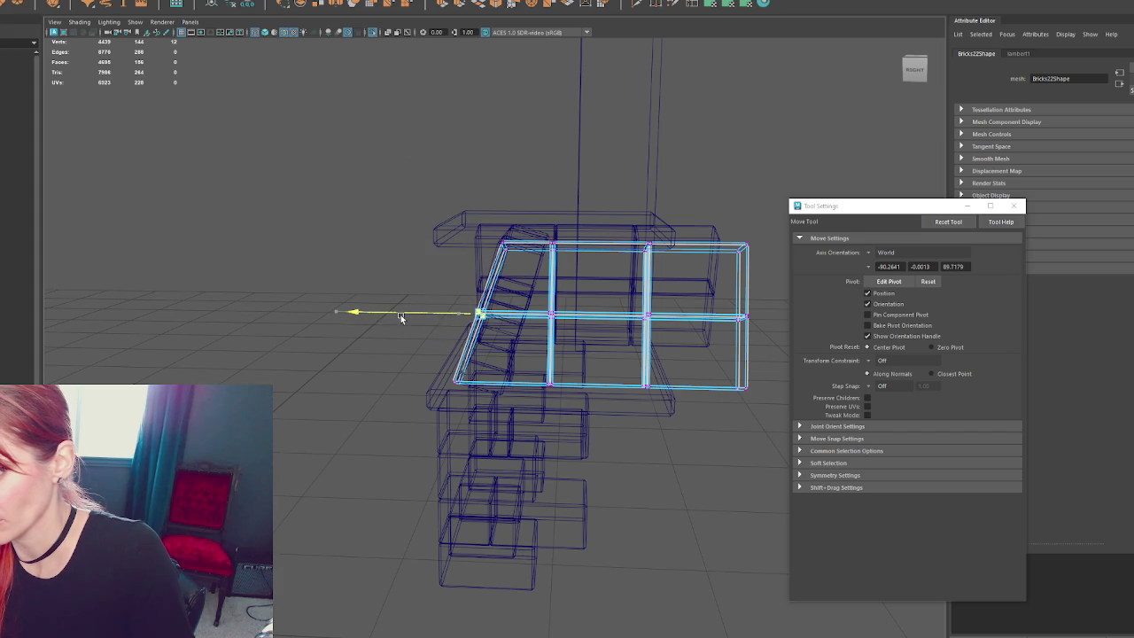
mouse_move(272, 287)
left_mouse_down("alt")
mouse_move(602, 283)
mouse_move(283, 275)
mouse_move(493, 272)
mouse_move(461, 266)
mouse_move(533, 354)
mouse_move(581, 365)
mouse_move(539, 366)
left_mouse_up("alt")
key("5")
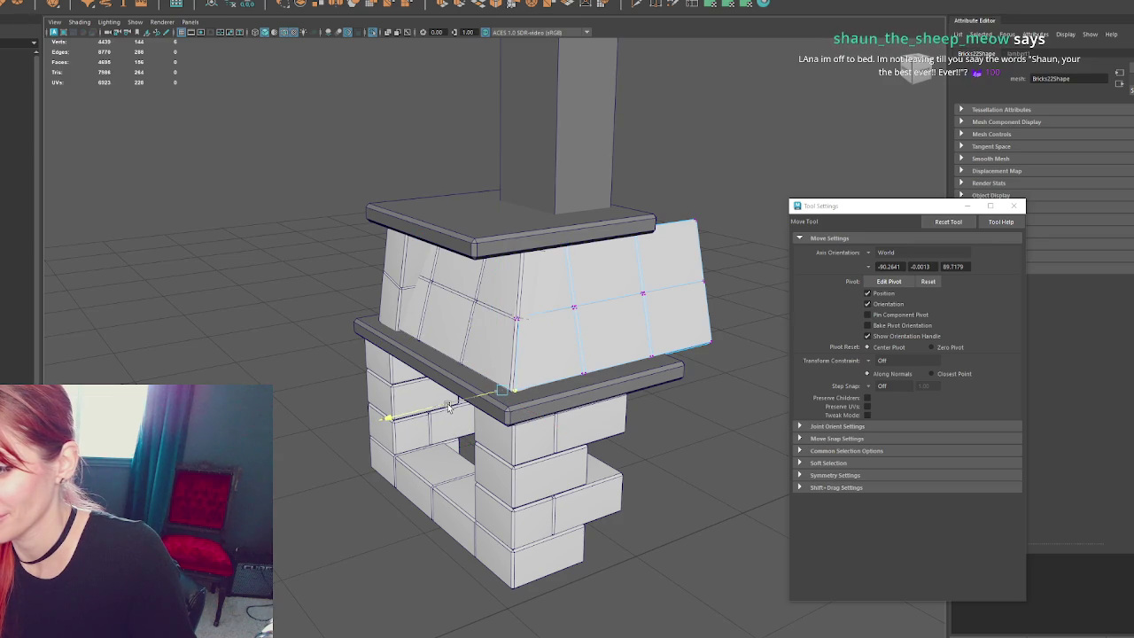
- Inspect the reshaped right piece from side and front angles in wireframe and shaded views
left_click_drag(476, 338, 489, 337)
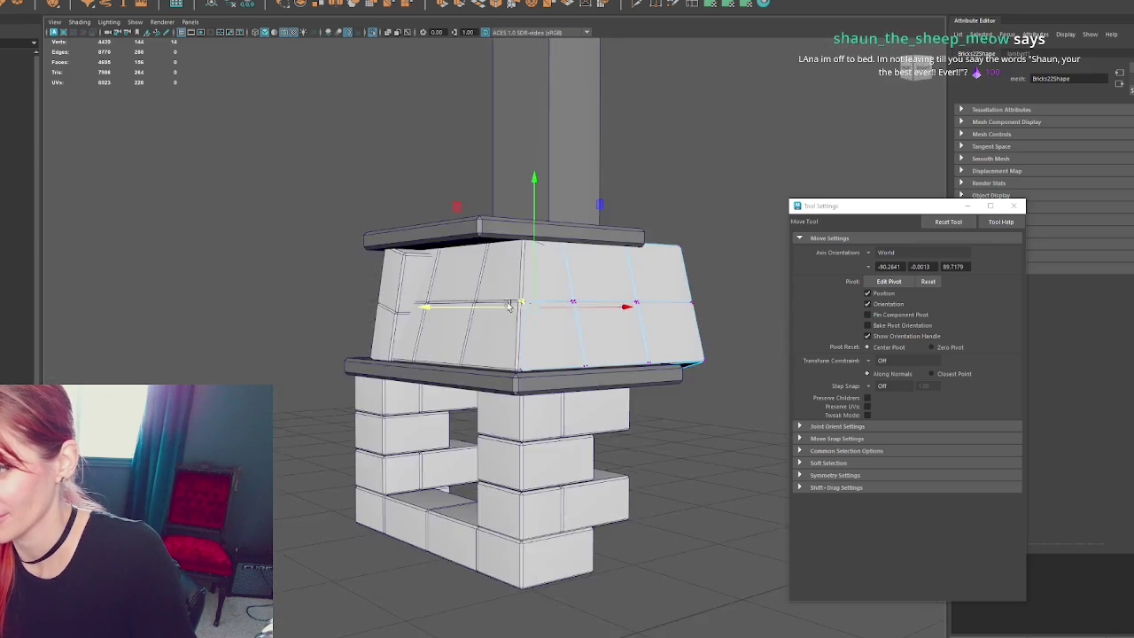
key("F8")
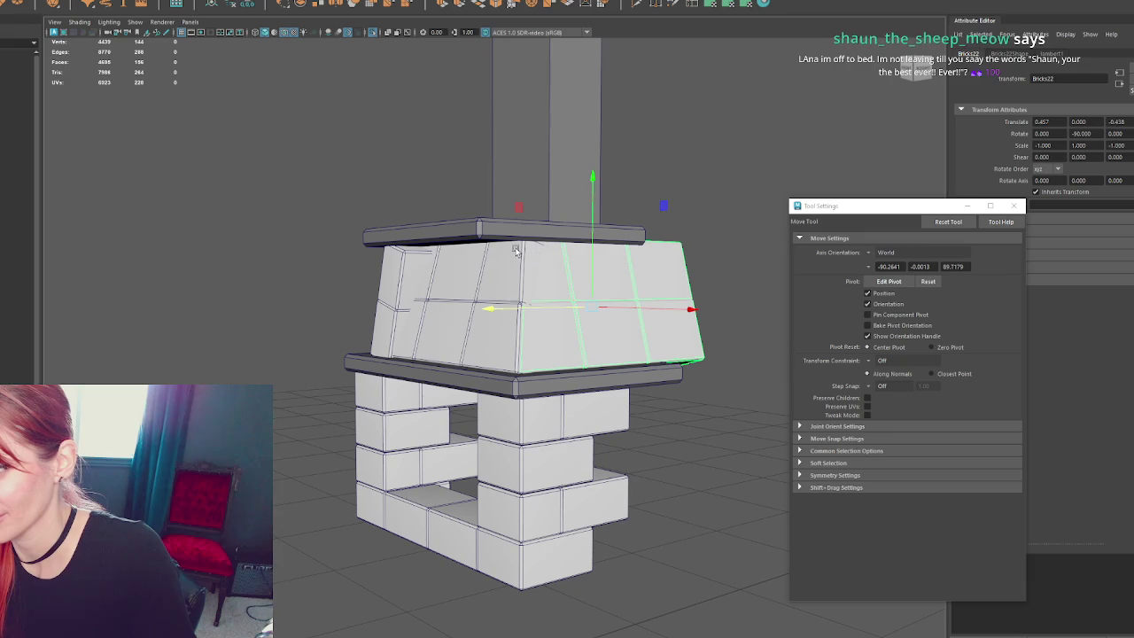
key("4")
key("5")
mouse_move(661, 191)
left_mouse_down("alt")
mouse_move(617, 184)
mouse_move(613, 199)
left_mouse_up("alt")
key("4")
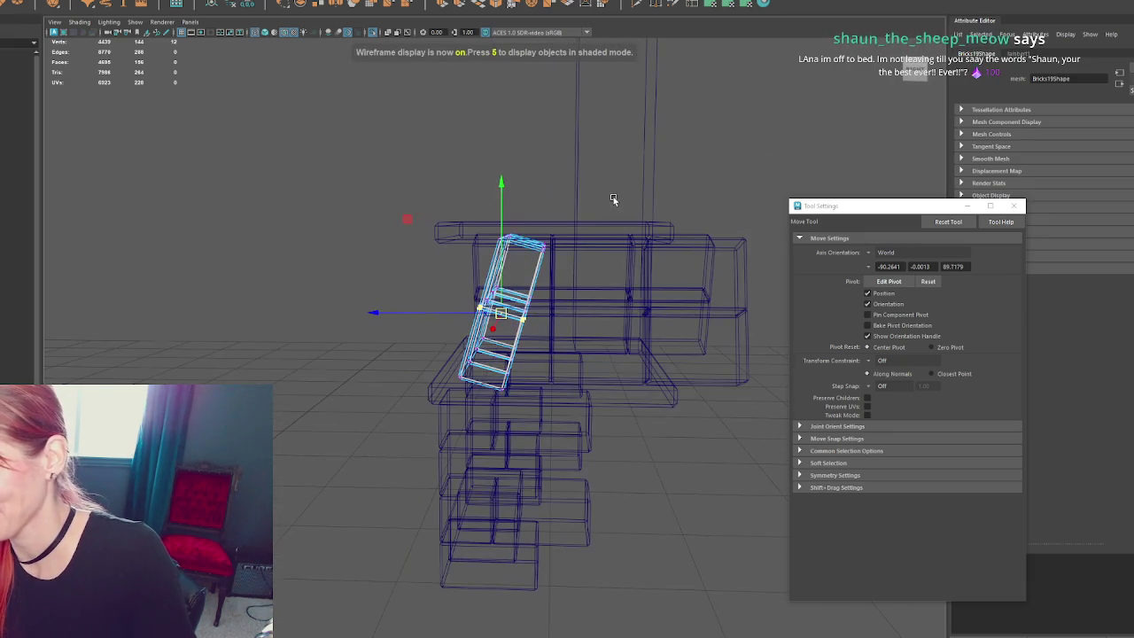
mouse_move(526, 208)
left_mouse_down("alt")
mouse_move(506, 195)
mouse_move(502, 210)
left_mouse_up("alt")
key("5")
key("4")
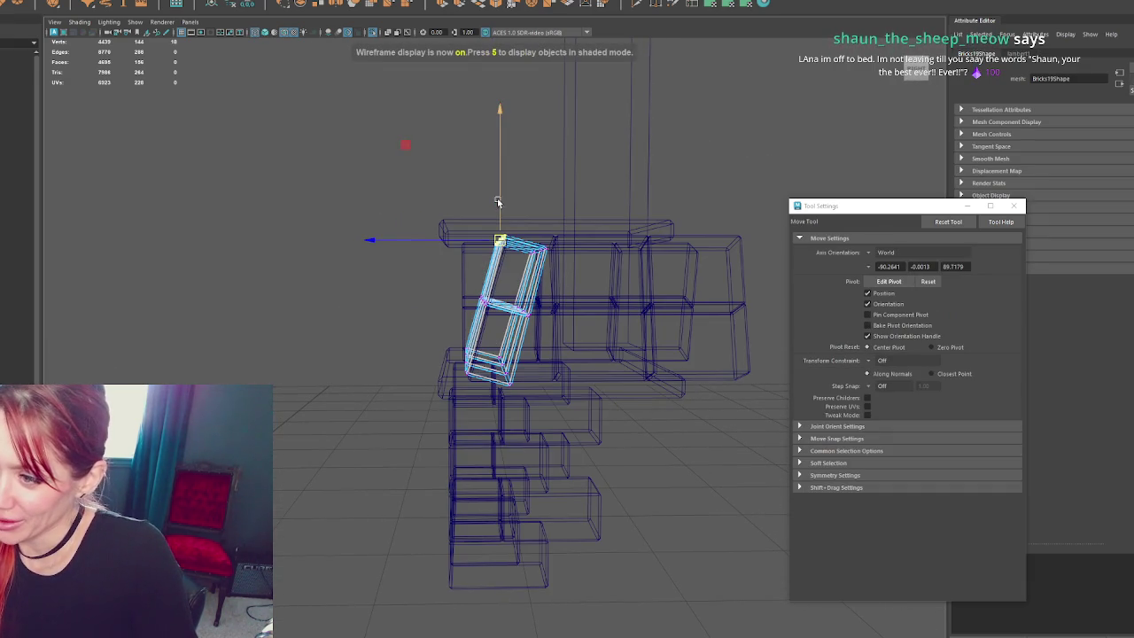
left_click_drag(493, 218, 531, 222, "alt")
key("6")
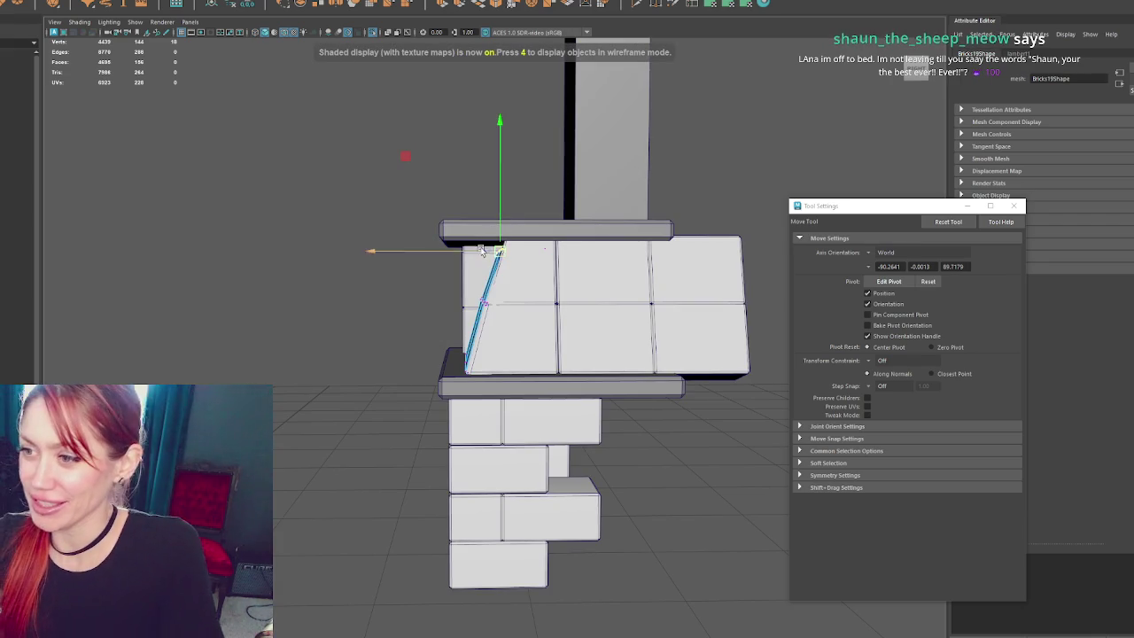
scroll(669, 232, "up", 3)
mouse_move(669, 232)
left_mouse_down("alt")
mouse_move(497, 221)
mouse_move(468, 204)
mouse_move(581, 197)
left_mouse_up("alt")
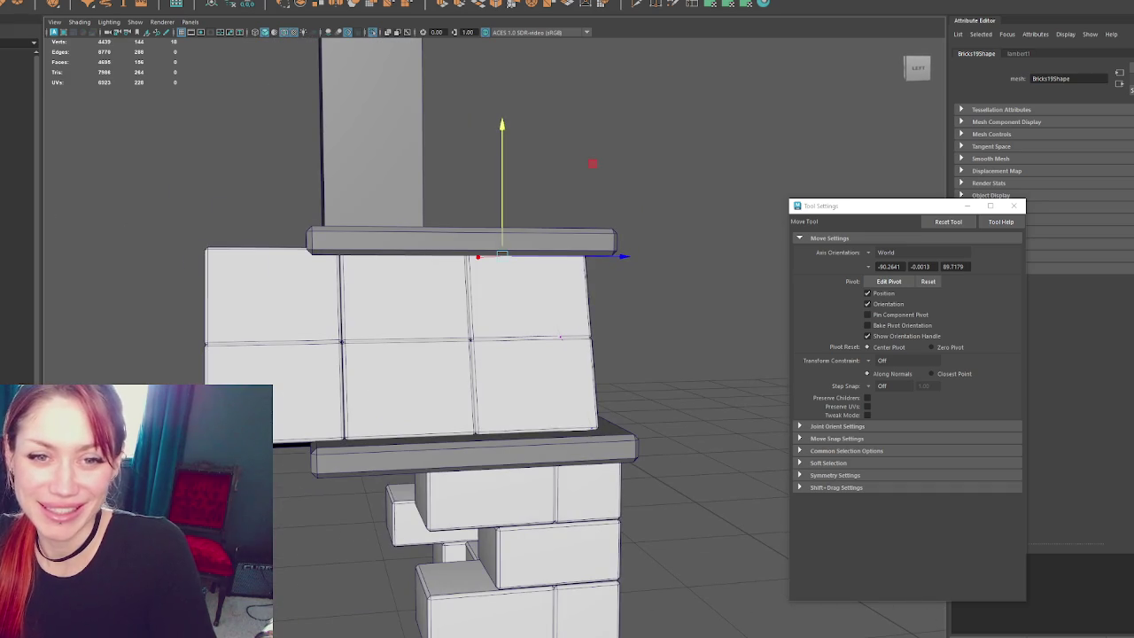
left_click_drag(654, 134, 420, 136, "alt")
middle_click_drag(545, 286, 381, 277, "alt")
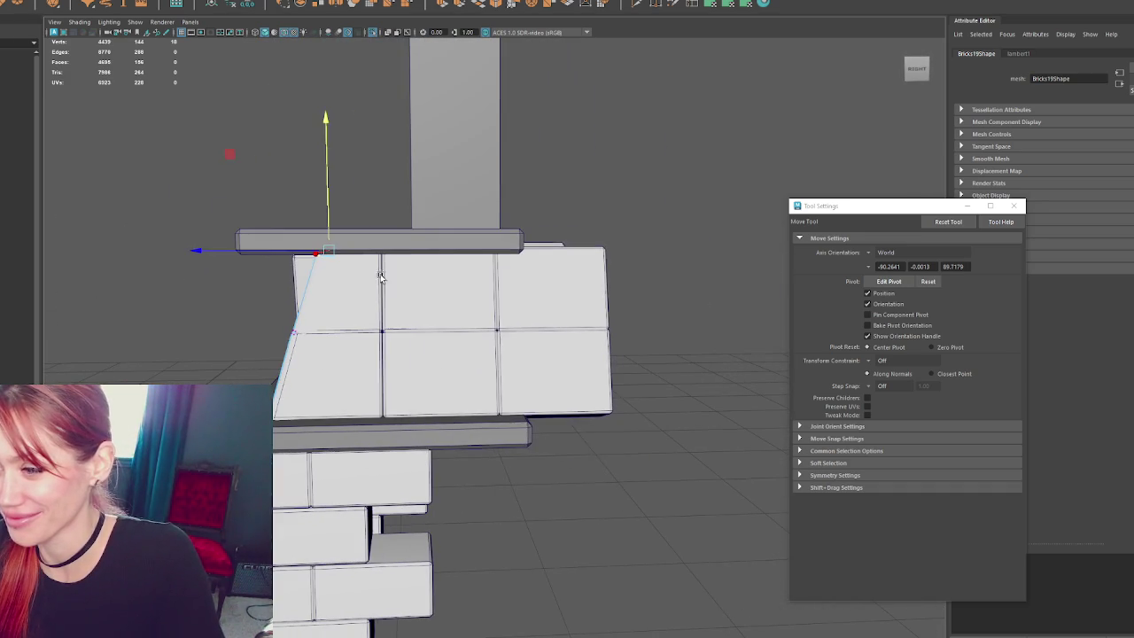
- Delete the left slanted brick panel of the hood
left_click(584, 292)
left_click_drag(585, 293, 555, 298, "alt")
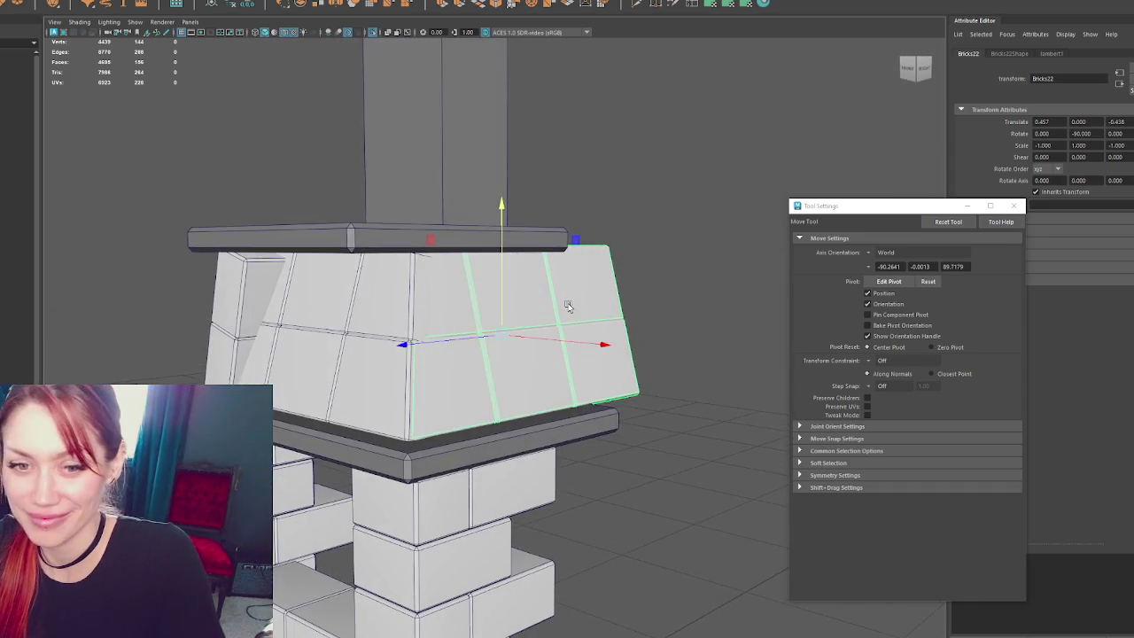
left_click_drag(353, 297, 478, 319, "alt")
left_click(306, 301)
left_click(532, 381)
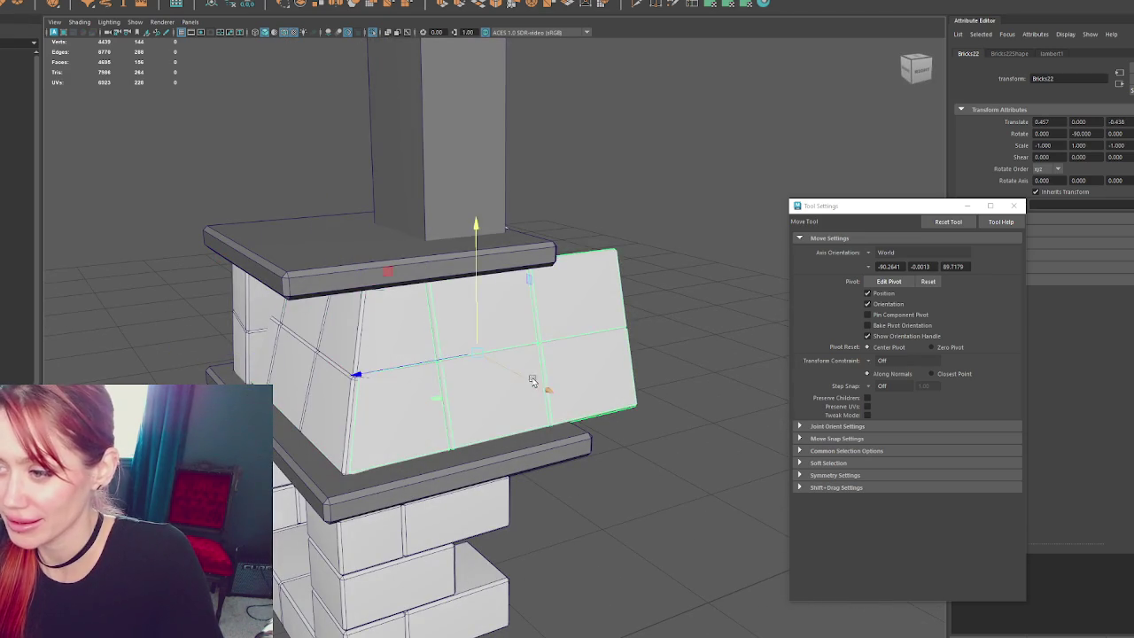
left_click_drag(534, 381, 381, 351, "alt")
left_click(381, 351)
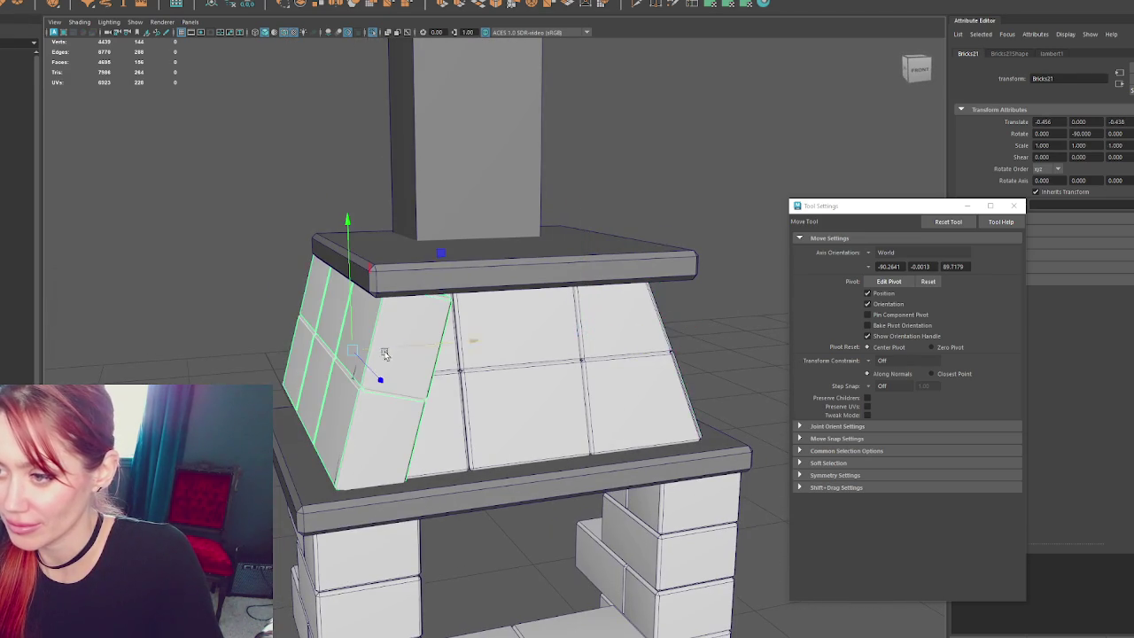
key("Delete")
- Move a mirrored copy of the right slanted panel to the left side and trim extra bricks
left_click_drag(476, 319, 494, 355, "alt")
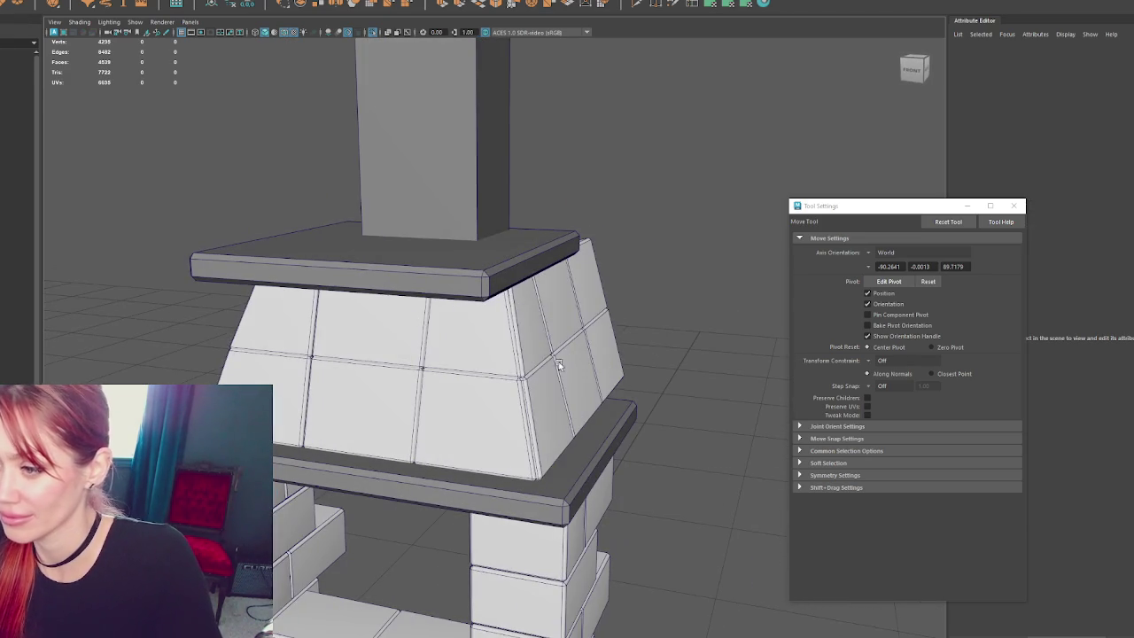
left_click(589, 365)
left_click_drag(672, 358, 385, 334)
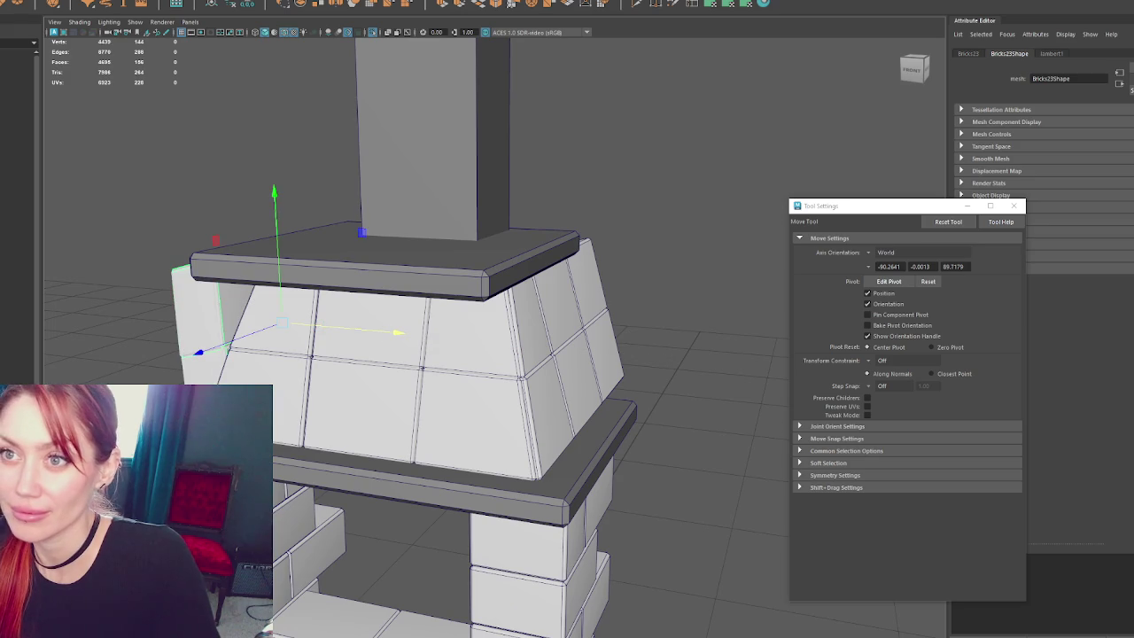
left_click(115, 131)
mouse_move(316, 326)
left_mouse_down()
mouse_move(362, 347)
mouse_move(620, 323)
mouse_move(683, 333)
left_mouse_up()
right_click_drag(321, 202, 316, 177)
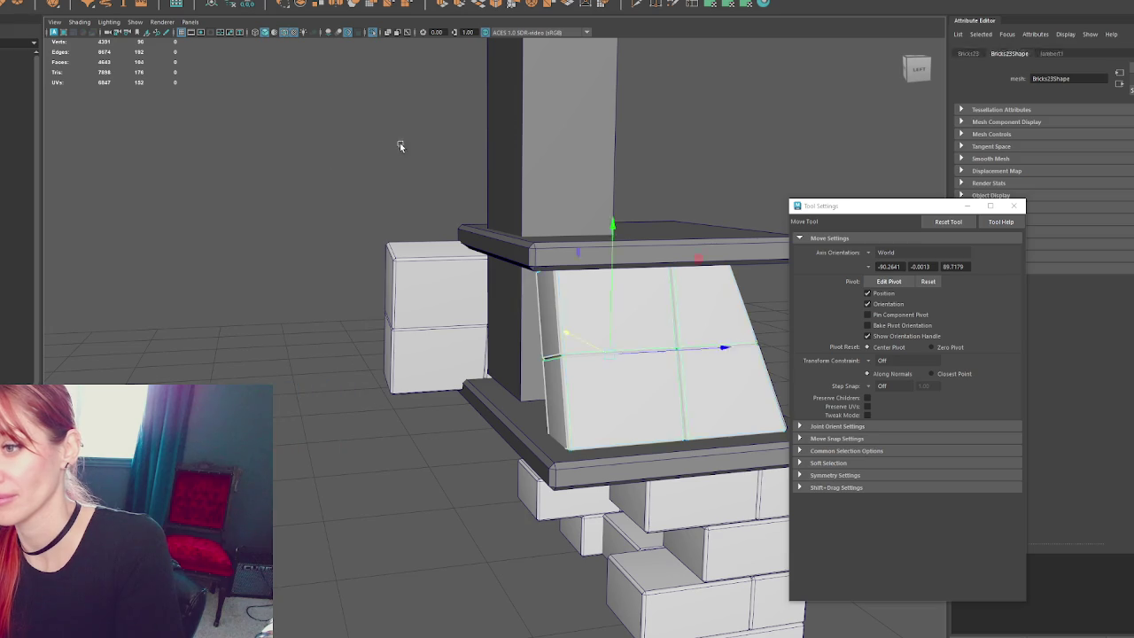
left_click(411, 347)
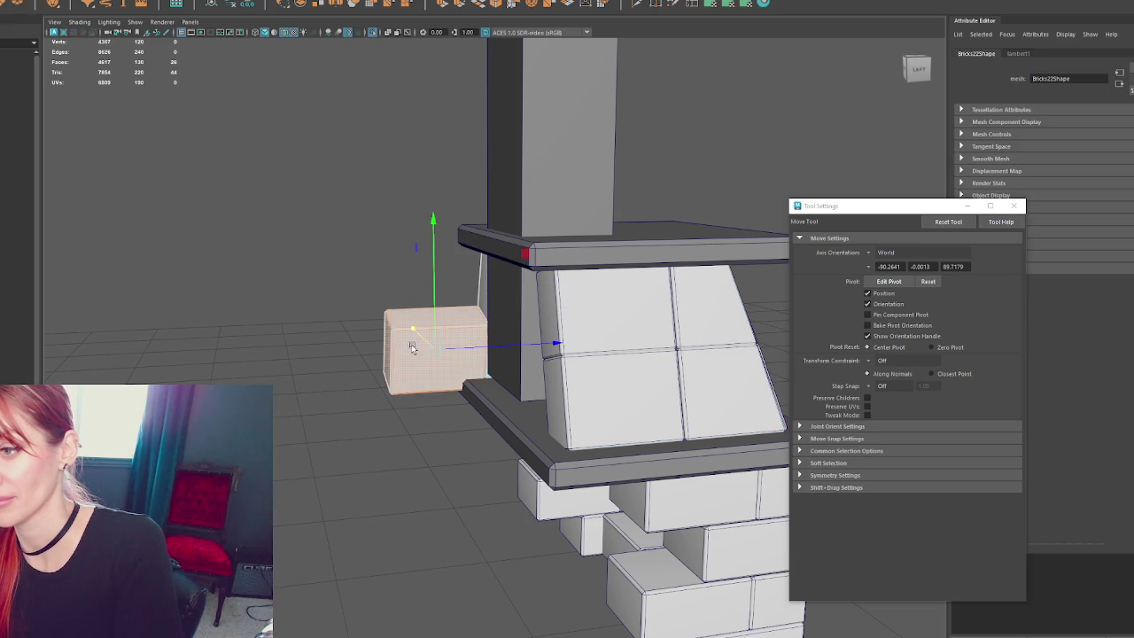
key("Delete")
- Shift the stray brick and the right slanted bricks over to the left
mouse_move(449, 274)
left_mouse_down("alt")
mouse_move(223, 158)
mouse_move(393, 379)
mouse_move(446, 395)
left_mouse_up("alt")
left_click(392, 379)
mouse_move(487, 343)
left_mouse_down()
mouse_move(312, 330)
mouse_move(290, 196)
left_mouse_up()
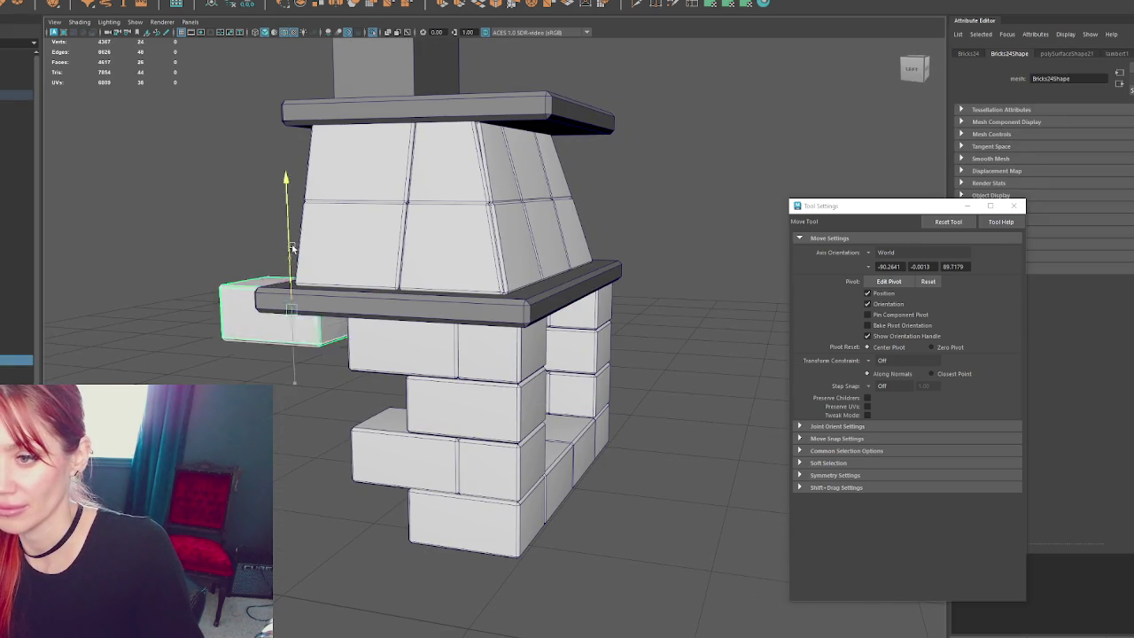
left_click(576, 224)
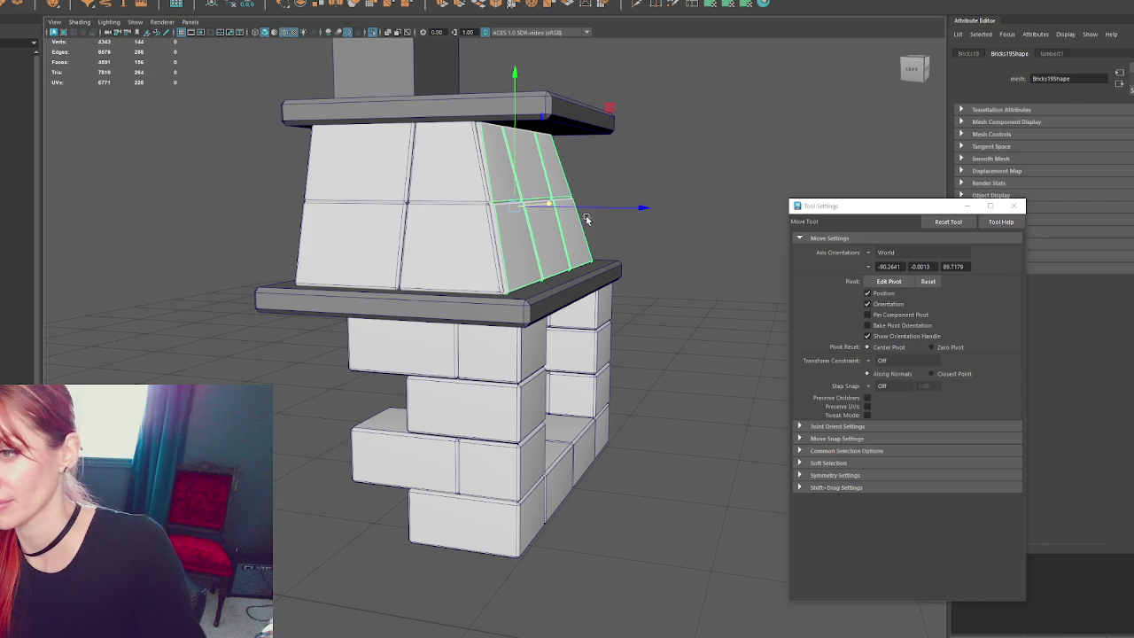
mouse_move(620, 207)
left_mouse_down()
mouse_move(337, 209)
mouse_move(383, 212)
mouse_move(232, 227)
mouse_move(401, 207)
left_mouse_up()
- Rotate the slanted bricks upright and shift them slightly sideways
key("e")
key("w")
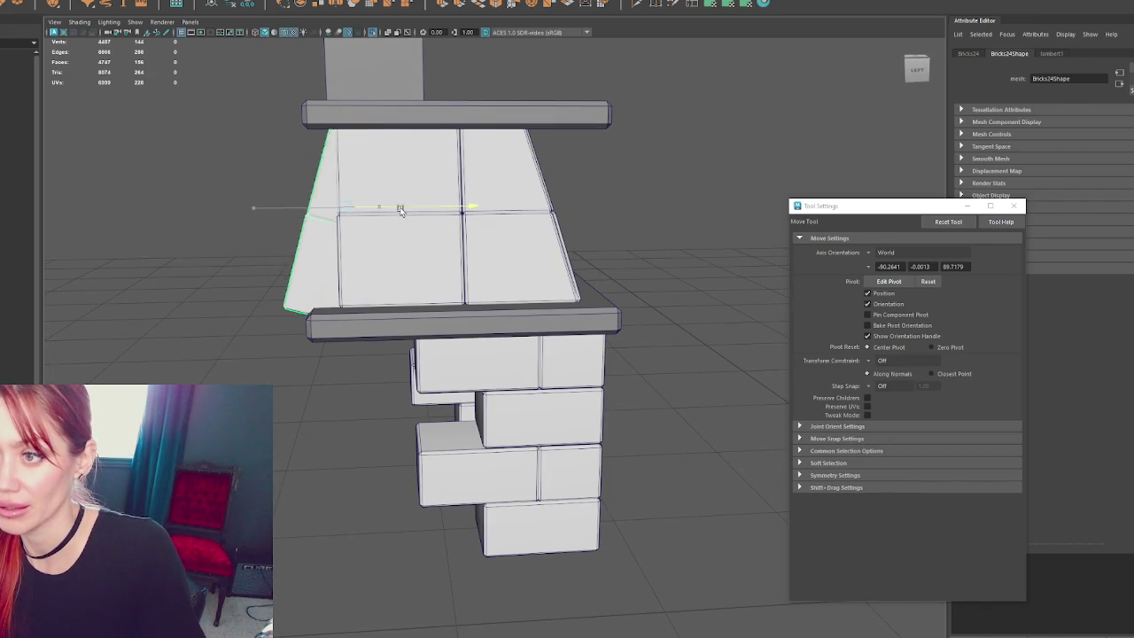
key("e")
left_click_drag(446, 134, 421, 117)
key("w")
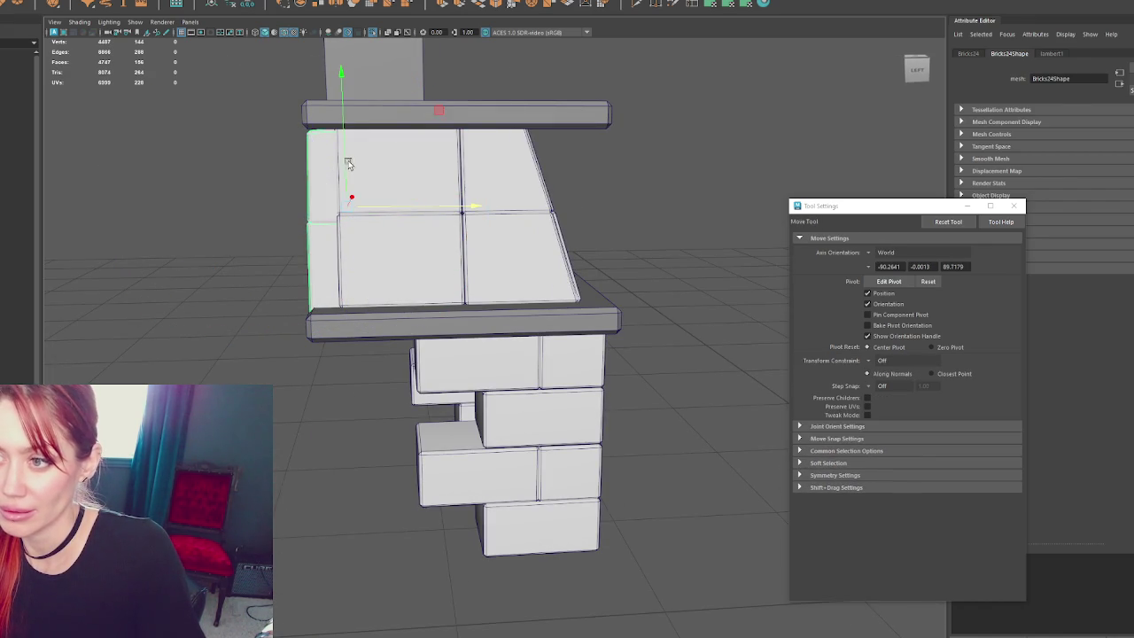
mouse_move(383, 200)
left_mouse_down()
mouse_move(359, 207)
mouse_move(535, 243)
mouse_move(615, 222)
mouse_move(685, 268)
left_mouse_up()
key("e")
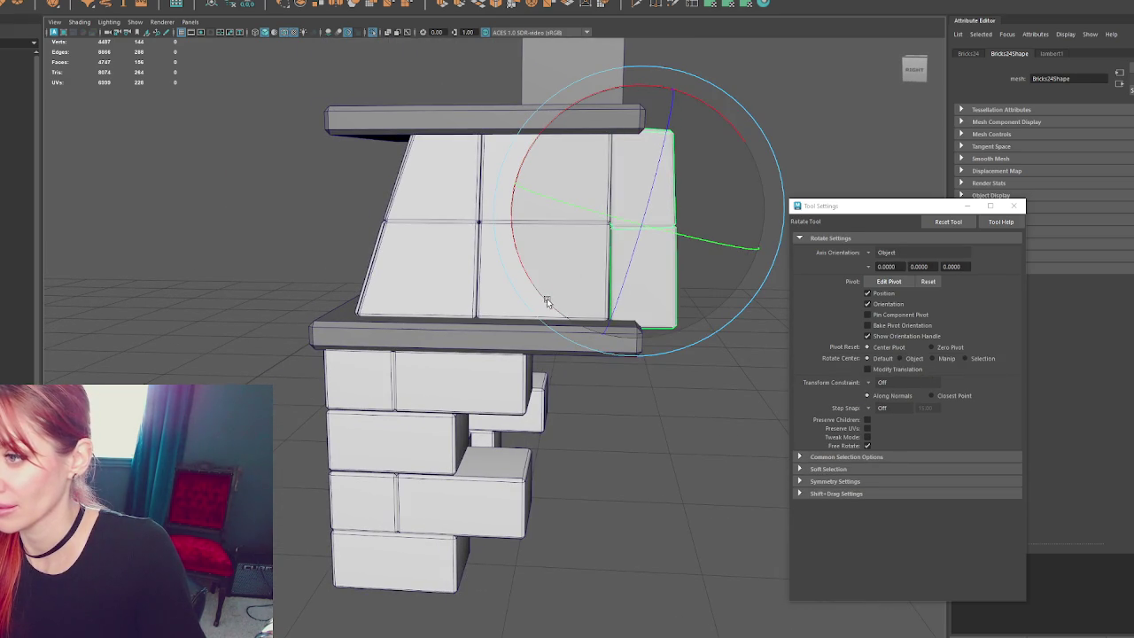
key("w")
- Select the front brick panel and start editing its vertices
left_click_drag(653, 214, 695, 212, "alt")
left_click_drag(701, 218, 731, 228, "alt")
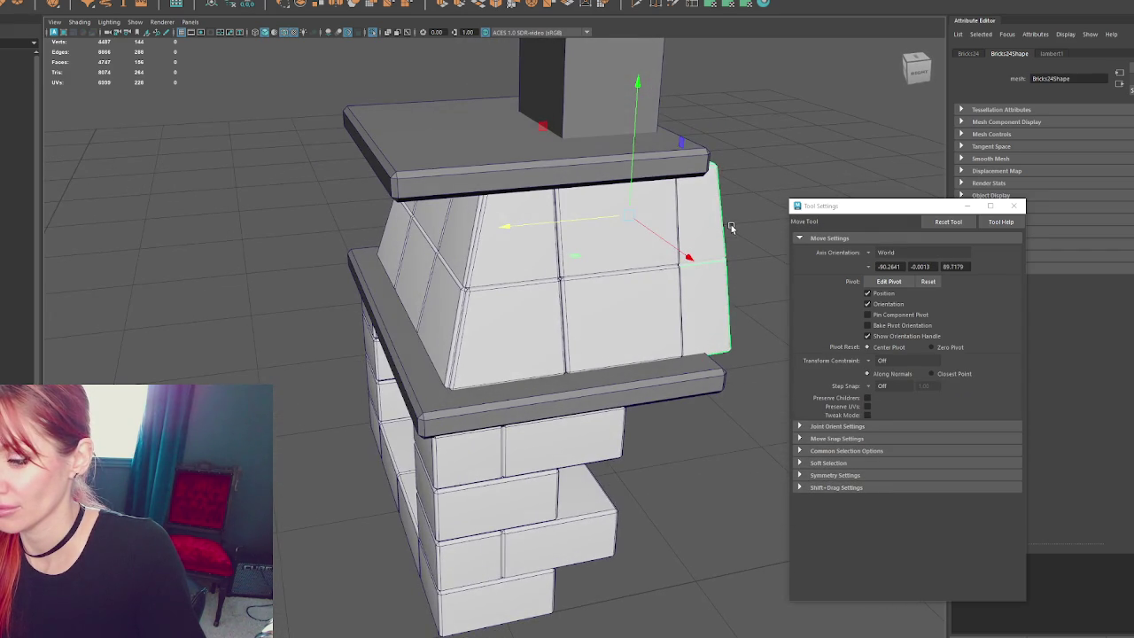
left_click(521, 273)
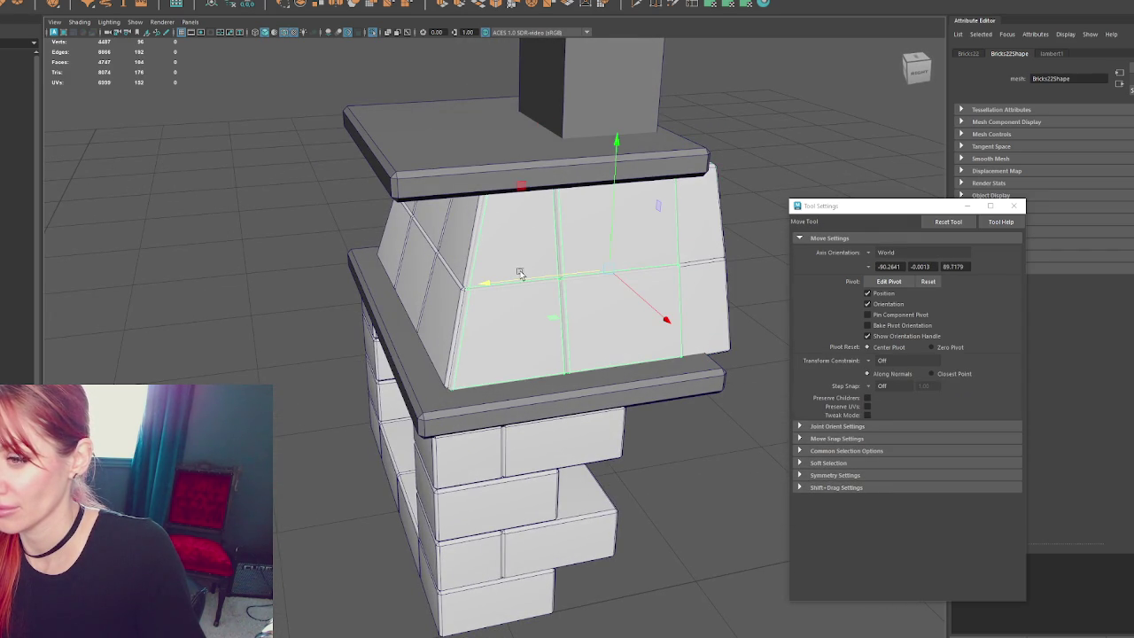
left_click_drag(520, 273, 489, 302, "alt")
right_click_drag(432, 155, 439, 270)
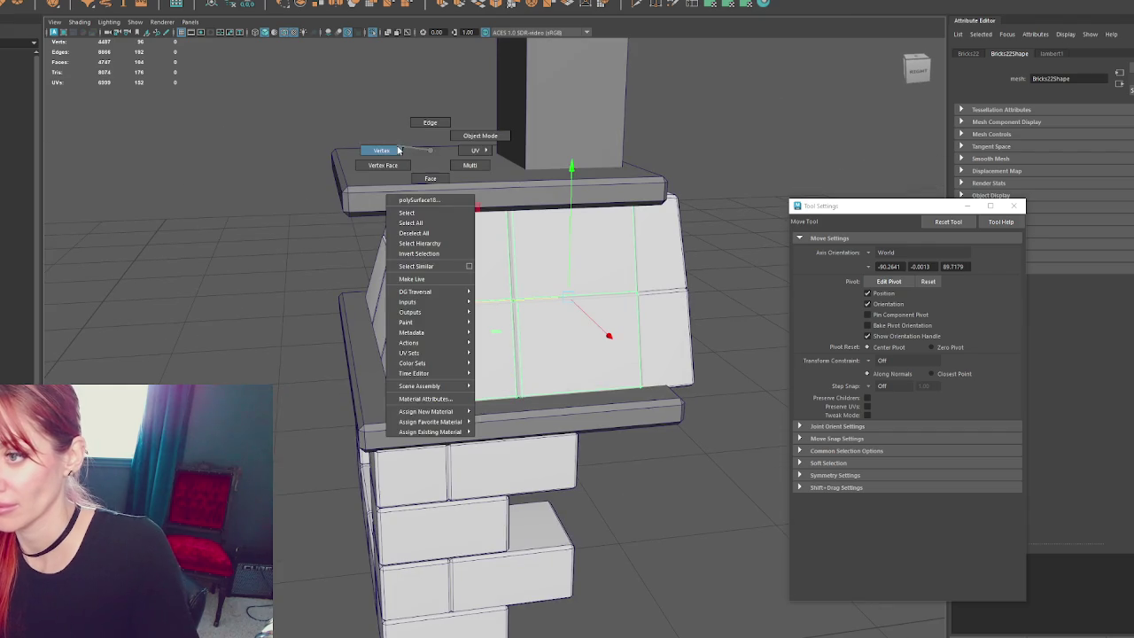
- Slide the panel's middle edge loop sideways
key("4")
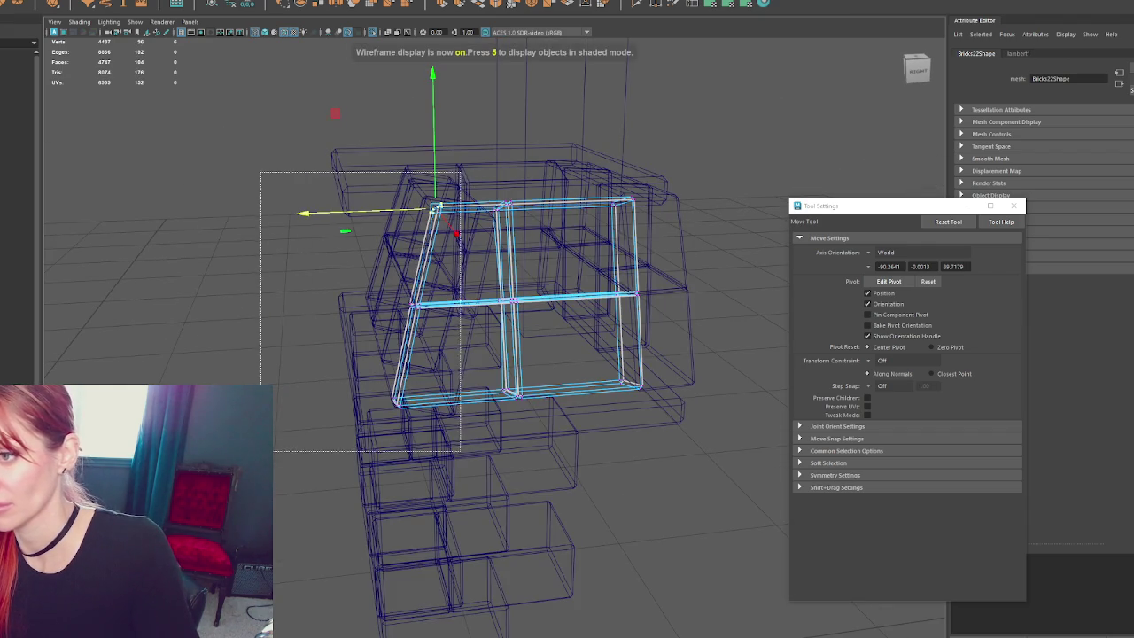
double_click(416, 305)
key("5")
mouse_move(381, 314)
left_mouse_down()
mouse_move(430, 317)
mouse_move(425, 340)
left_mouse_up()
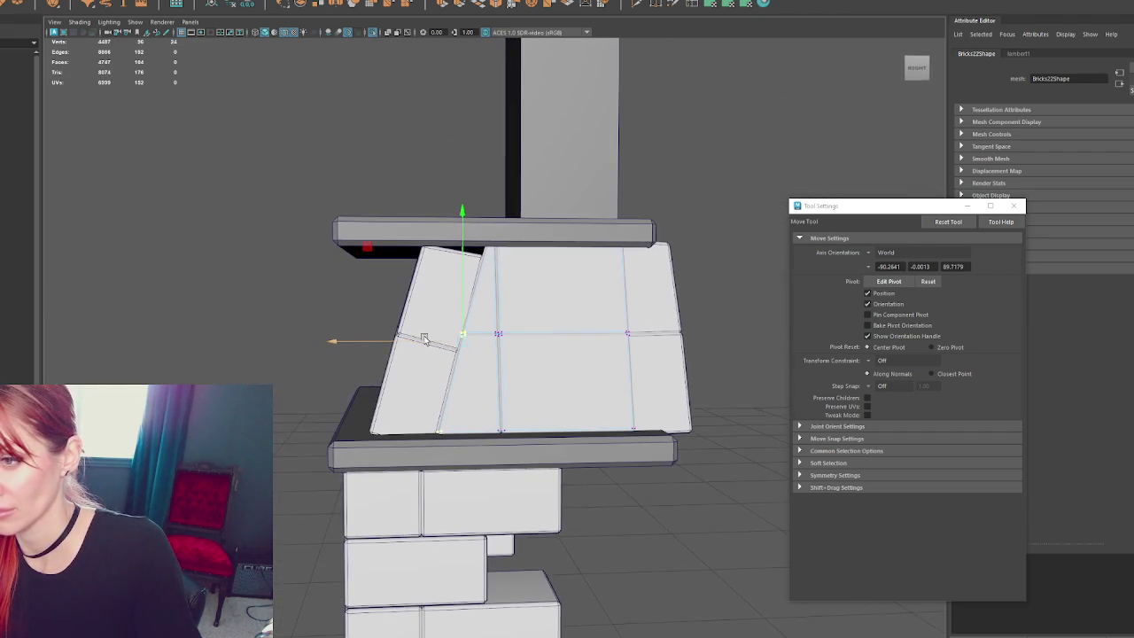
- Lower the top-left corner vertex of the slanted left brick slightly
left_click(400, 399)
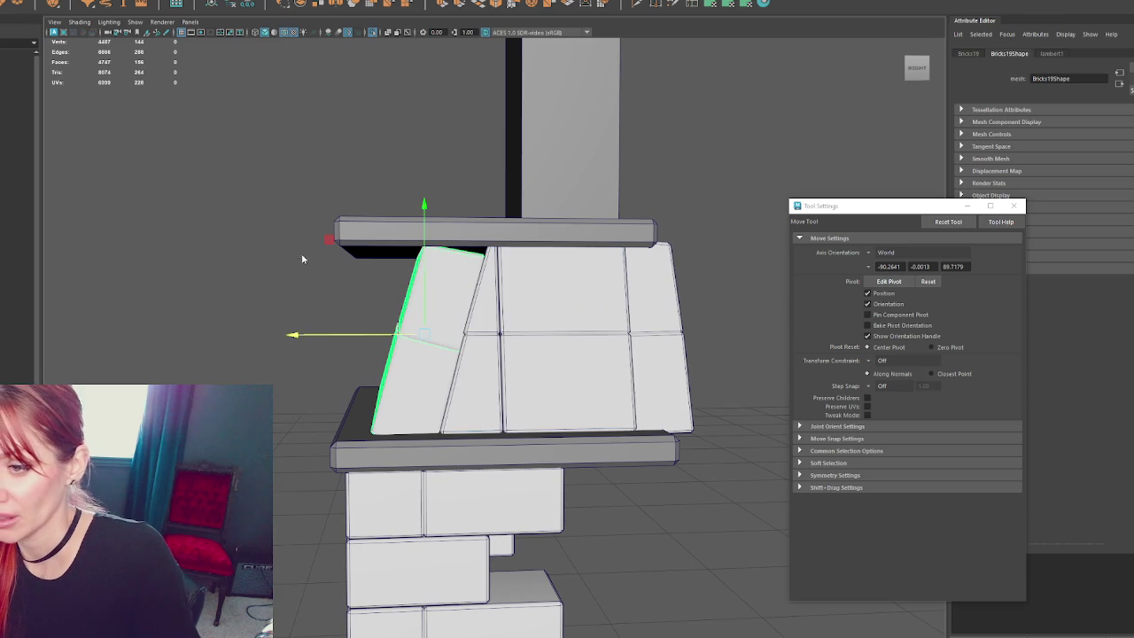
key("4")
left_click(425, 381)
key("6")
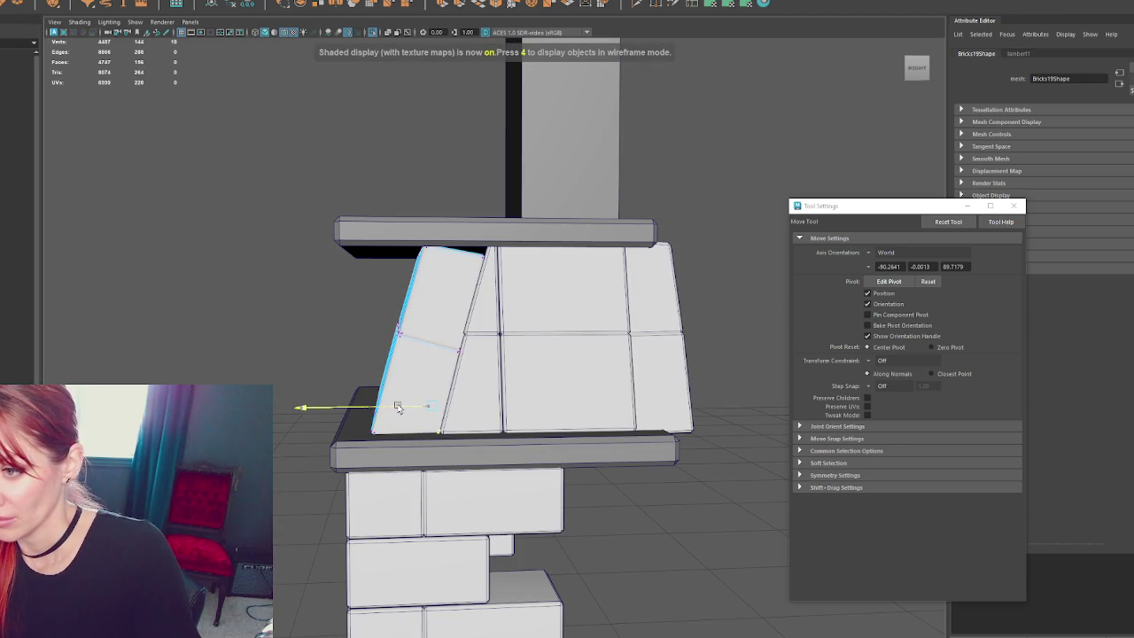
left_click_drag(438, 174, 296, 312)
left_click_drag(422, 211, 422, 220)
left_click(384, 264)
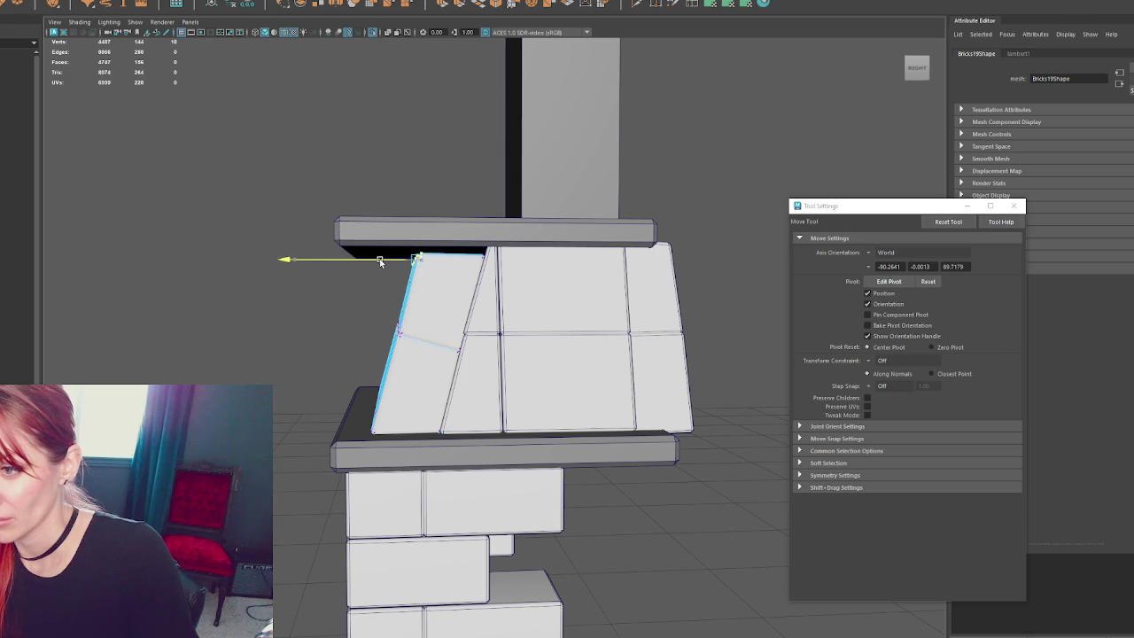
middle_click_drag(383, 262, 349, 276, "alt")
- Nudge the middle panel's top row of vertices down under the slab
left_click(458, 319)
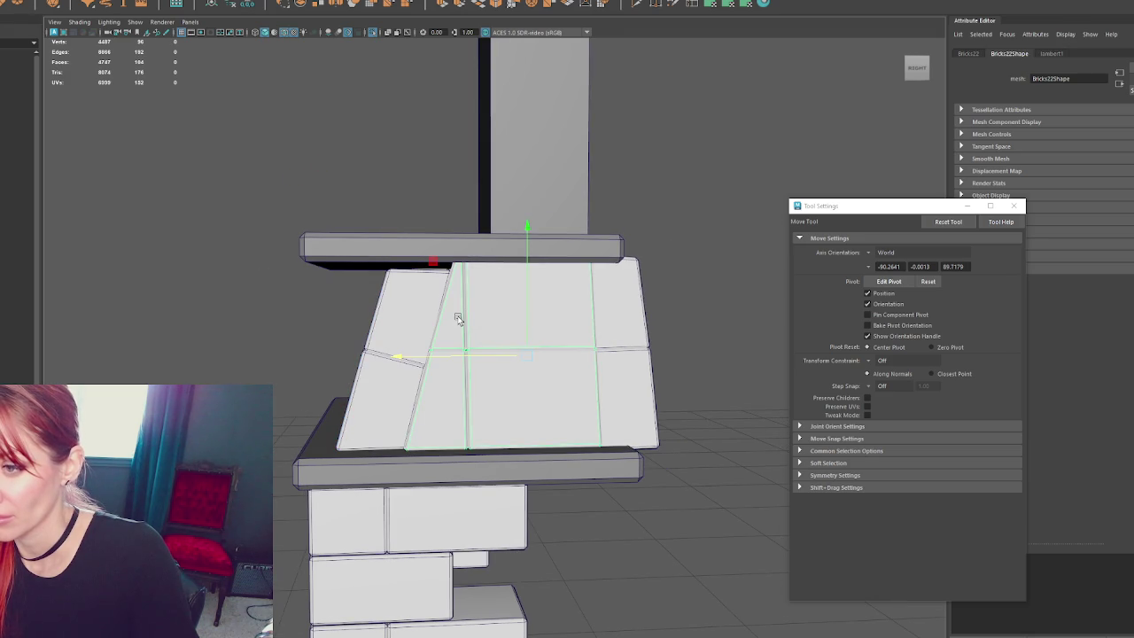
key("F9")
key("4")
left_click_drag(393, 199, 637, 308)
key("5")
left_click_drag(520, 238, 515, 248)
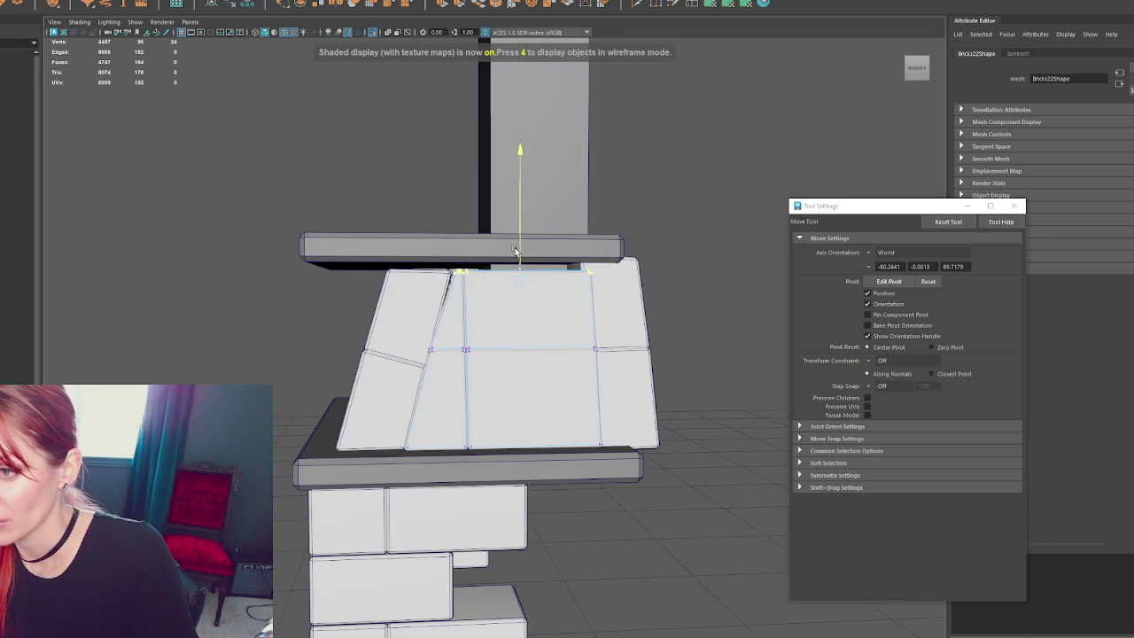
- Slide the vertices near the top into line with the neighbouring edge
key("q")
scroll(426, 260, "up", 3)
left_click_drag(390, 204, 436, 264)
key("4")
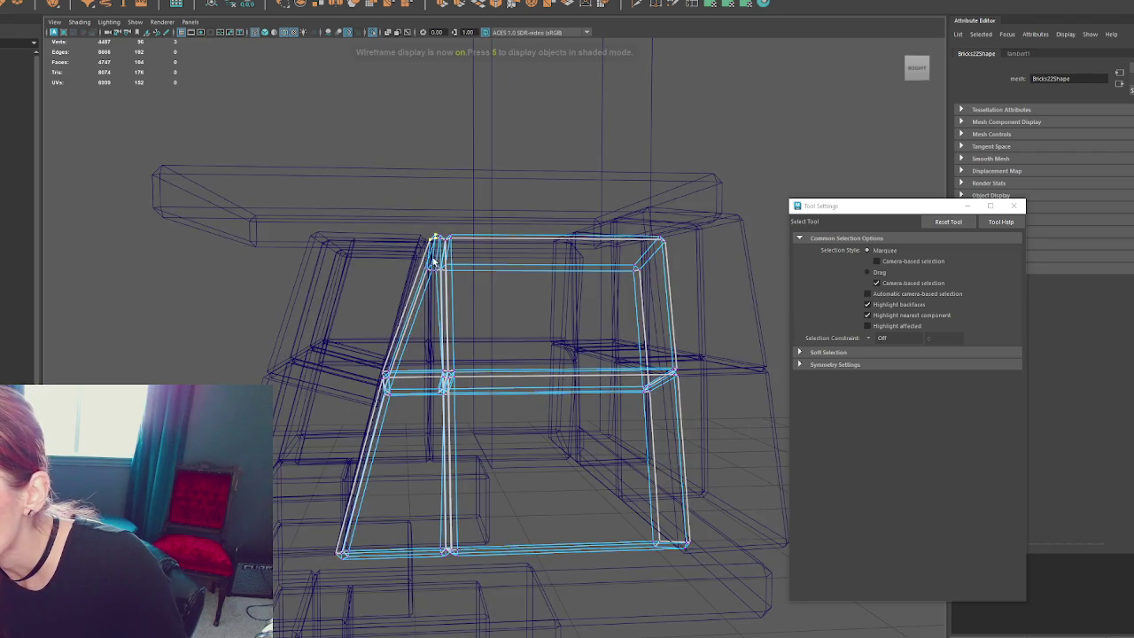
key("5")
key("w")
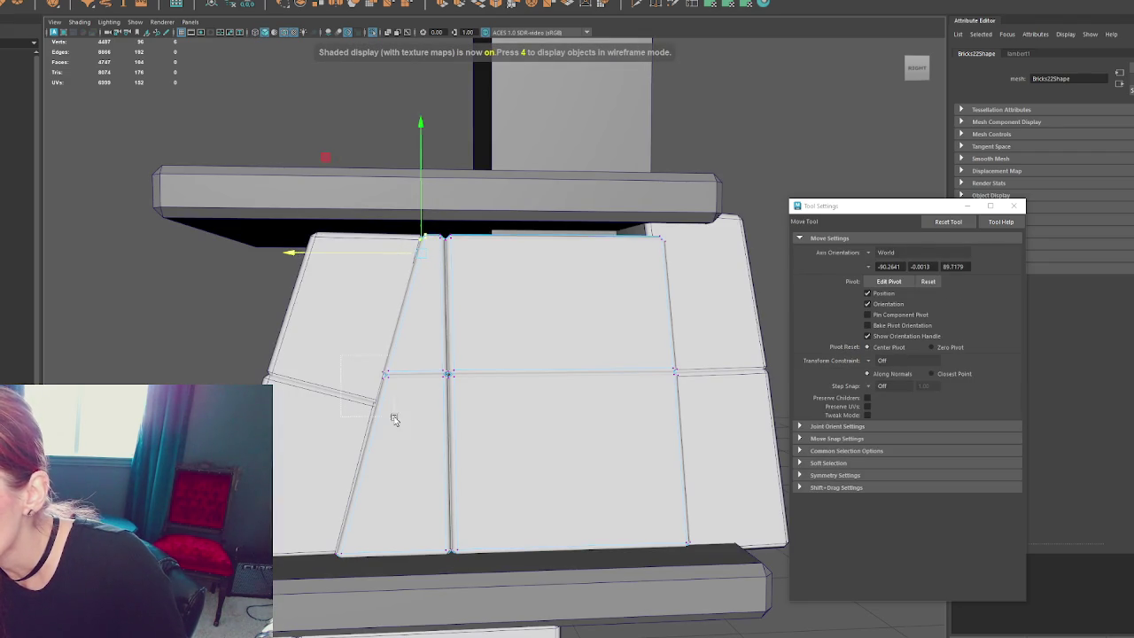
left_click_drag(359, 384, 361, 387)
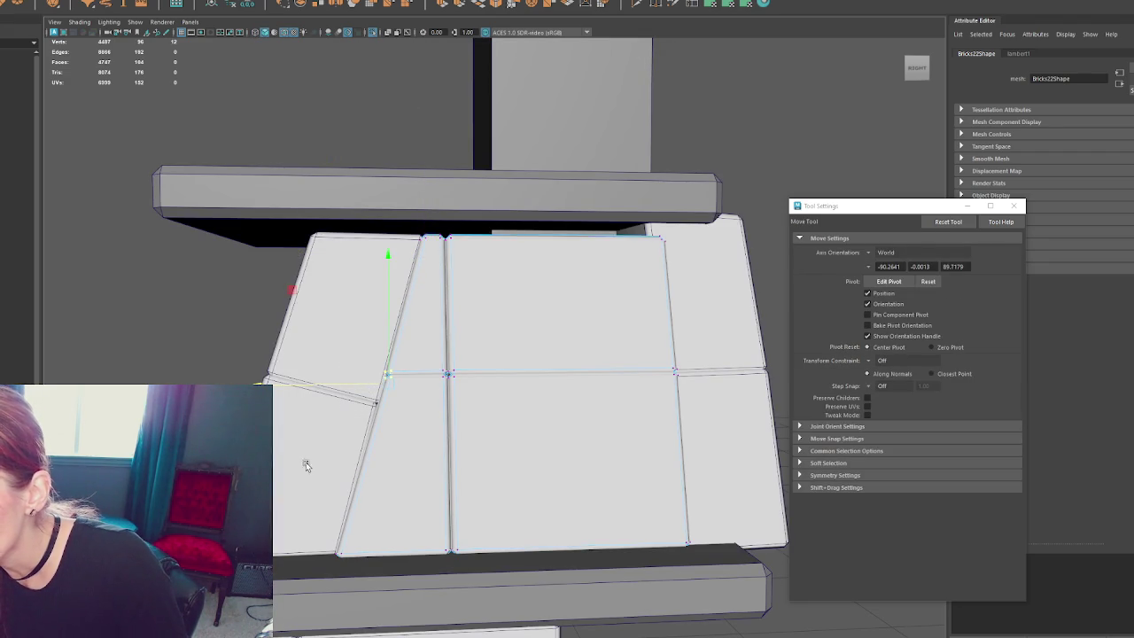
left_click(320, 558)
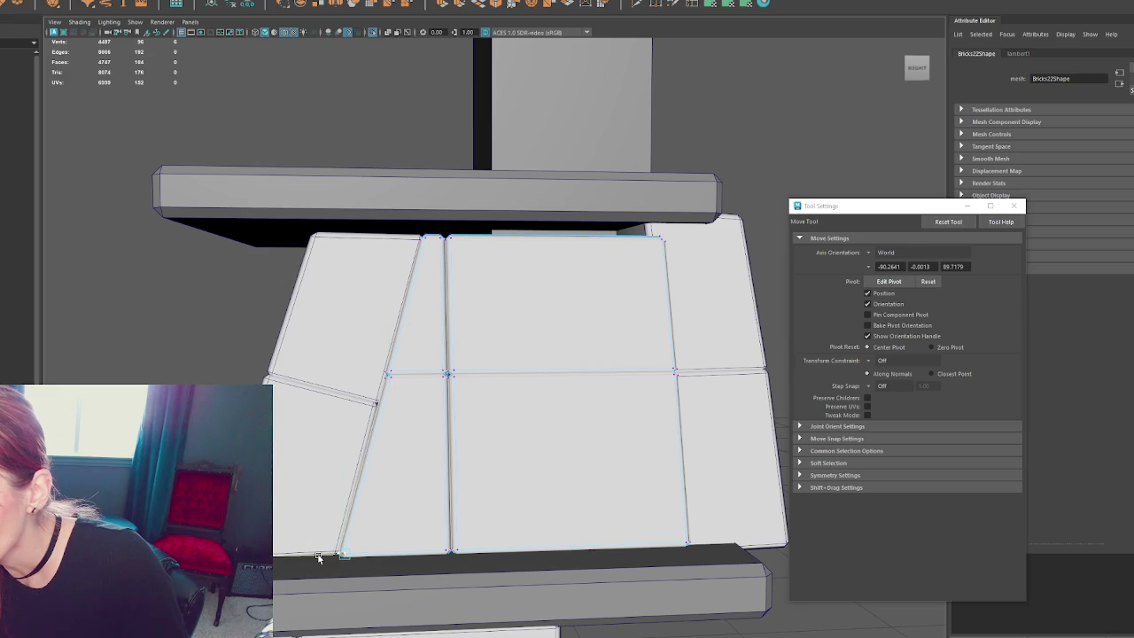
- Select the slanted left brick's lower, top and side edges front and back
key("4")
key("5")
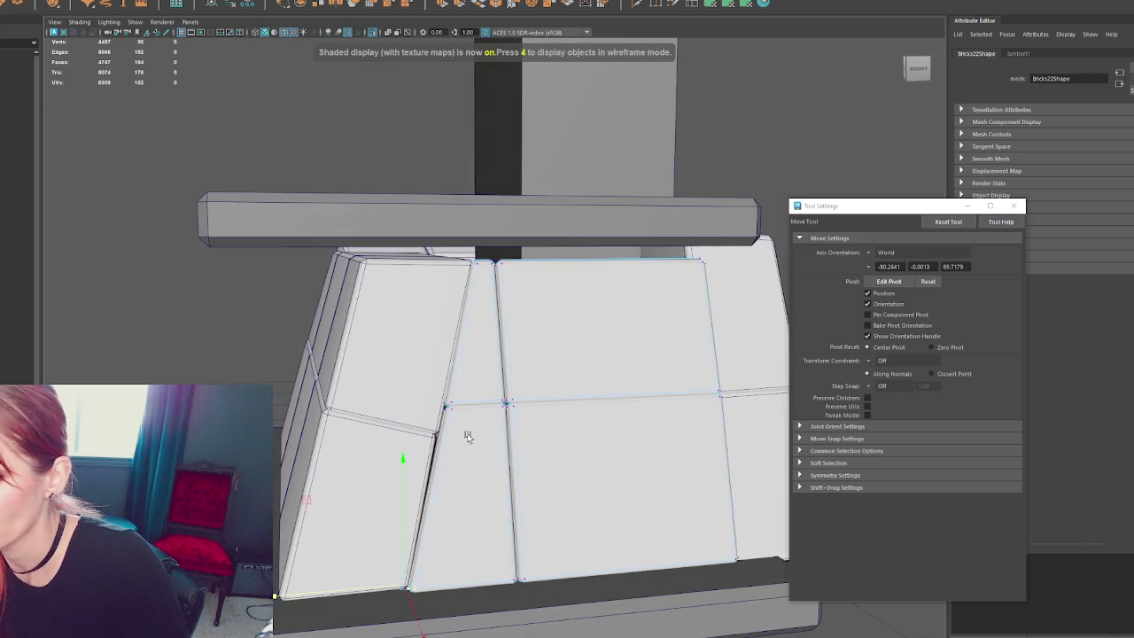
left_click(467, 432)
key("4")
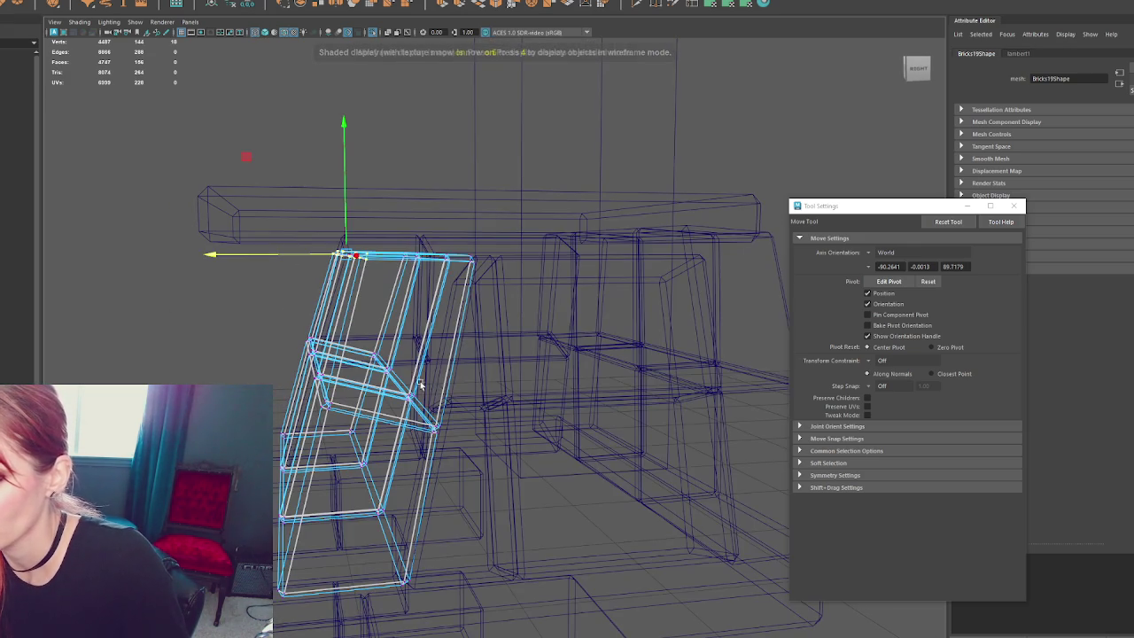
left_click(385, 377)
key("5")
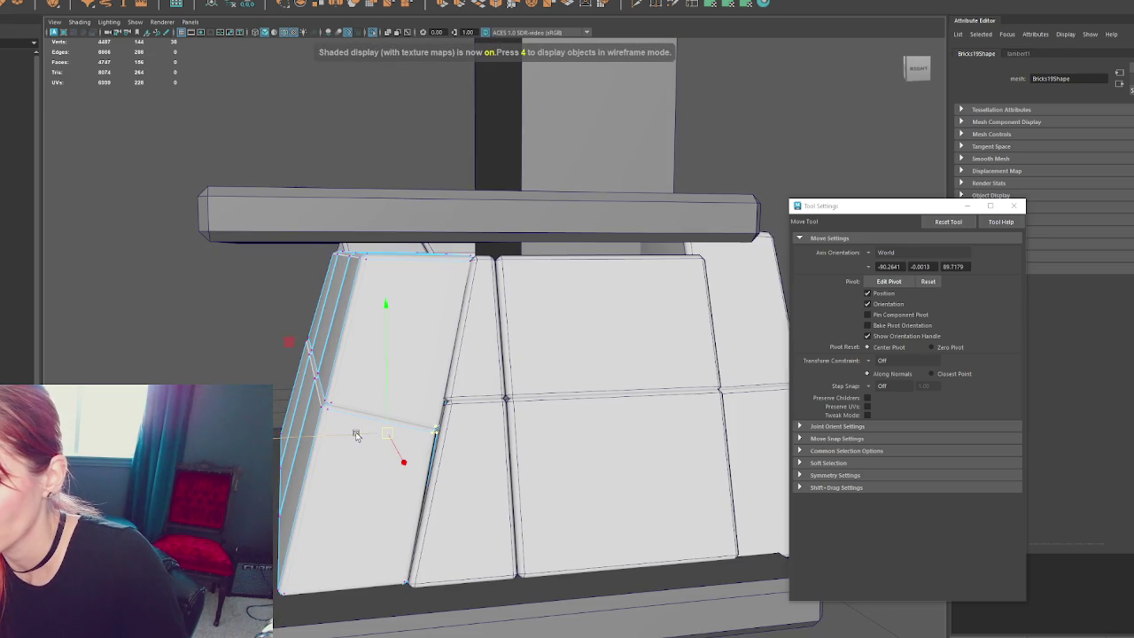
left_click(433, 264)
key("4")
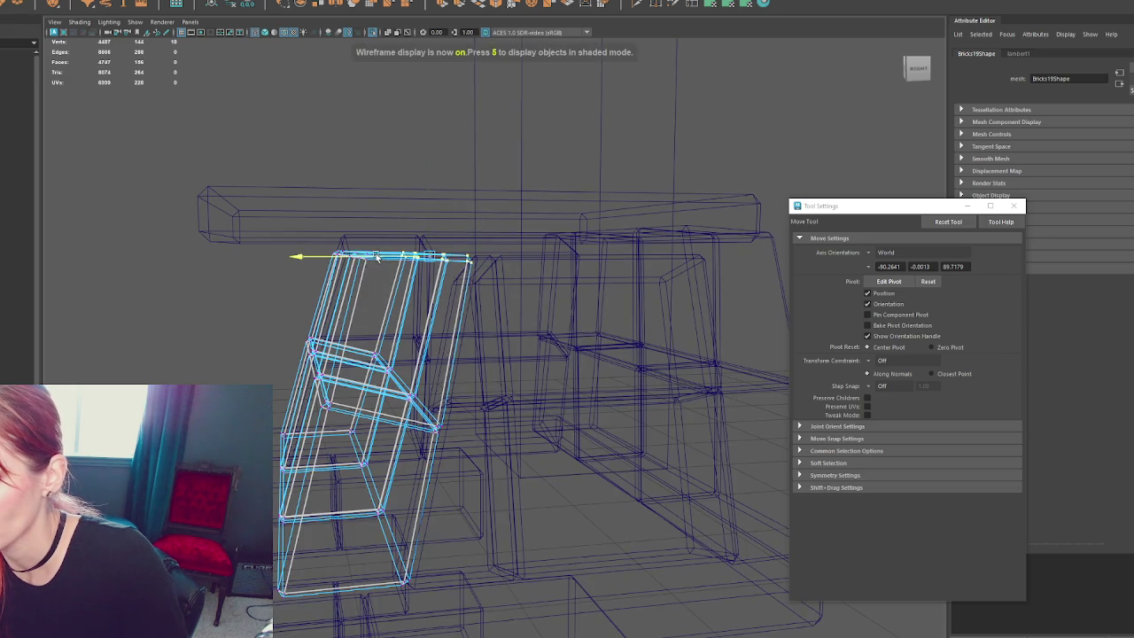
key("5")
left_click_drag(383, 473, 351, 486)
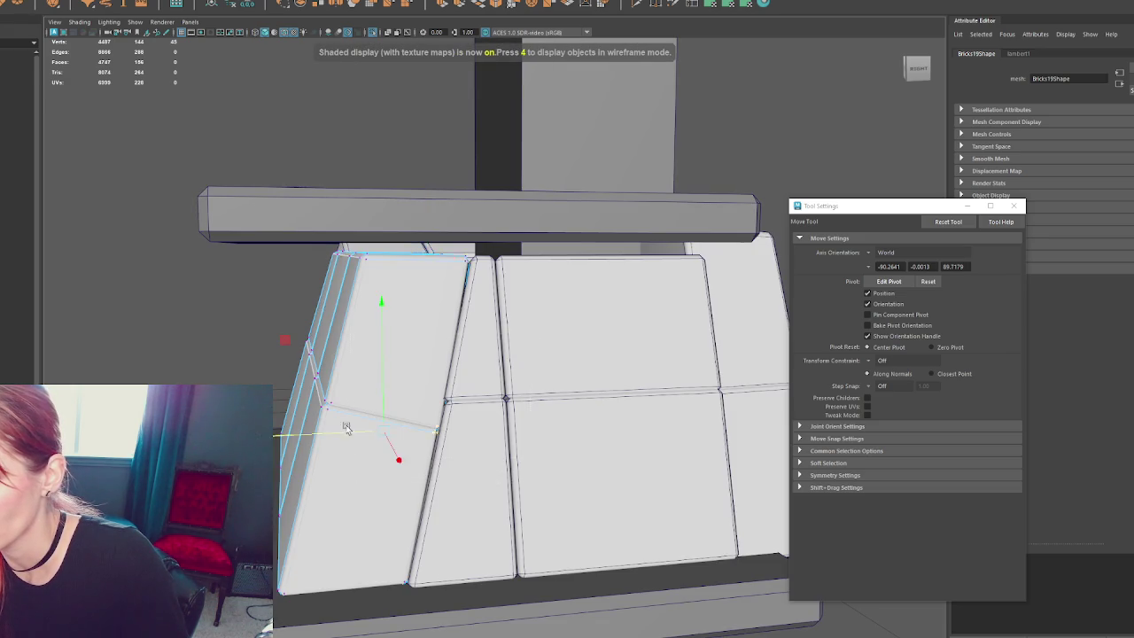
key("4")
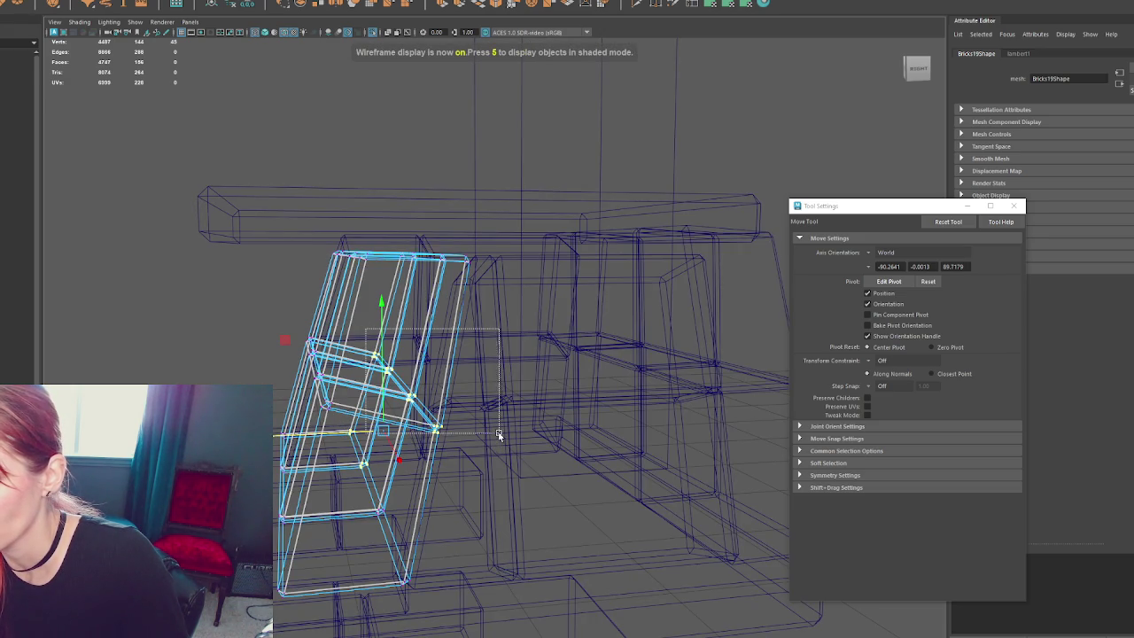
key("5")
mouse_move(501, 443)
left_mouse_down()
mouse_move(348, 386)
mouse_move(507, 376)
left_mouse_up()
- Slide the middle brick's vertical edge to the right to meet its neighbour
left_click(481, 299)
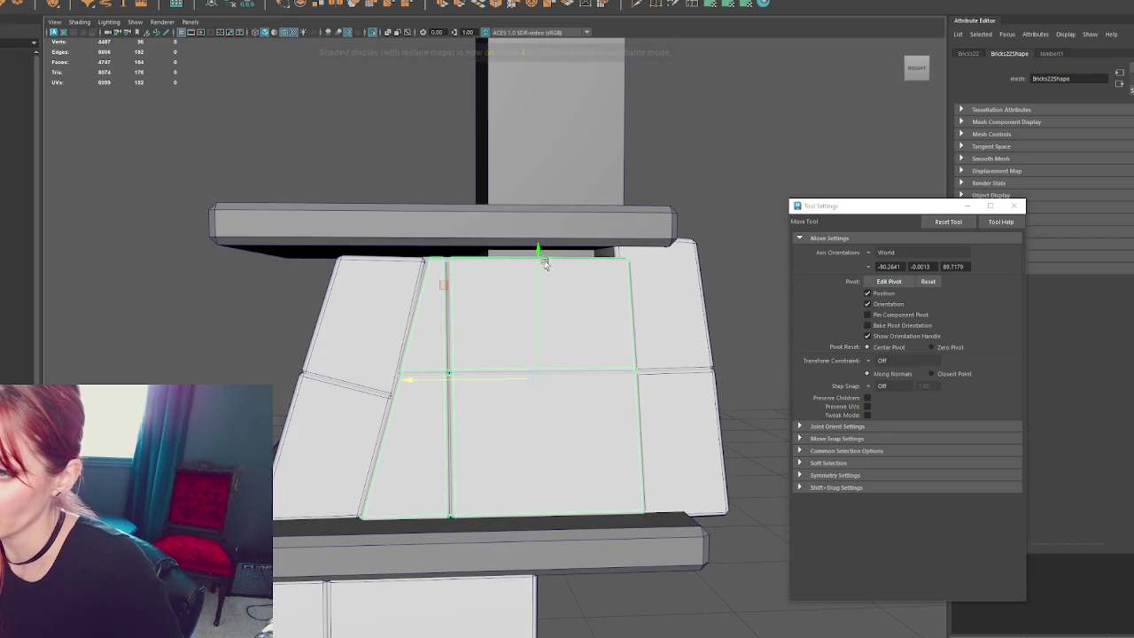
key("4")
left_click_drag(435, 236, 488, 477)
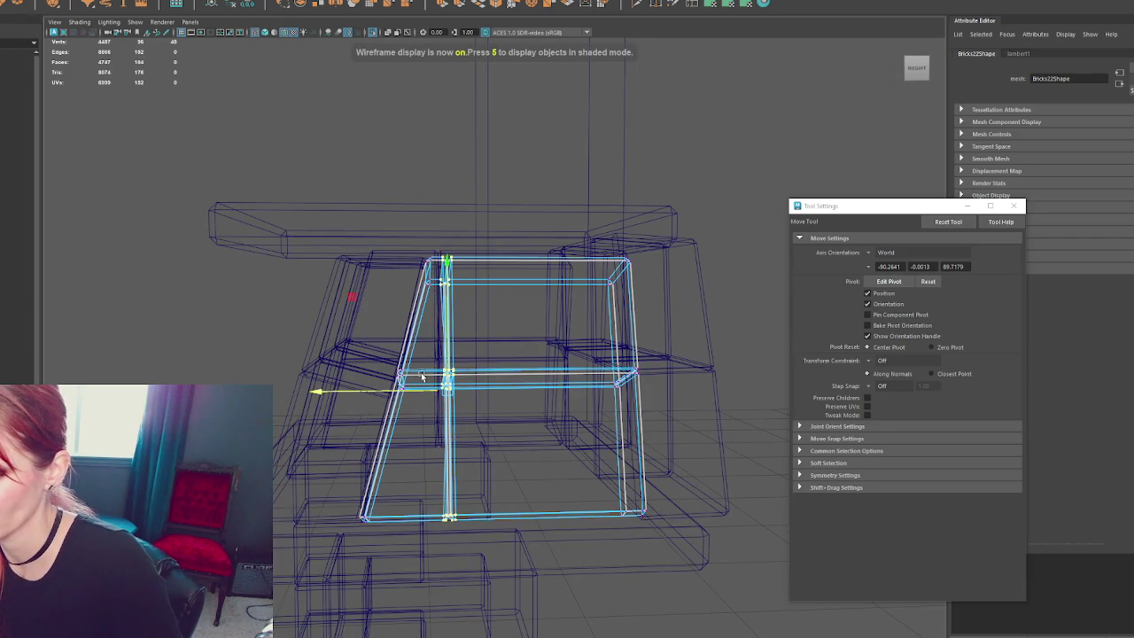
key("6")
left_click_drag(398, 392, 456, 397)
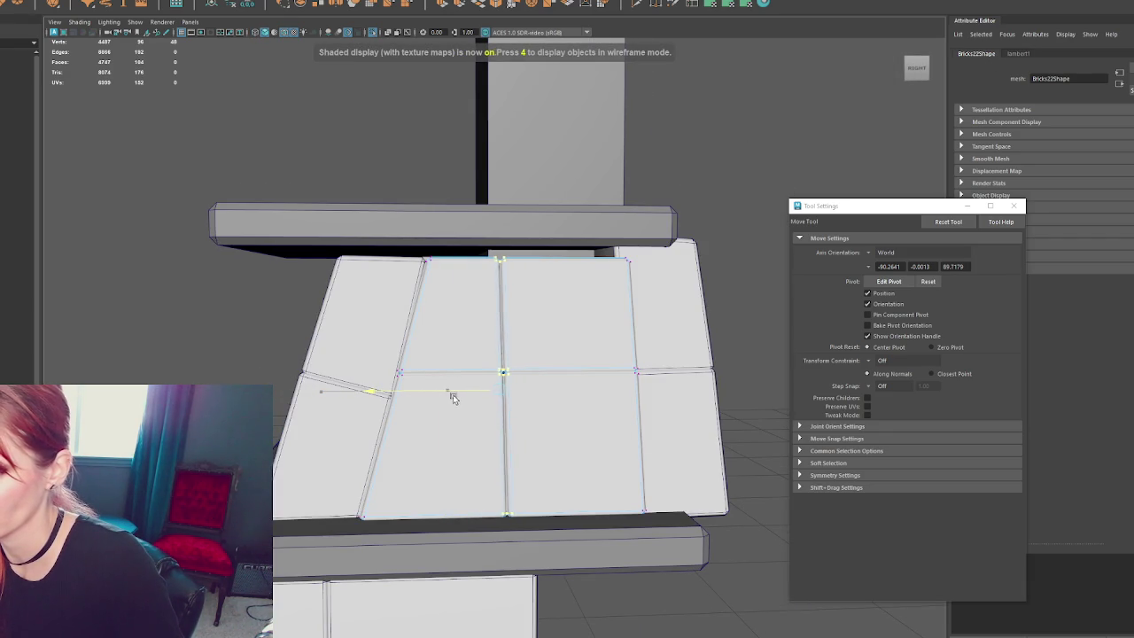
right_click_drag(780, 121, 840, 94)
scroll(459, 170, "down", 5)
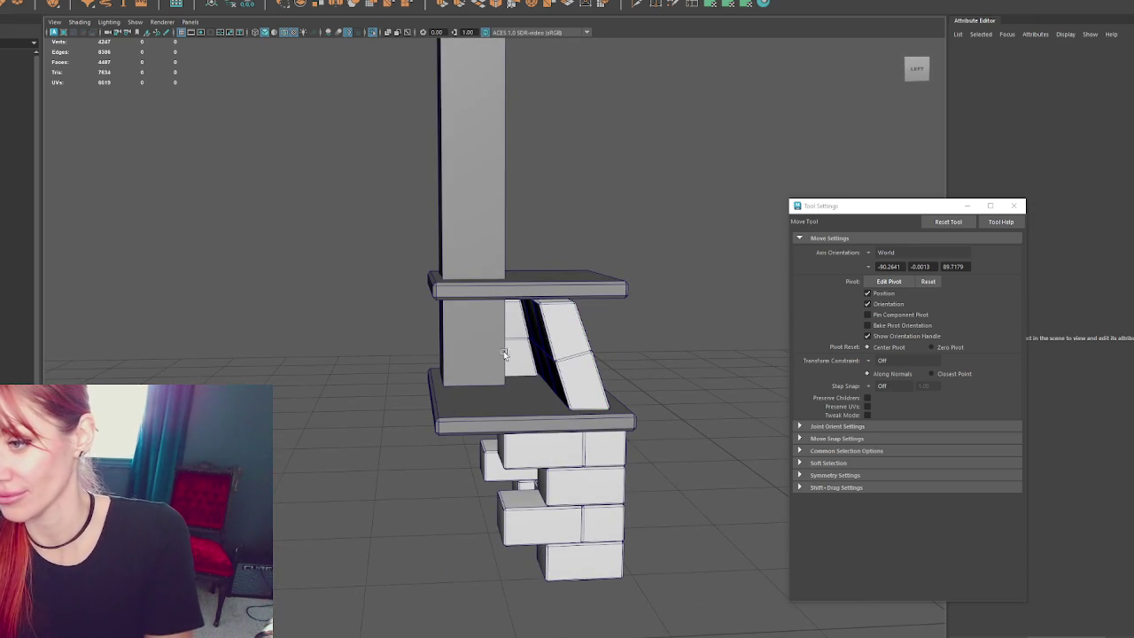
left_click(534, 341)
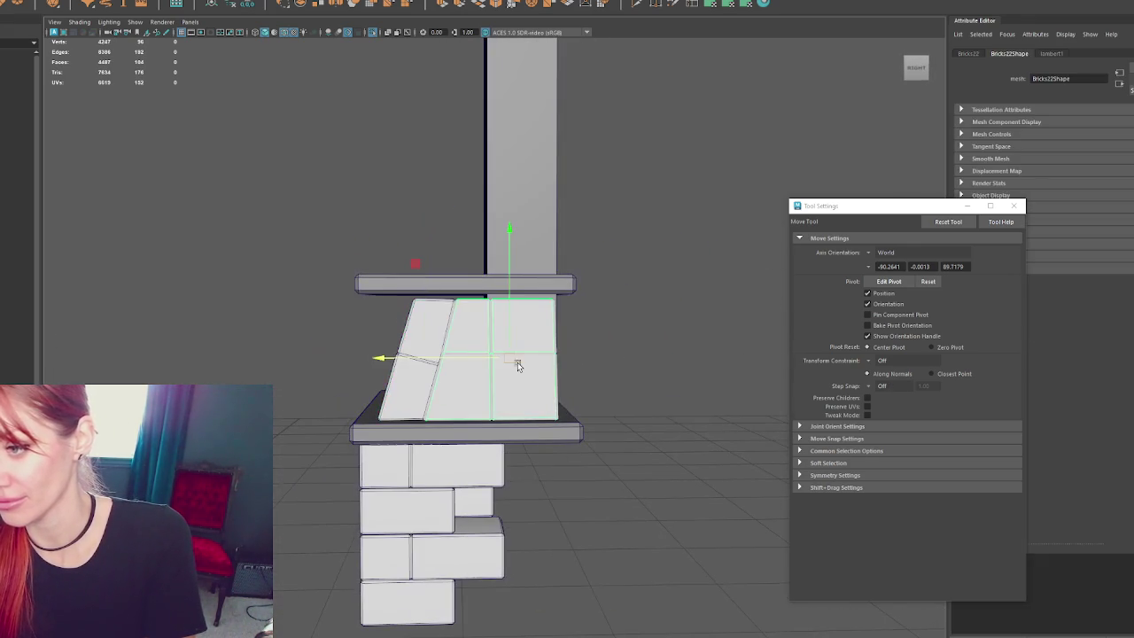
- Delete the right-hand brick faces and slide the end face to the left
left_click_drag(671, 195, 612, 384)
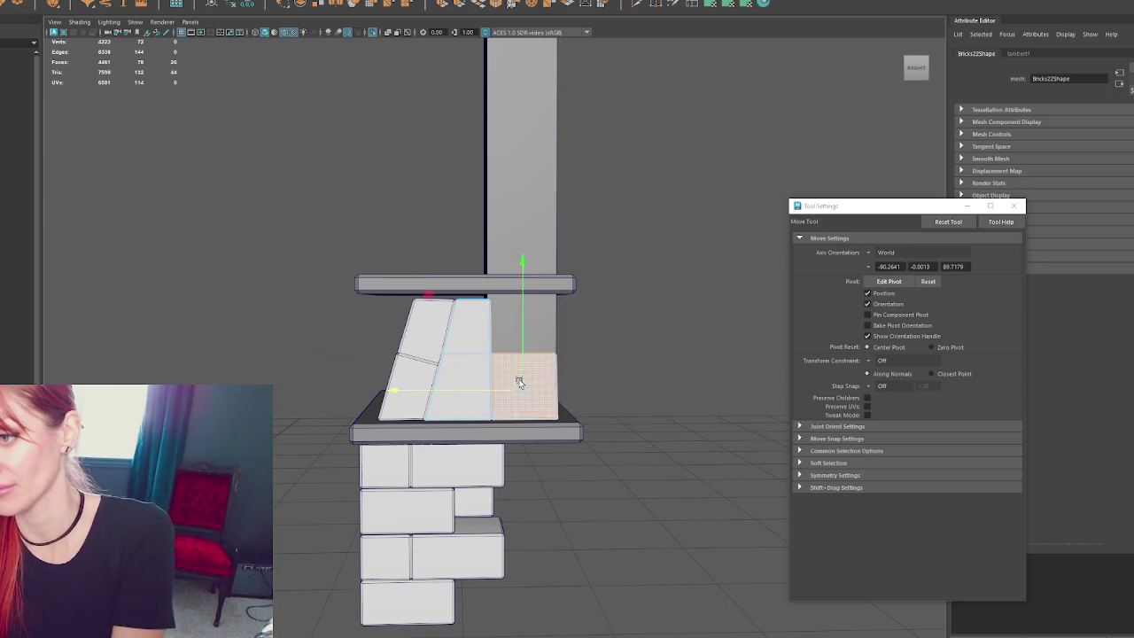
key("Delete")
right_click_drag(654, 231, 725, 181)
left_click_drag(471, 347, 341, 119, "alt")
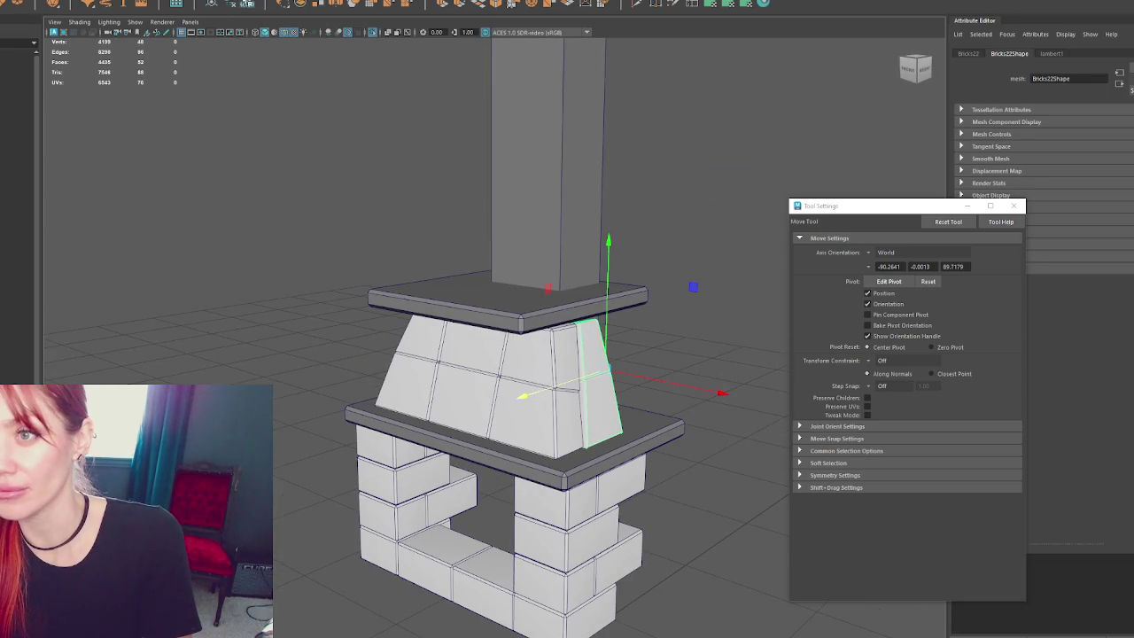
left_click(215, 4)
left_click_drag(688, 410, 680, 410)
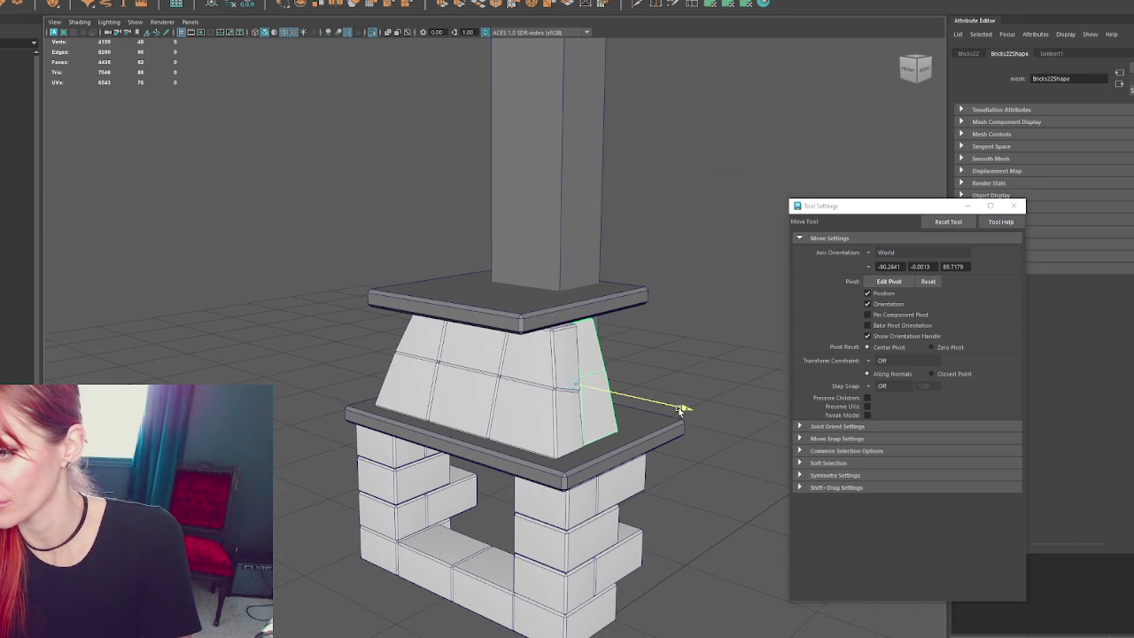
- Shift the top and right-edge vertices to taper the strip, then raise it slightly
mouse_move(519, 210)
left_mouse_down()
mouse_move(679, 346)
mouse_move(643, 343)
left_mouse_up()
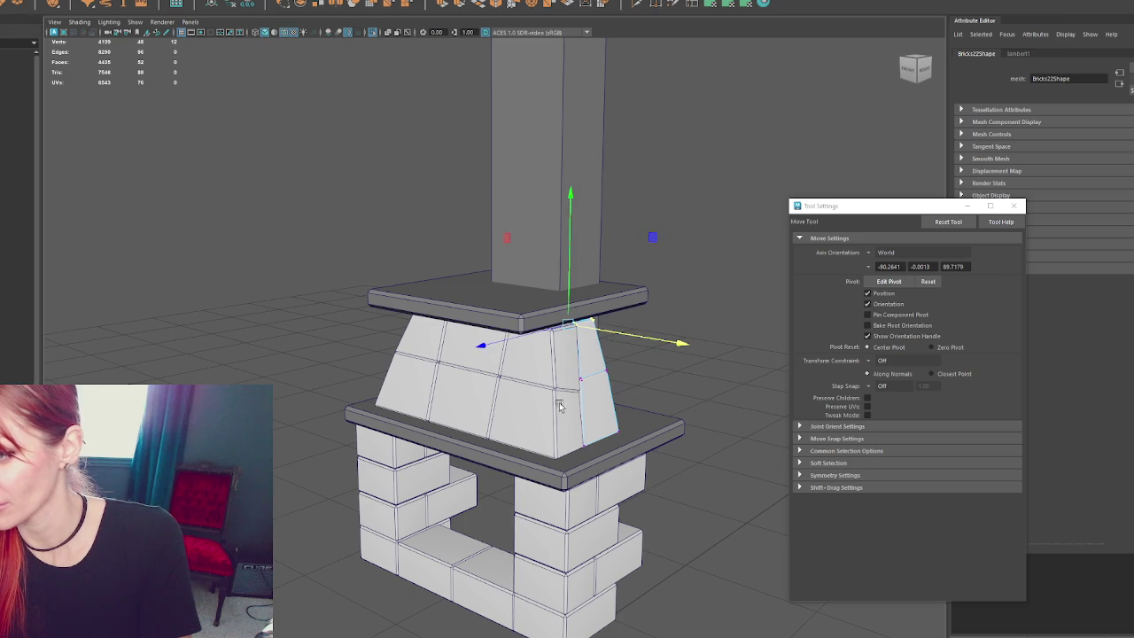
left_click_drag(559, 406, 619, 390, "shift")
key("6")
left_click(619, 390)
key("4")
key("6")
mouse_move(618, 390)
left_mouse_down("alt")
mouse_move(521, 390)
mouse_move(547, 384)
left_mouse_up("alt")
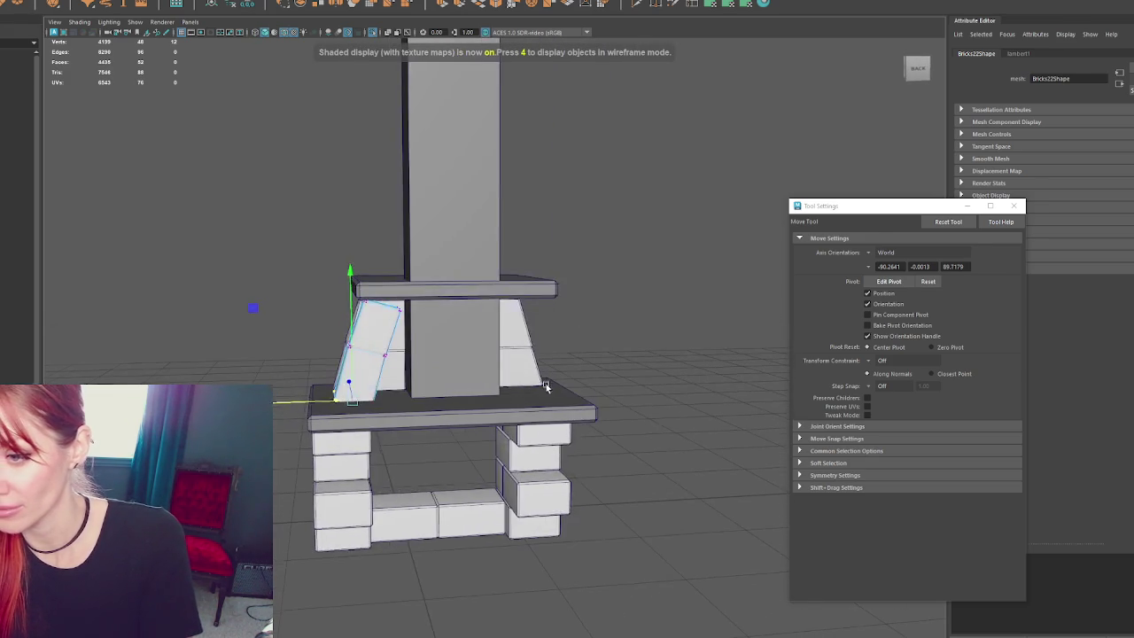
key("4")
left_click_drag(364, 370, 368, 364)
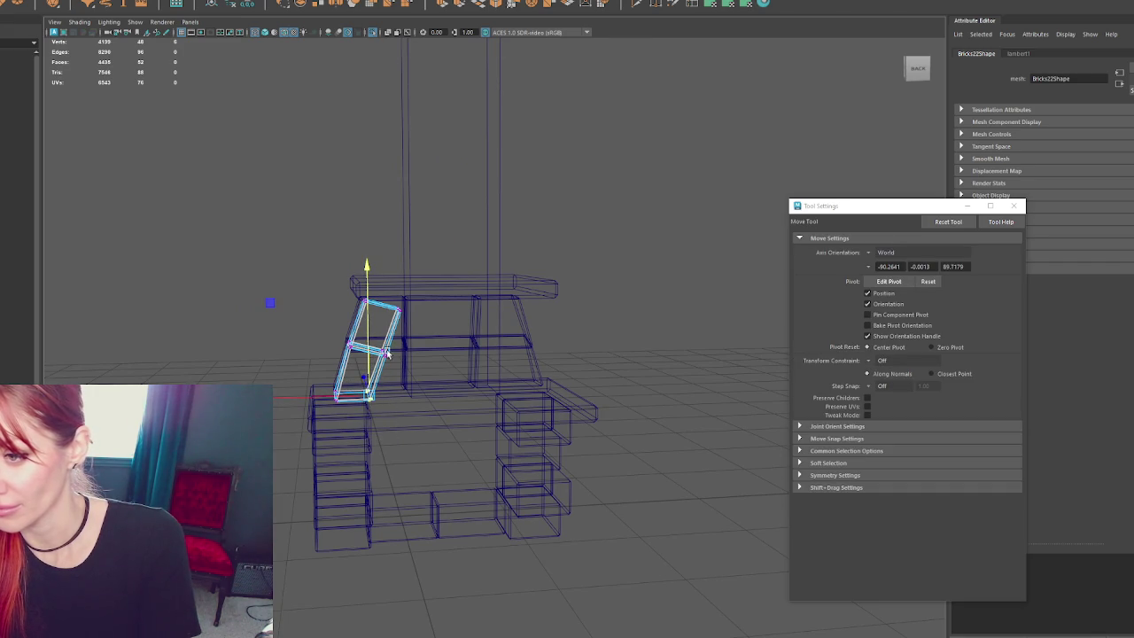
mouse_move(382, 325)
left_mouse_down()
mouse_move(399, 302)
mouse_move(387, 326)
mouse_move(506, 324)
left_mouse_up()
- Nudge the brick strip upward from the side view
left_click_drag(483, 379, 265, 301)
left_click_drag(177, 283, 182, 275)
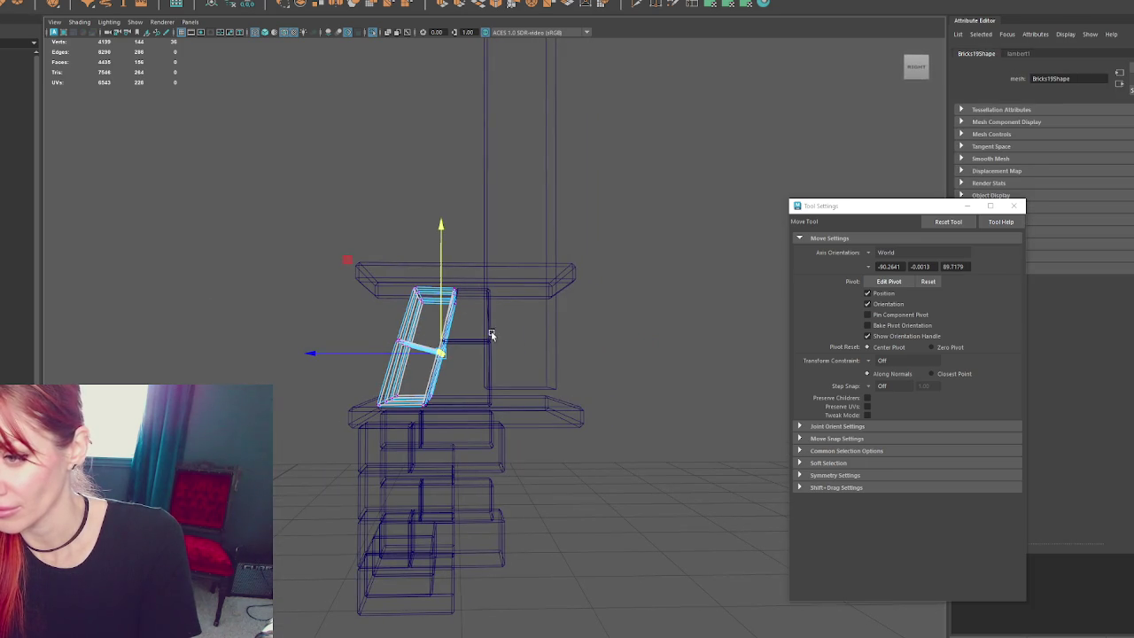
left_click_drag(445, 331, 401, 350)
key("5")
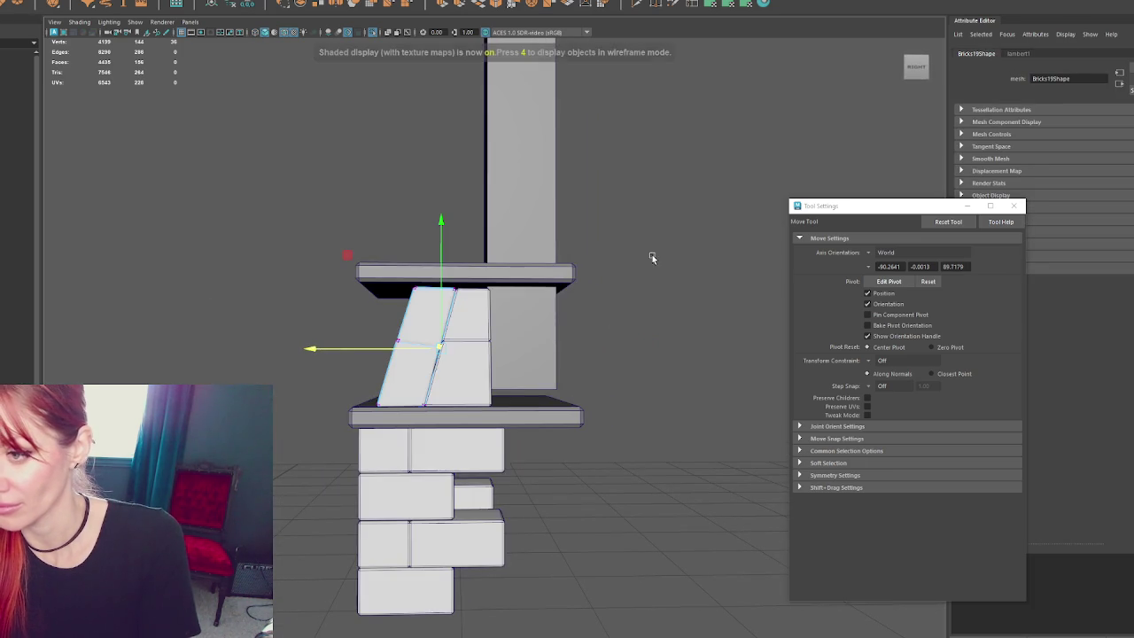
left_click(674, 223)
- Move the brick piece to the hood's left side and open the Mesh Mirror options
left_click(472, 381)
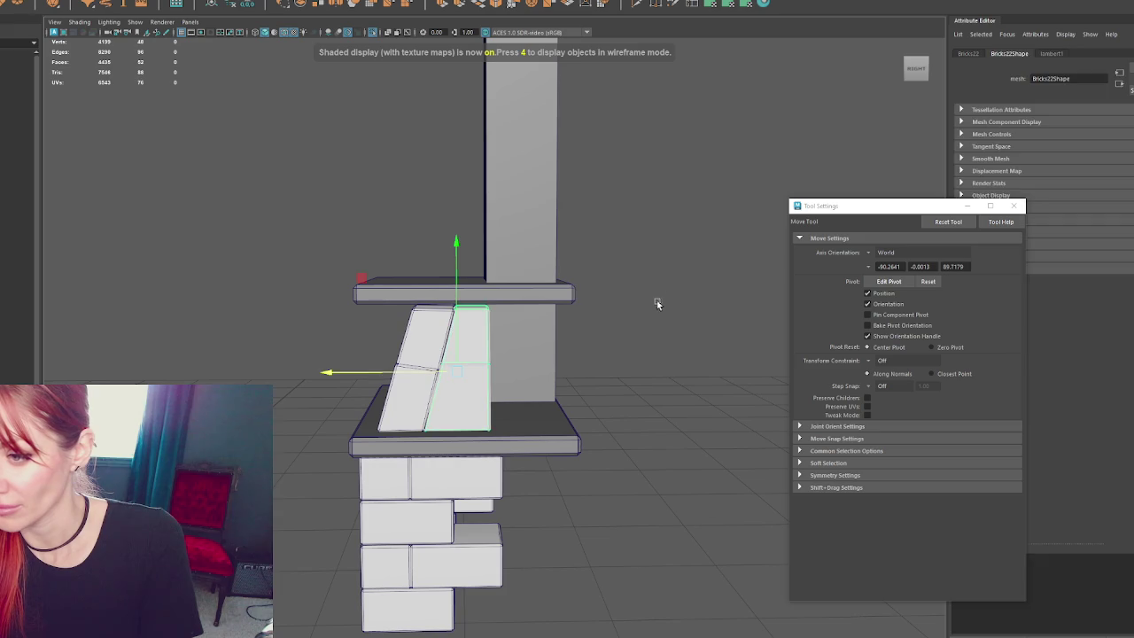
mouse_move(370, 375)
left_mouse_down("alt")
mouse_move(663, 355)
mouse_move(448, 361)
left_mouse_up("alt")
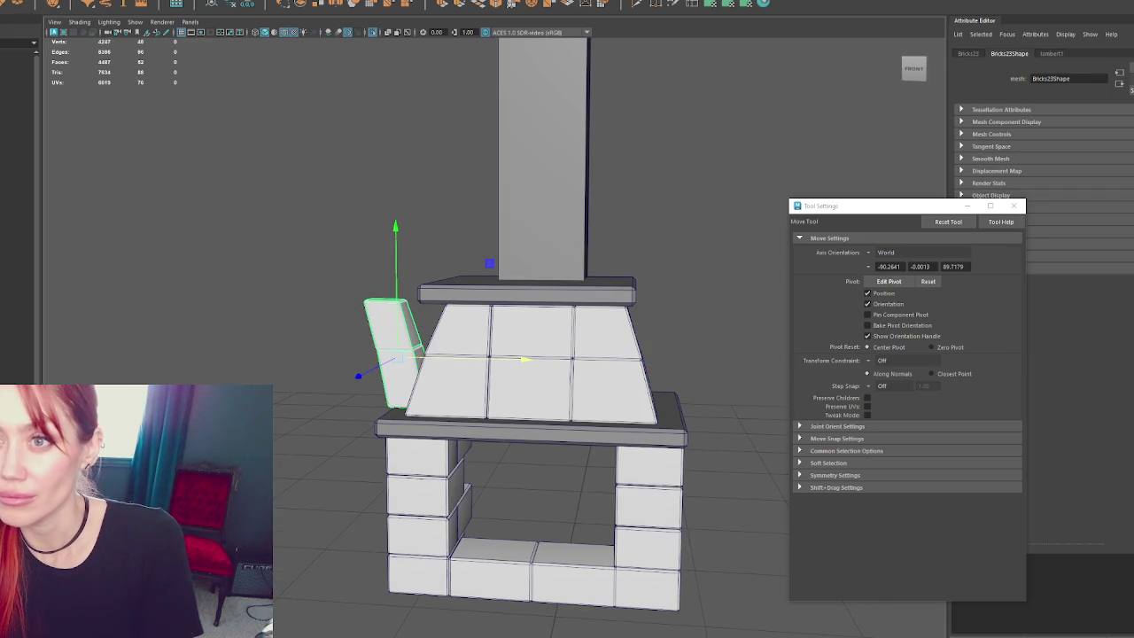
left_click(87, 2)
left_click(108, 125)
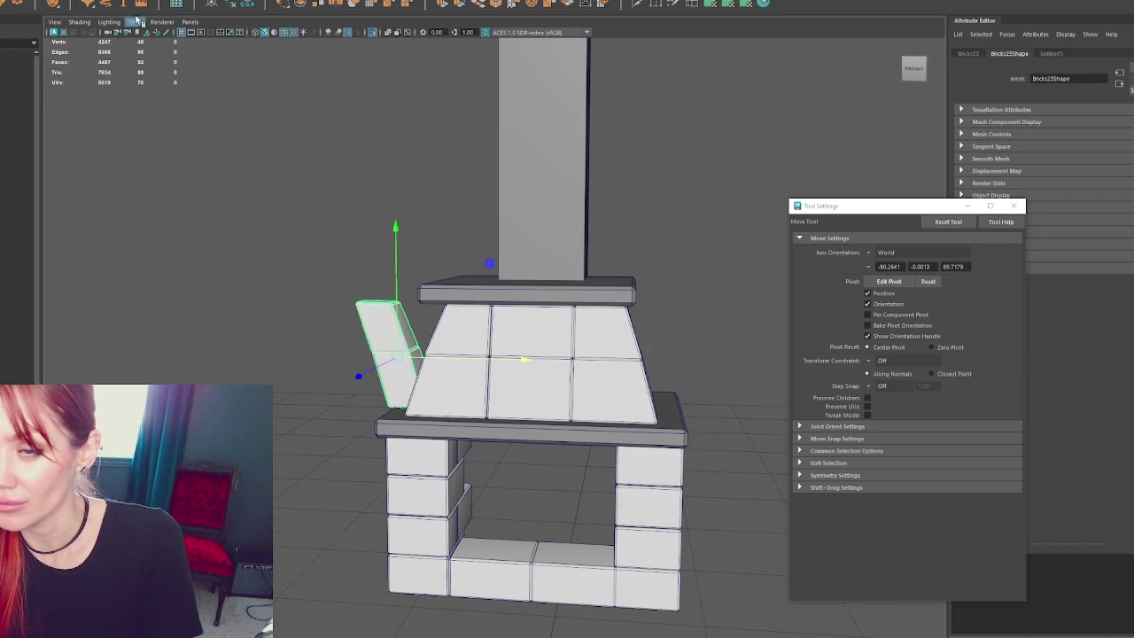
key("ctrl+z")
left_click(87, 2)
- Mirror a brick piece, then combine the hood bricks into one object and duplicate it
left_click(171, 125)
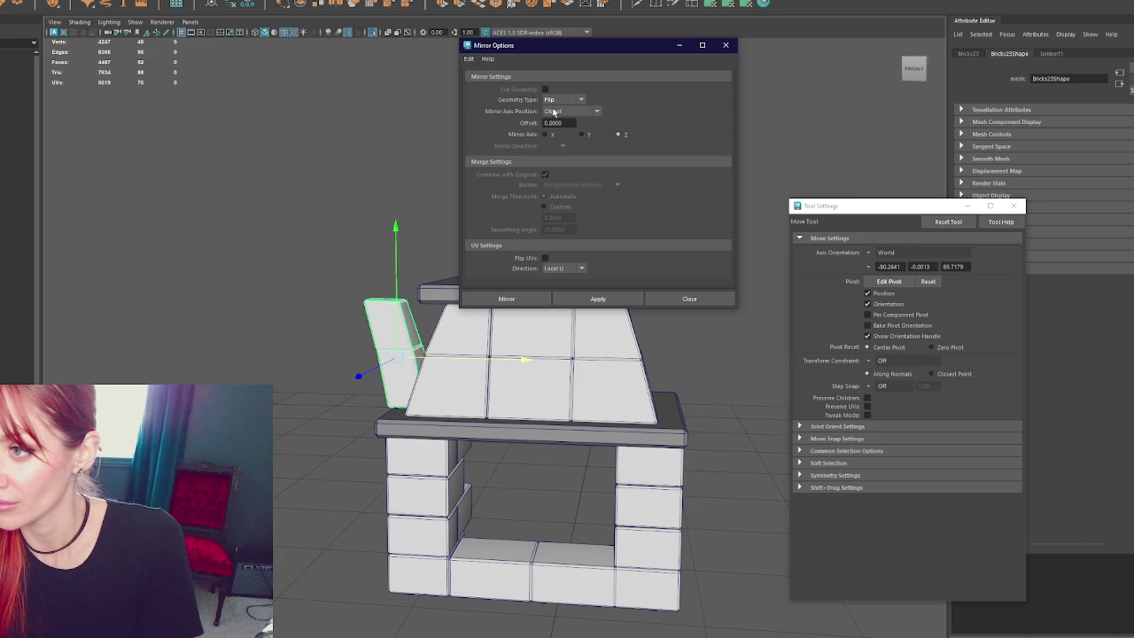
left_click(506, 298)
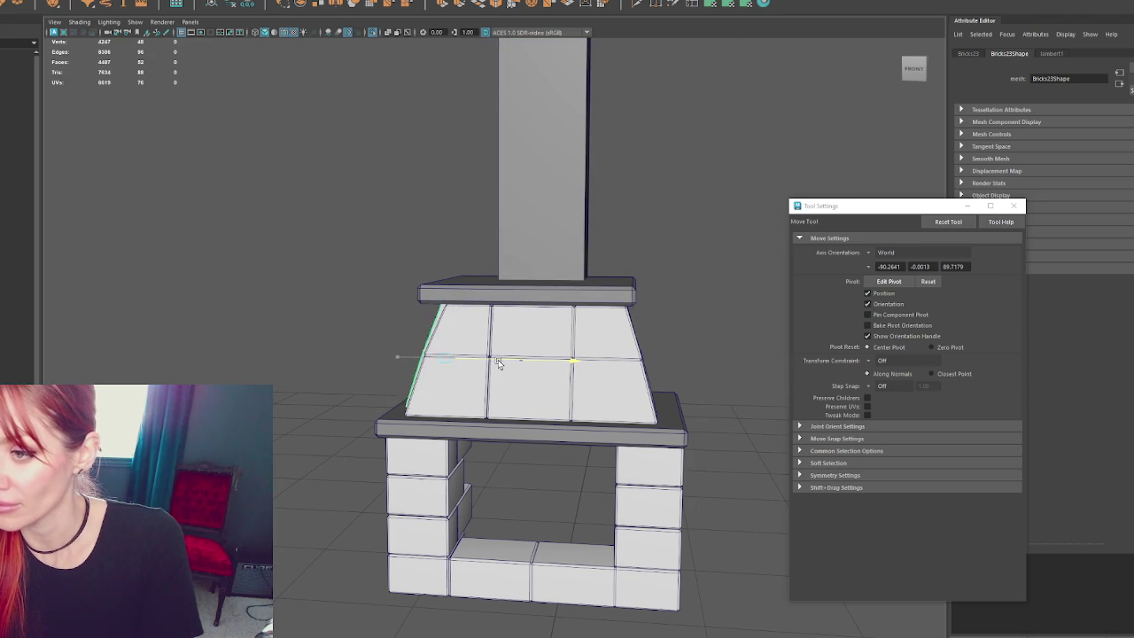
left_click_drag(501, 363, 561, 357, "alt")
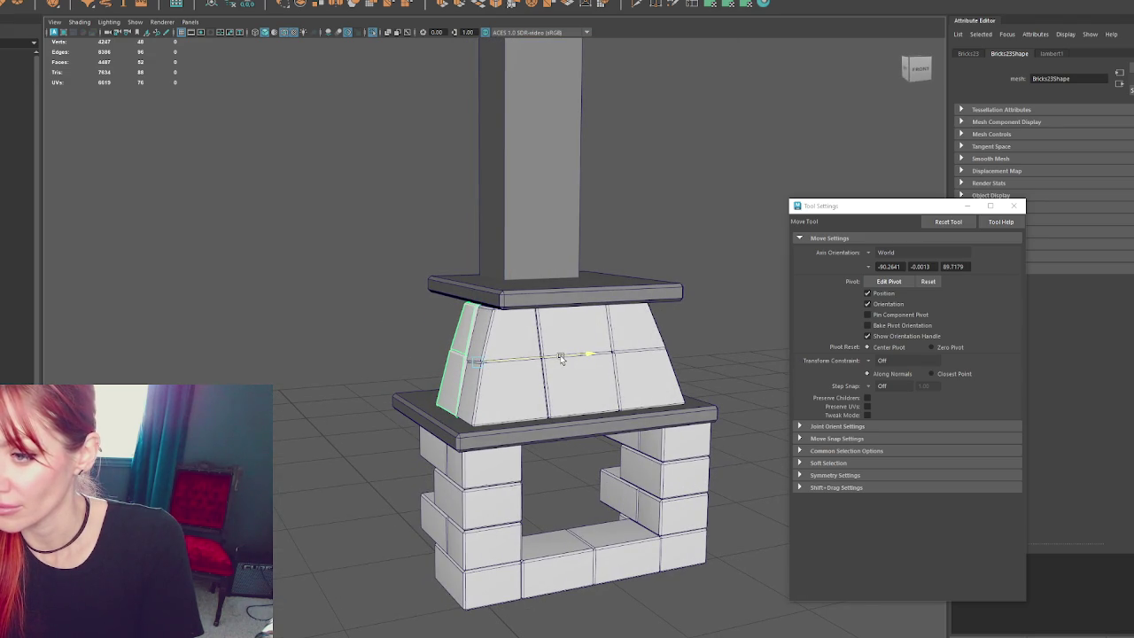
left_click_drag(664, 325, 212, 202, "alt")
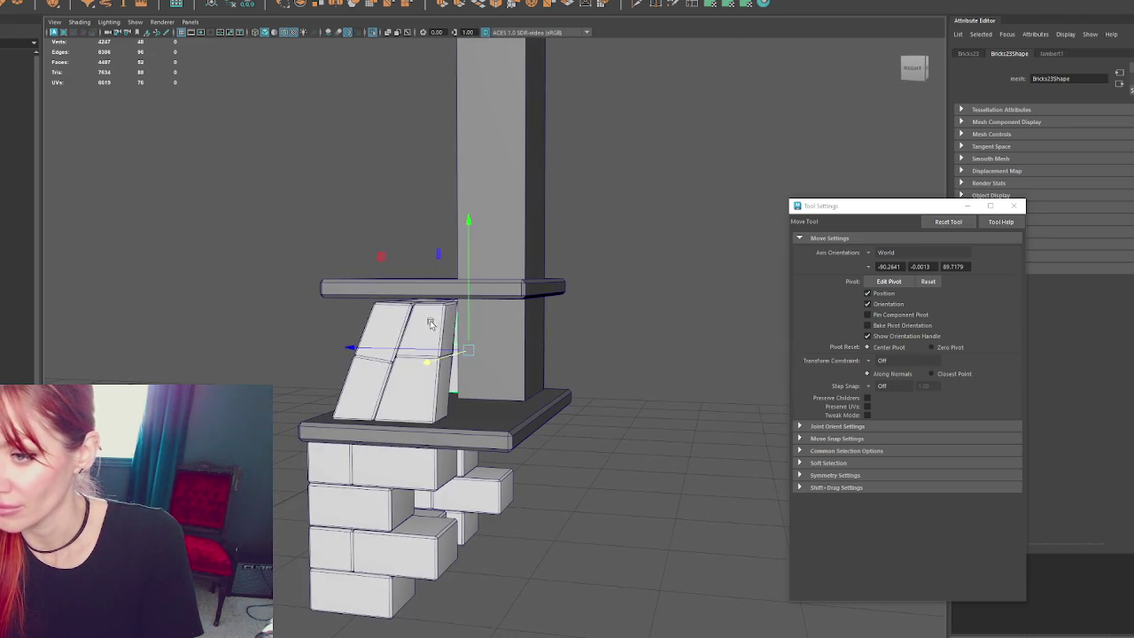
left_click(68, 7)
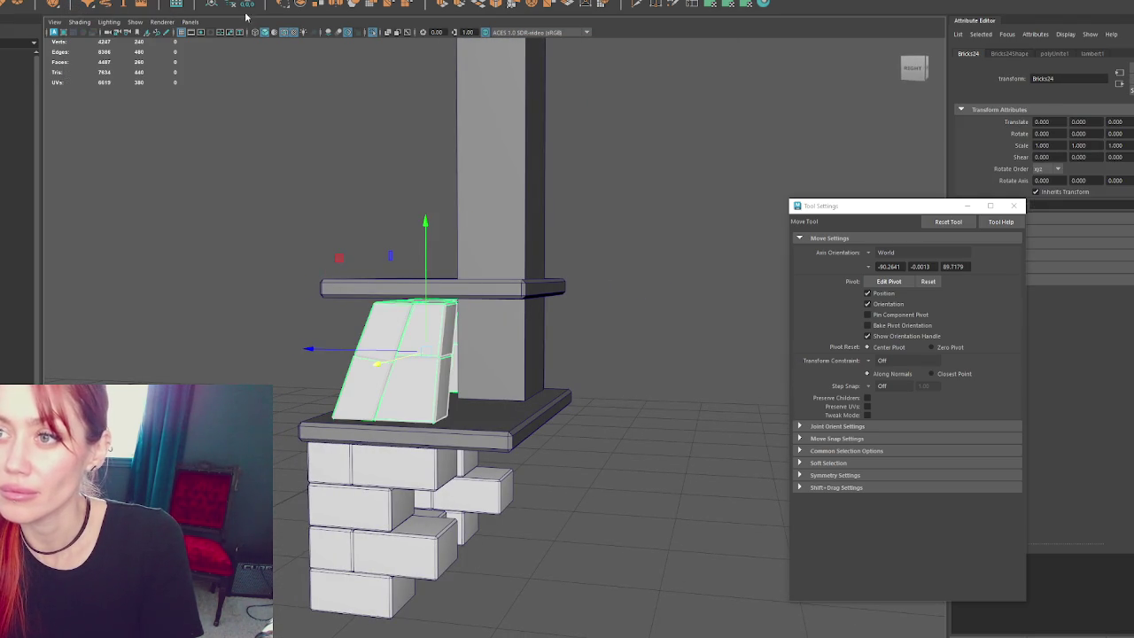
key("shift+d")
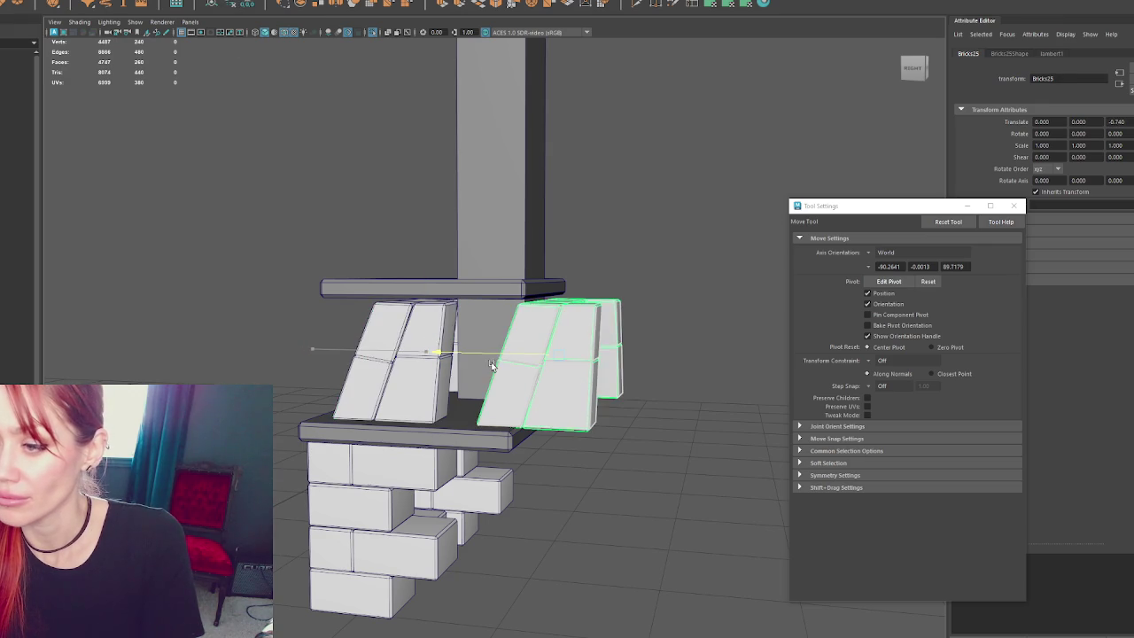
- Mirror the hood bricks across the Z axis and move the copy to meet the first half
left_click(93, 2)
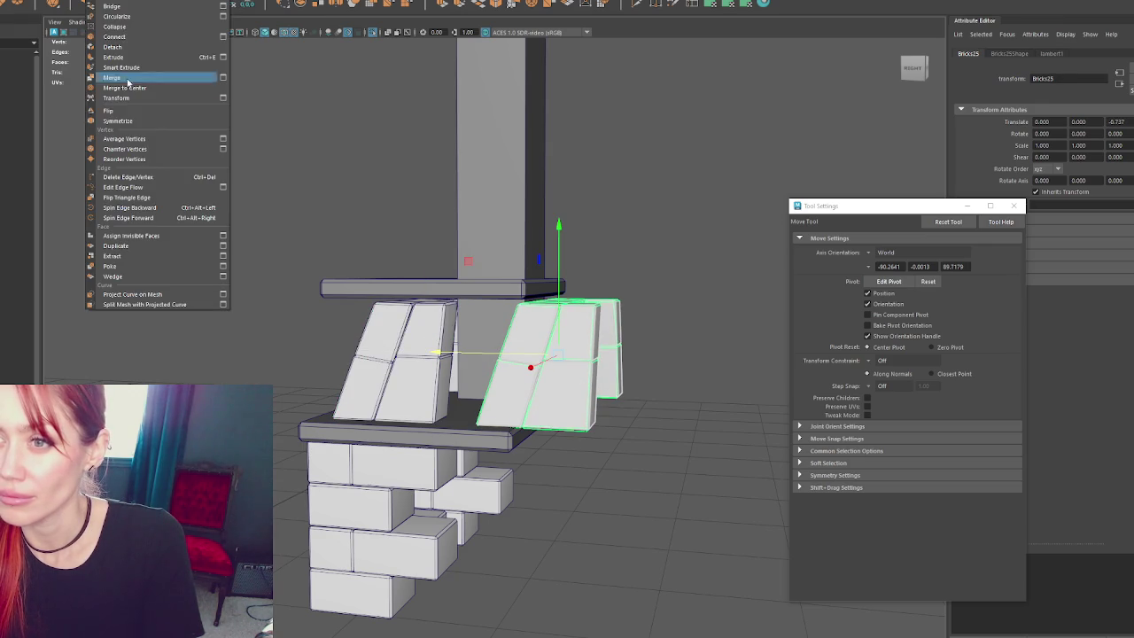
left_click(108, 126)
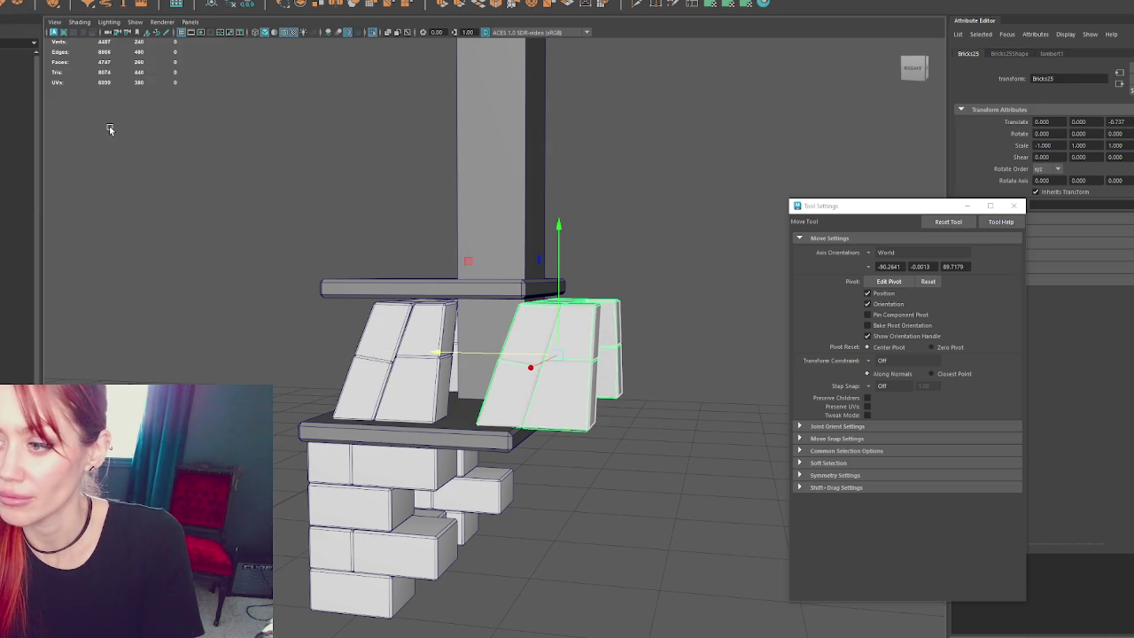
left_click(93, 3)
left_click(167, 125)
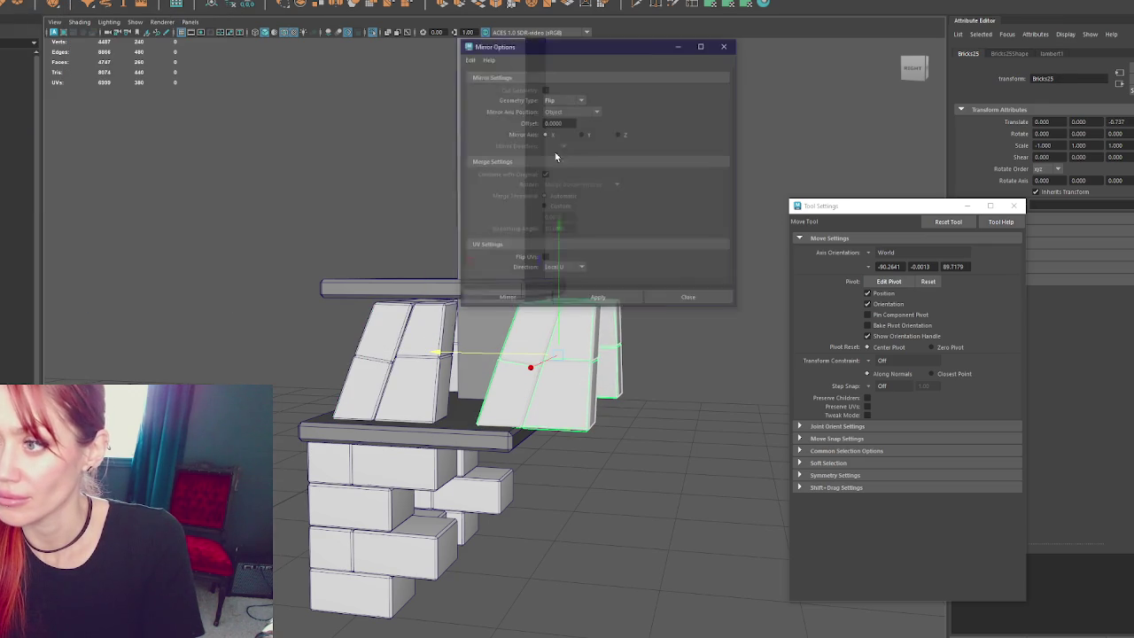
left_click(593, 299)
left_click_drag(534, 355, 464, 354)
- Inspect the completed hood from the side and select its left half
left_click(641, 372)
left_click_drag(641, 372, 669, 367, "alt")
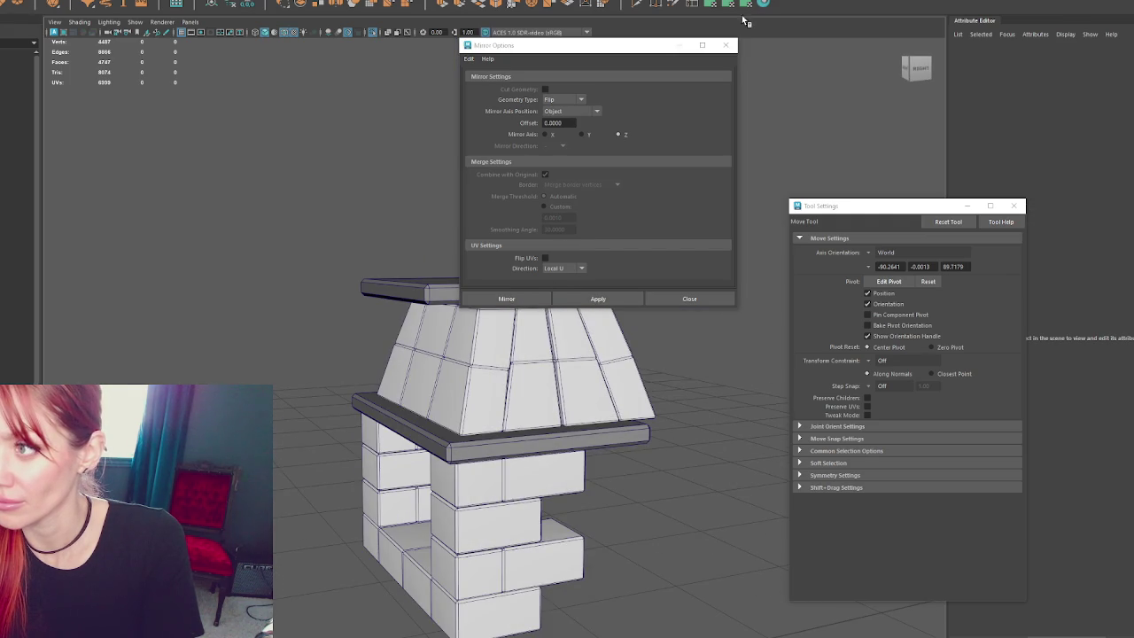
left_click(726, 46)
mouse_move(800, 119)
left_mouse_down("alt")
mouse_move(749, 130)
mouse_move(592, 272)
left_mouse_up("alt")
left_click(391, 344)
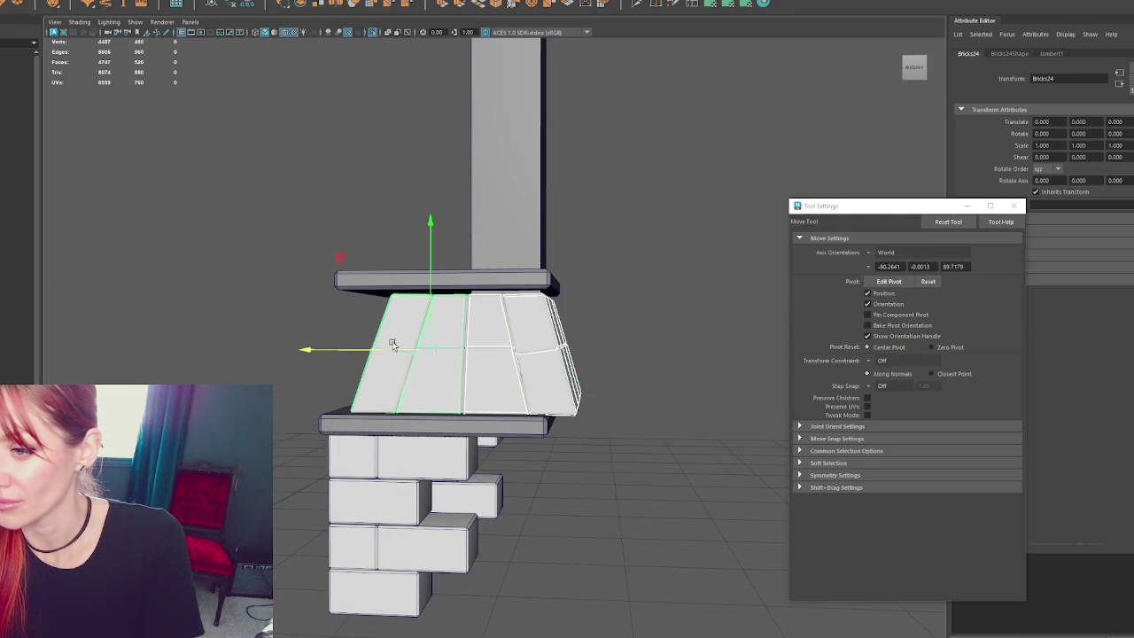
- Nudge the left hood half slightly left so the two halves fit together
left_click(483, 355)
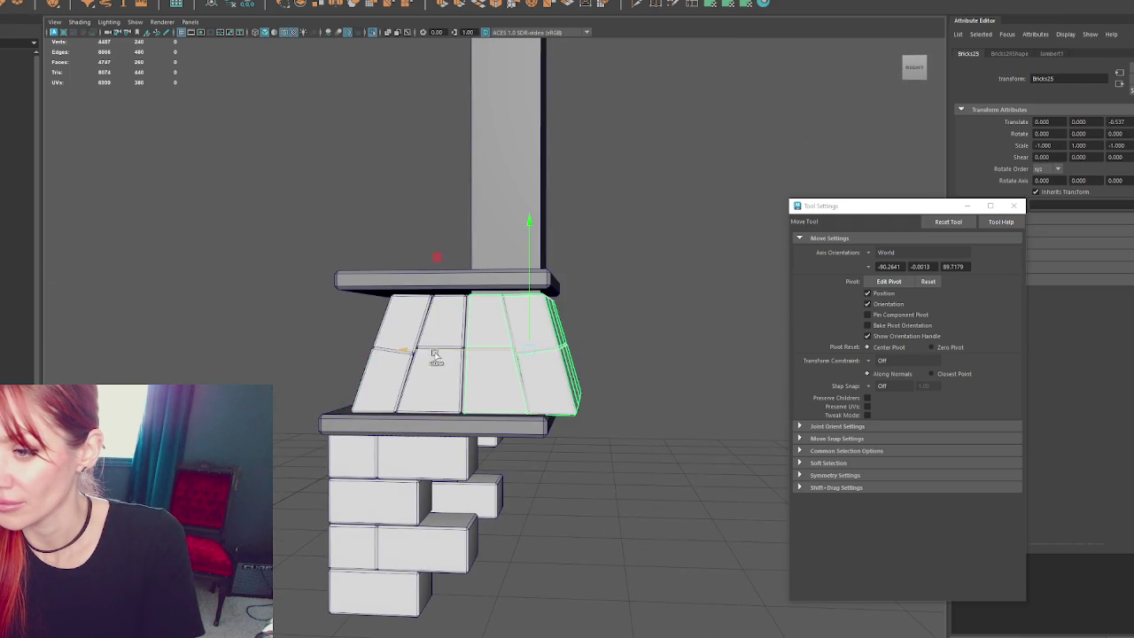
key("q")
left_click(390, 353)
key("w")
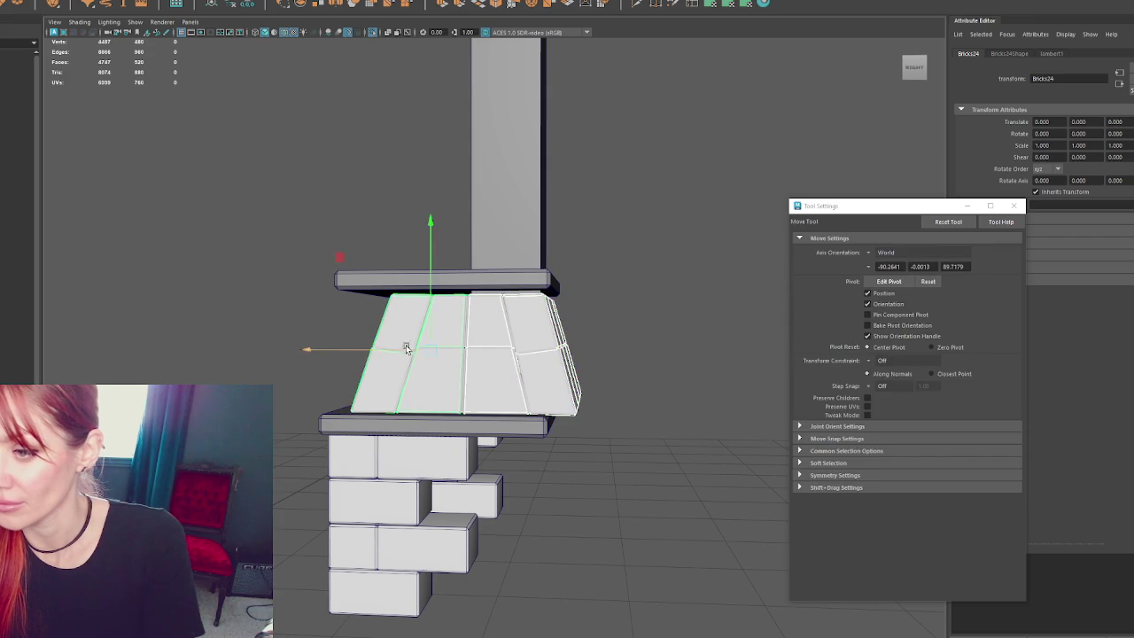
left_click_drag(388, 353, 381, 354)
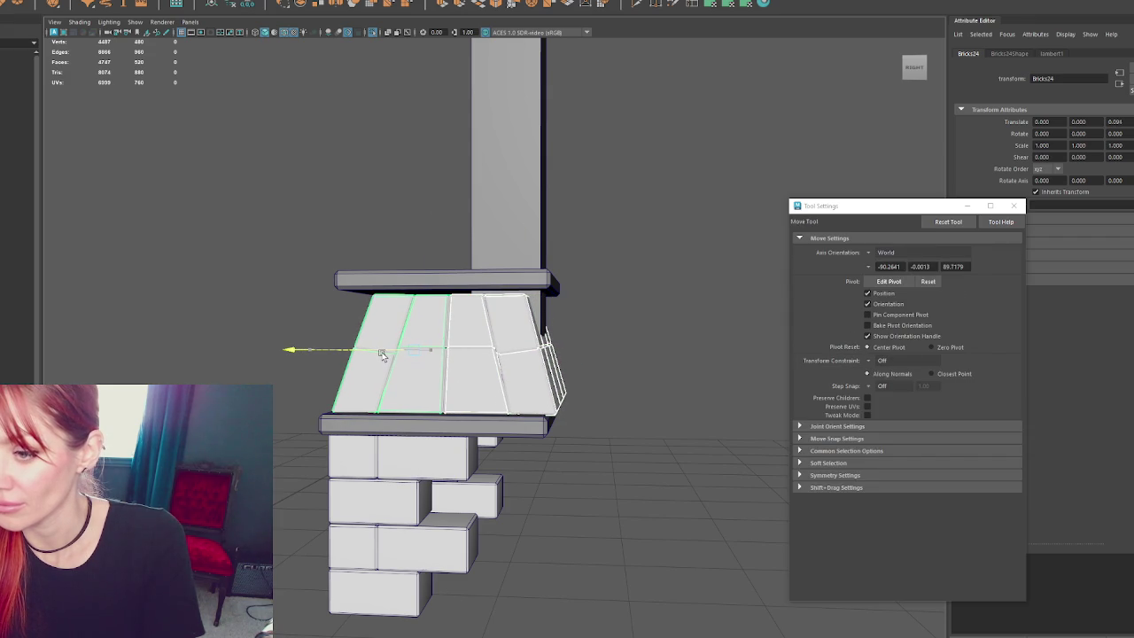
- Lower the top slab onto the hood and shorten it by pulling its right-end vertices inward
left_click(451, 276)
left_click_drag(454, 250, 451, 257)
mouse_move(519, 224)
left_mouse_down("alt")
mouse_move(554, 269)
mouse_move(647, 222)
mouse_move(351, 204)
left_mouse_up("alt")
key("F8")
left_click(448, 297)
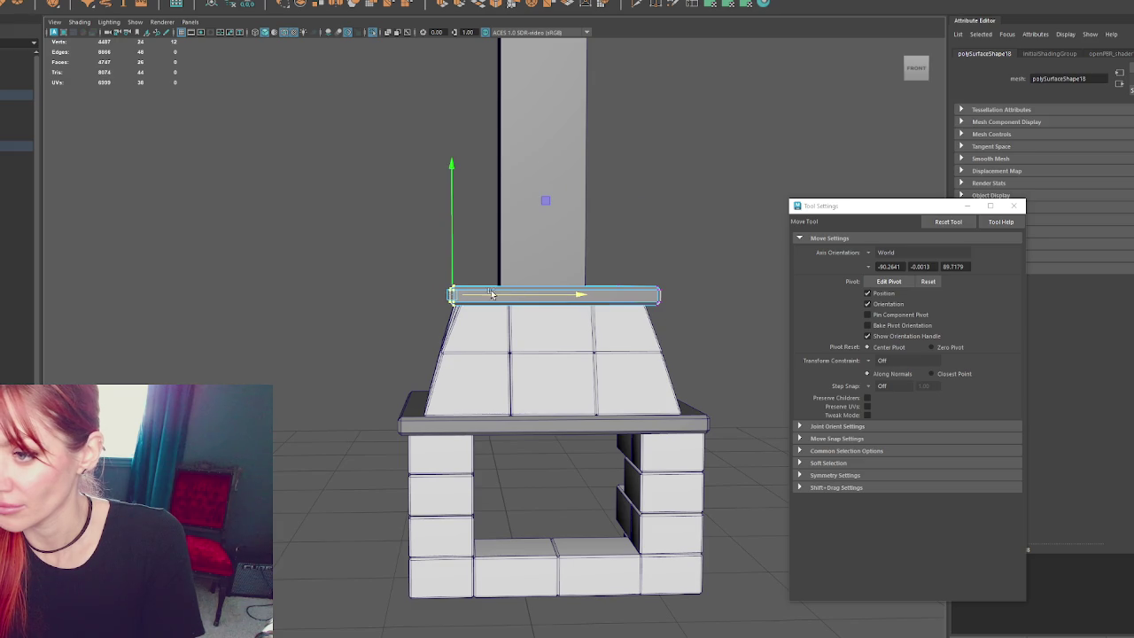
mouse_move(587, 337)
left_mouse_down()
mouse_move(588, 314)
mouse_move(683, 294)
mouse_move(261, 215)
mouse_move(390, 319)
left_mouse_up()
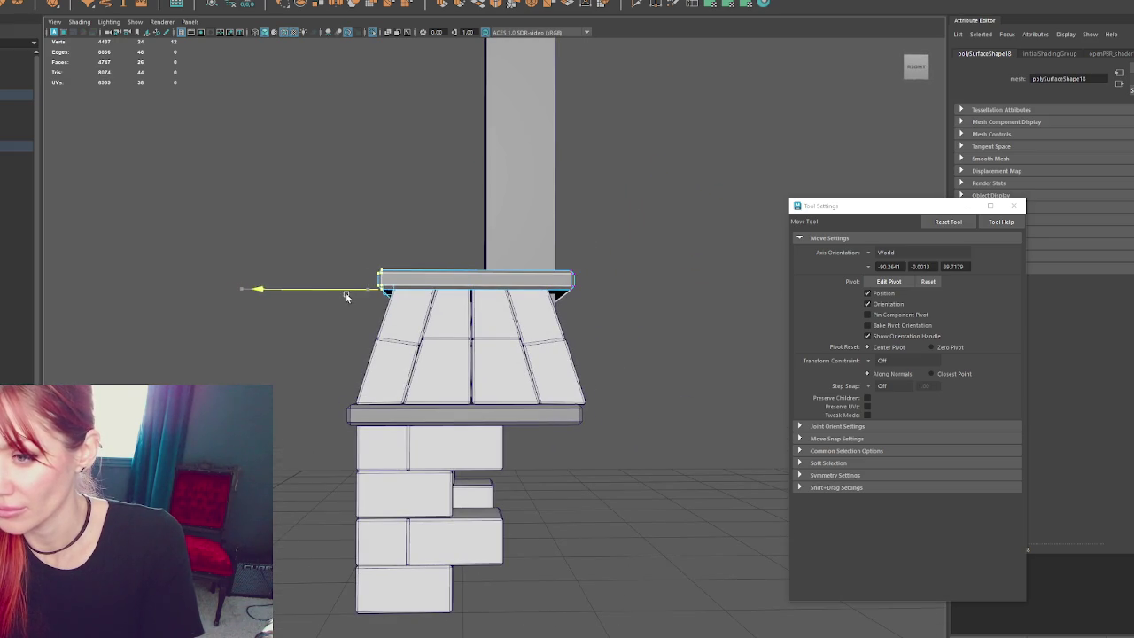
left_click_drag(695, 226, 498, 369)
left_click_drag(538, 289, 515, 295)
- Select the top slab together with the lower slab
left_click(505, 341)
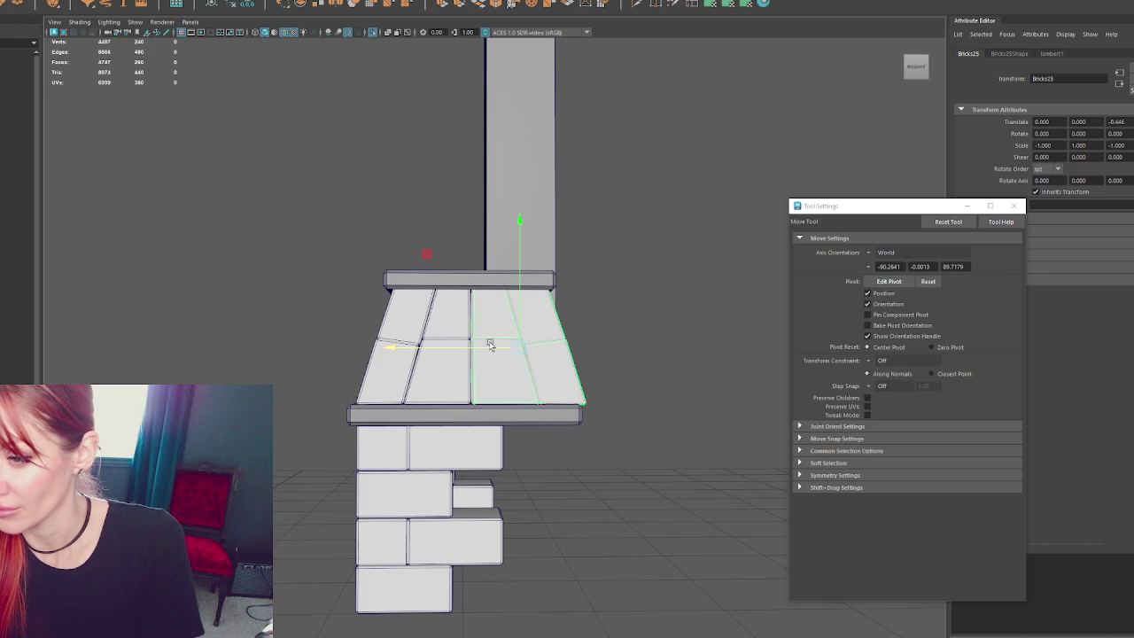
mouse_move(624, 261)
left_mouse_down("alt")
mouse_move(659, 233)
mouse_move(570, 292)
left_mouse_up("alt")
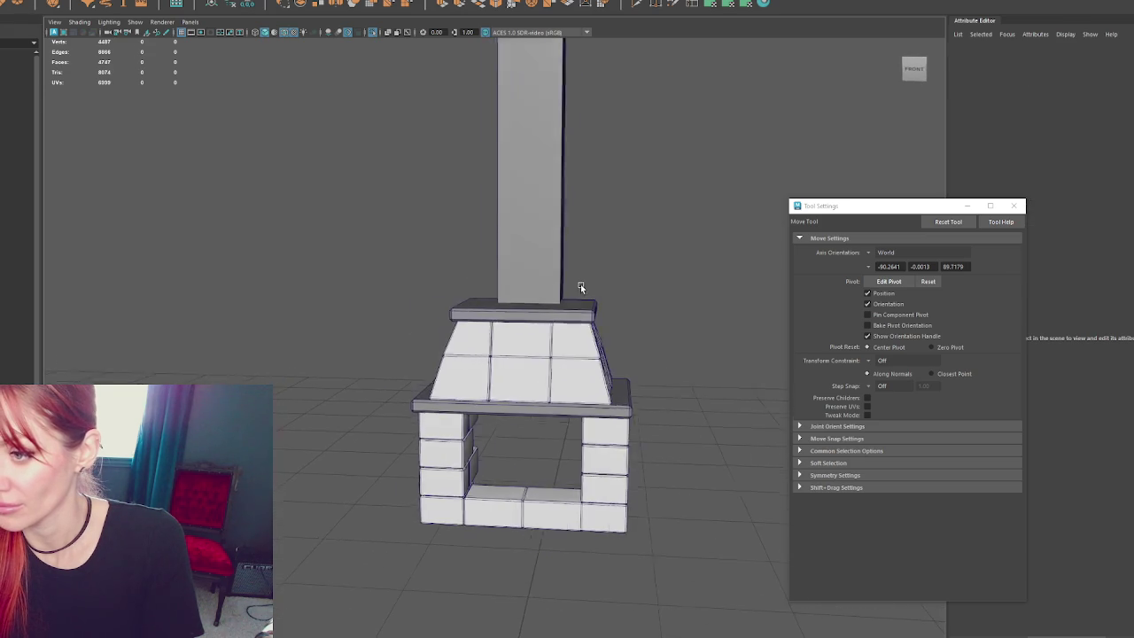
left_click(567, 308)
left_click(617, 406, "shift")
- Soften both slabs' edges and select bricks on the pillar's side wall
right_click_drag(638, 260, 761, 263, "shift")
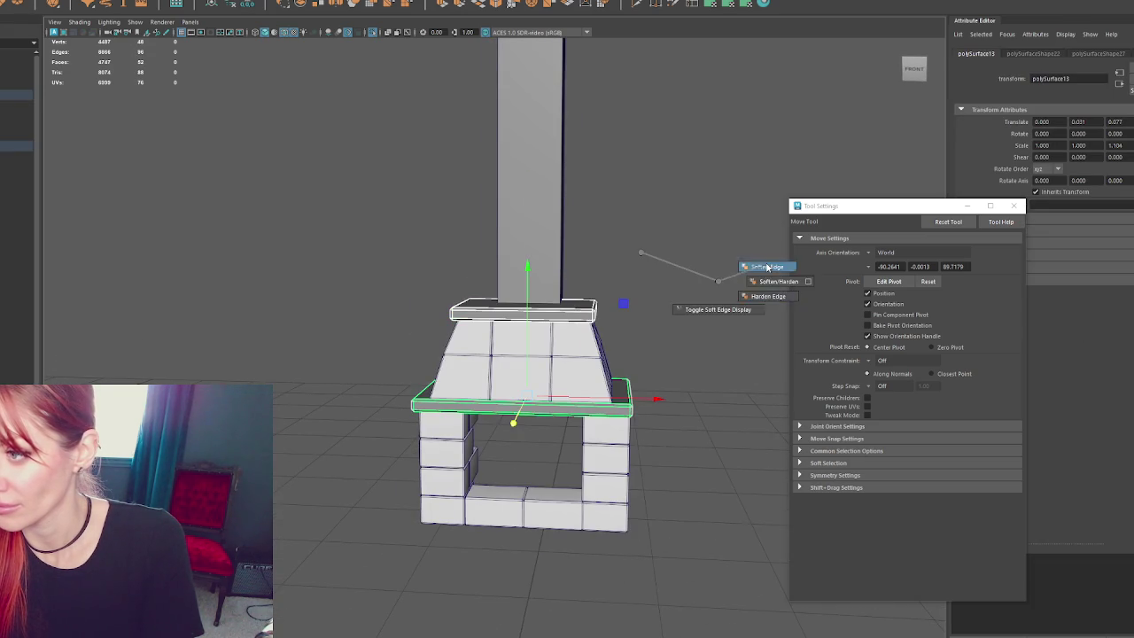
left_click(530, 366)
left_click_drag(529, 366, 550, 435, "alt")
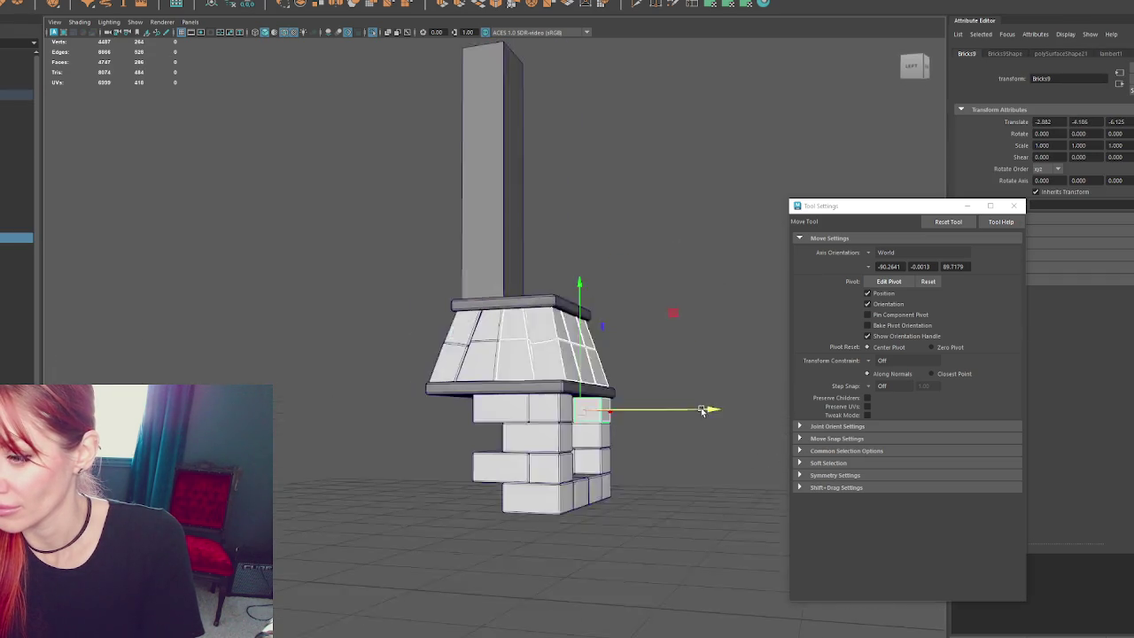
left_click(545, 457)
key("q")
left_click(557, 429)
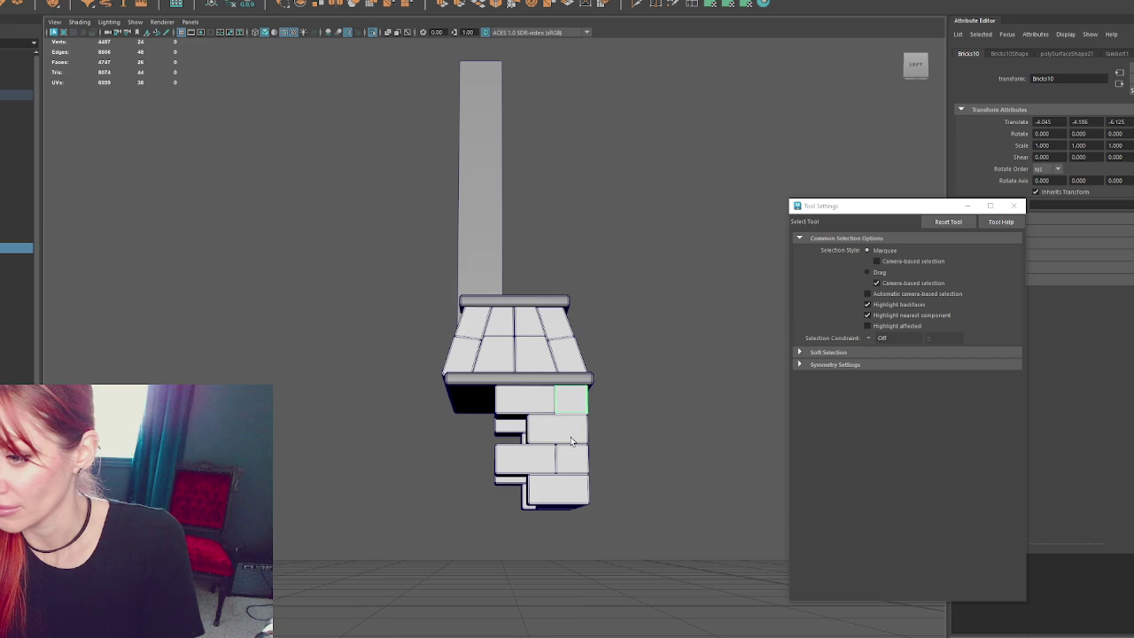
left_click(534, 501, "shift")
left_click(523, 506)
left_click_drag(525, 443, 529, 444, "alt")
- Duplicate a side brick twice, sliding each copy back along the pillar
key("ctrl+d")
key("w")
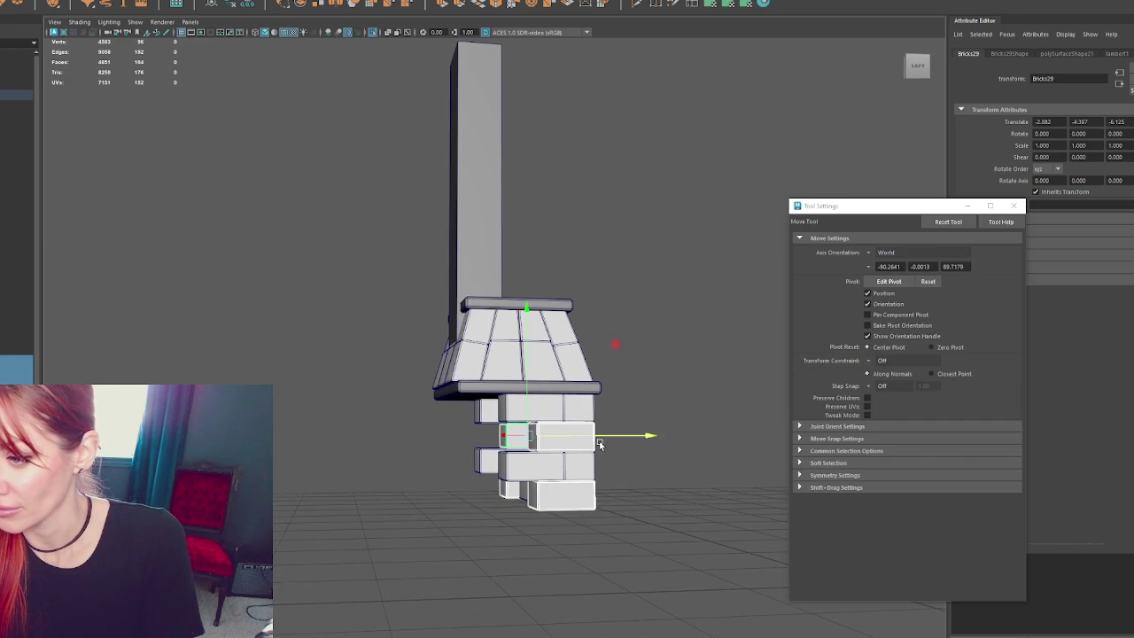
left_click_drag(602, 435, 557, 434)
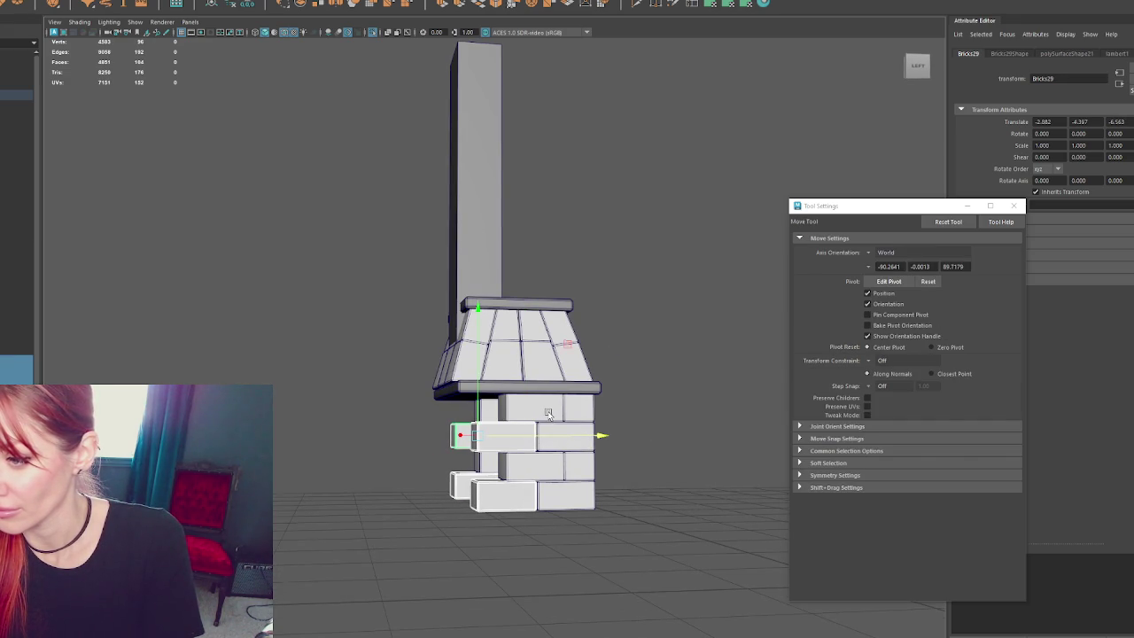
key("bracketleft")
key("ctrl+d")
mouse_move(531, 433)
left_mouse_down()
mouse_move(507, 437)
mouse_move(502, 422)
left_mouse_up()
- Duplicate two more side bricks and slide the copies back along the pillar in a staggered pattern
left_click(541, 409)
left_click(540, 465)
left_click(488, 413)
mouse_move(482, 460)
left_mouse_down("alt")
mouse_move(485, 471)
mouse_move(542, 461)
left_mouse_up("alt")
left_click(479, 465, "shift")
key("ctrl+d")
left_click_drag(625, 455, 577, 456)
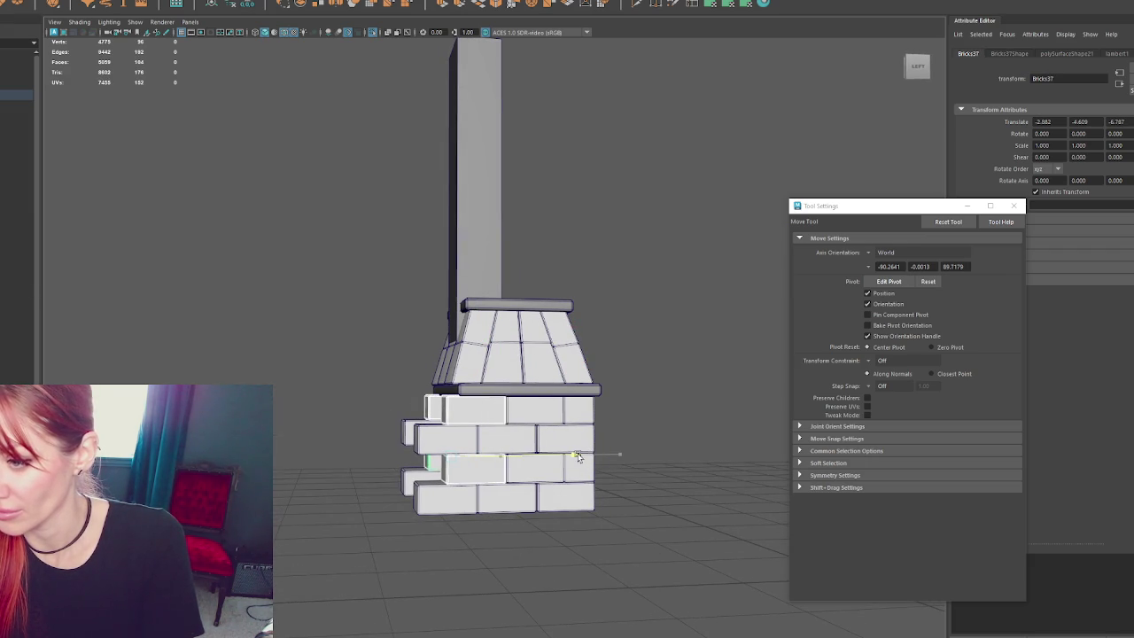
mouse_move(574, 459)
middle_mouse_down()
mouse_move(509, 463)
mouse_move(526, 459)
middle_mouse_up()
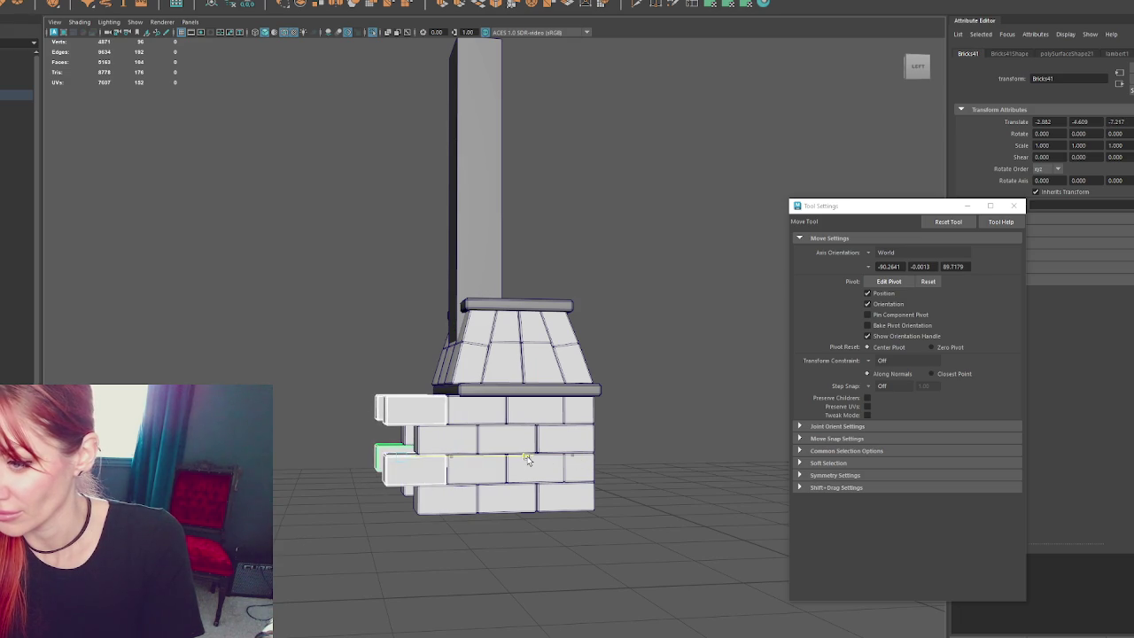
middle_click_drag(525, 459, 443, 462)
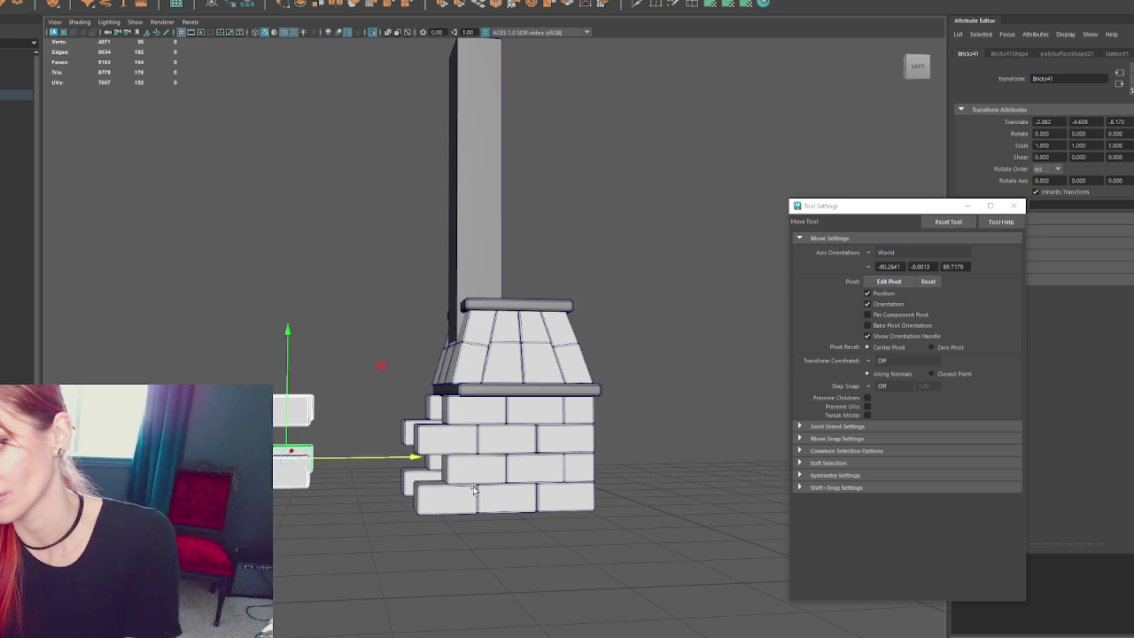
- Delete the extra brick copies and select the left-end bricks in wireframe view
key("Delete")
left_click_drag(418, 392, 383, 532)
right_click(382, 315)
key("4")
mouse_move(344, 338)
left_mouse_down()
mouse_move(401, 538)
mouse_move(428, 536)
left_mouse_up()
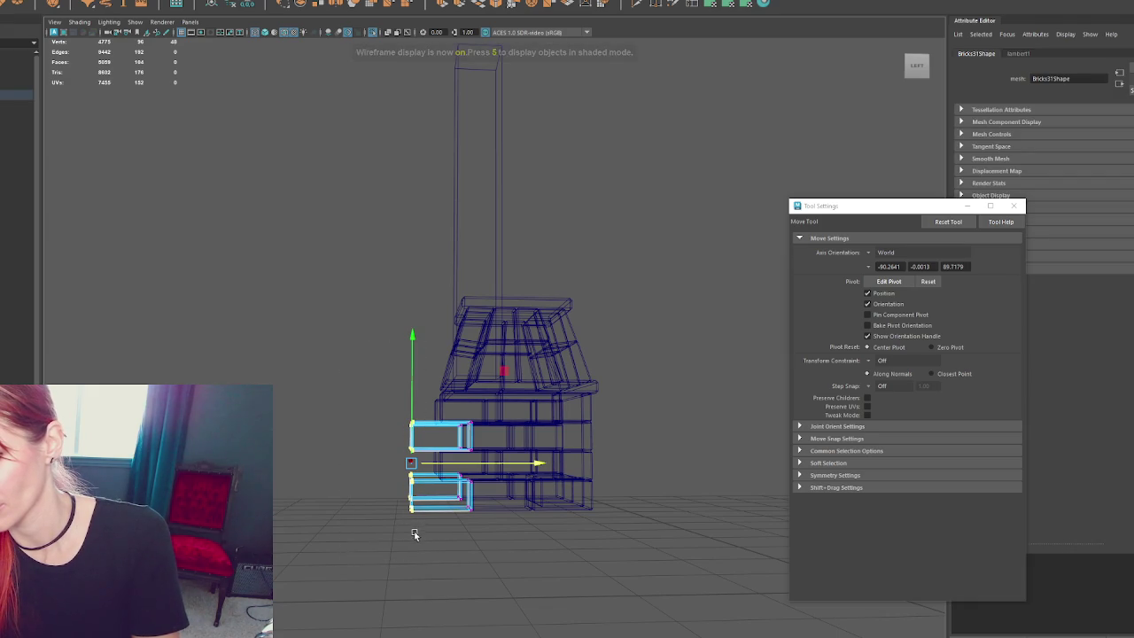
- Slide the end bricks flush with the pillar and soften the lower slab's edge loop
key("5")
left_click_drag(536, 463, 564, 463)
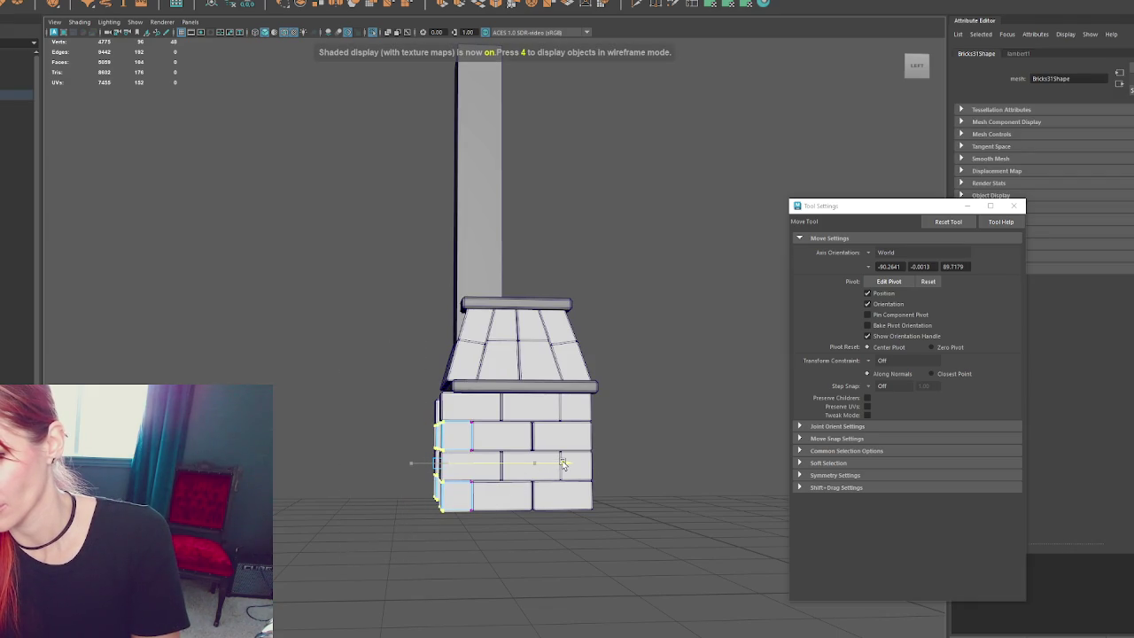
double_click(459, 383)
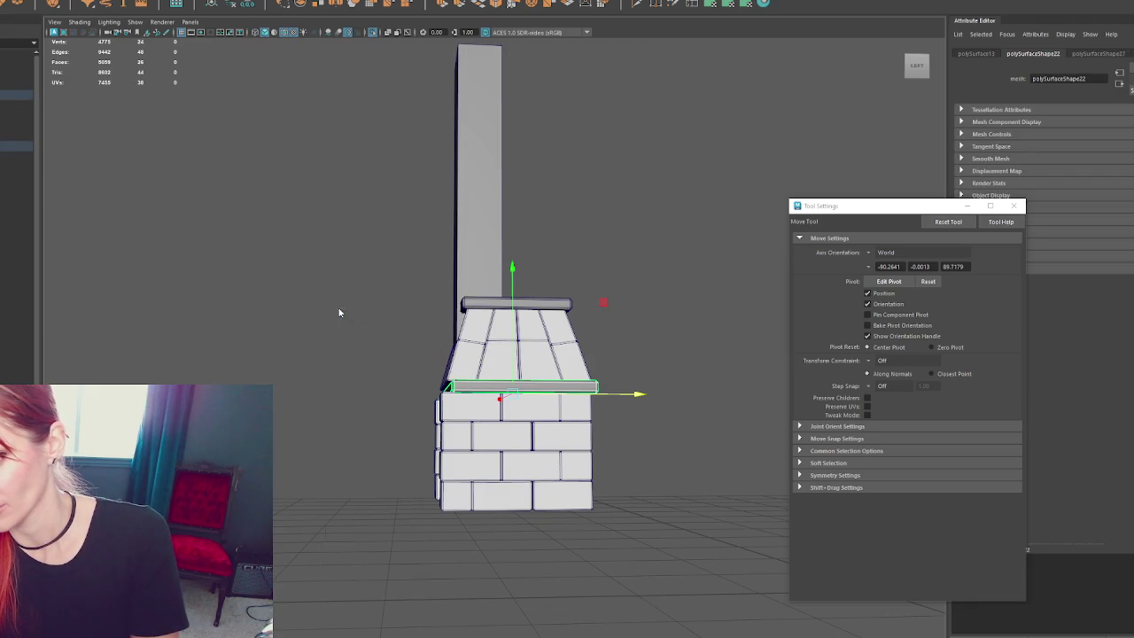
right_click_drag(379, 317, 372, 444, "shift")
double_click(494, 390)
key("w")
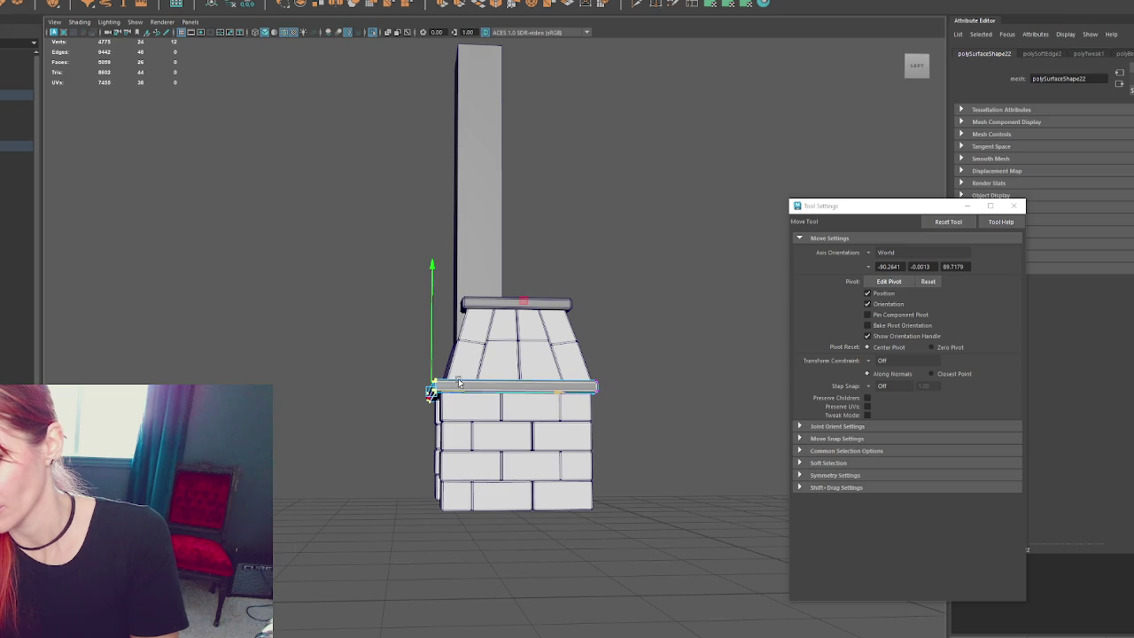
- Select the chimney column and view the fireplace from near the front
mouse_move(330, 244)
left_mouse_down("alt")
mouse_move(270, 245)
mouse_move(236, 266)
mouse_move(392, 271)
left_mouse_up("alt")
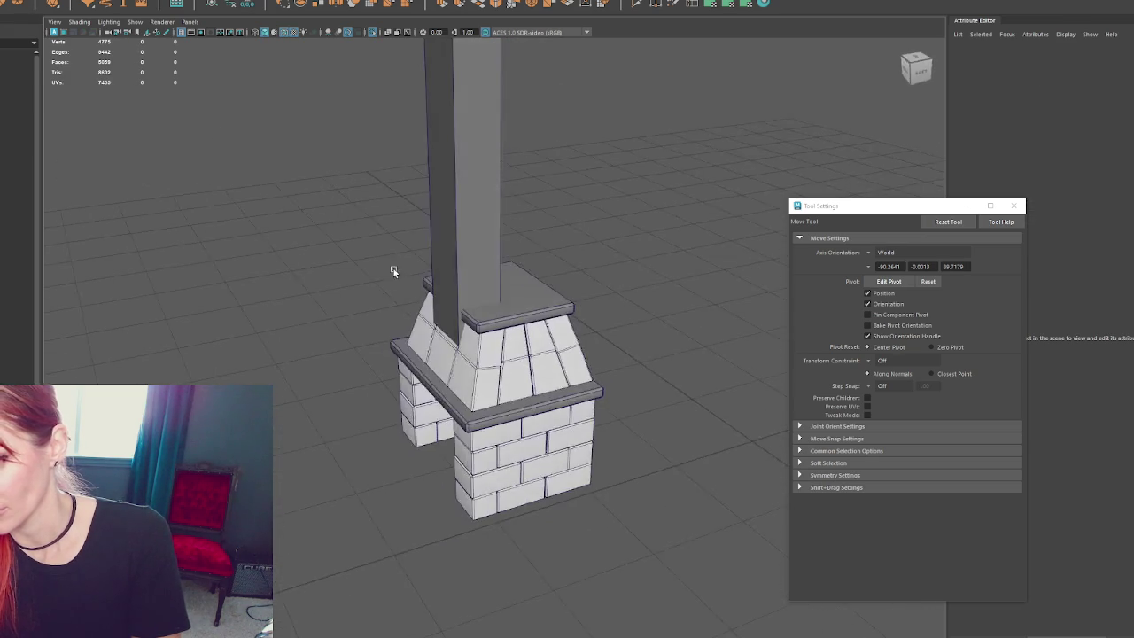
left_click(473, 259)
mouse_move(653, 245)
left_mouse_down("alt")
mouse_move(504, 238)
mouse_move(532, 233)
left_mouse_up("alt")
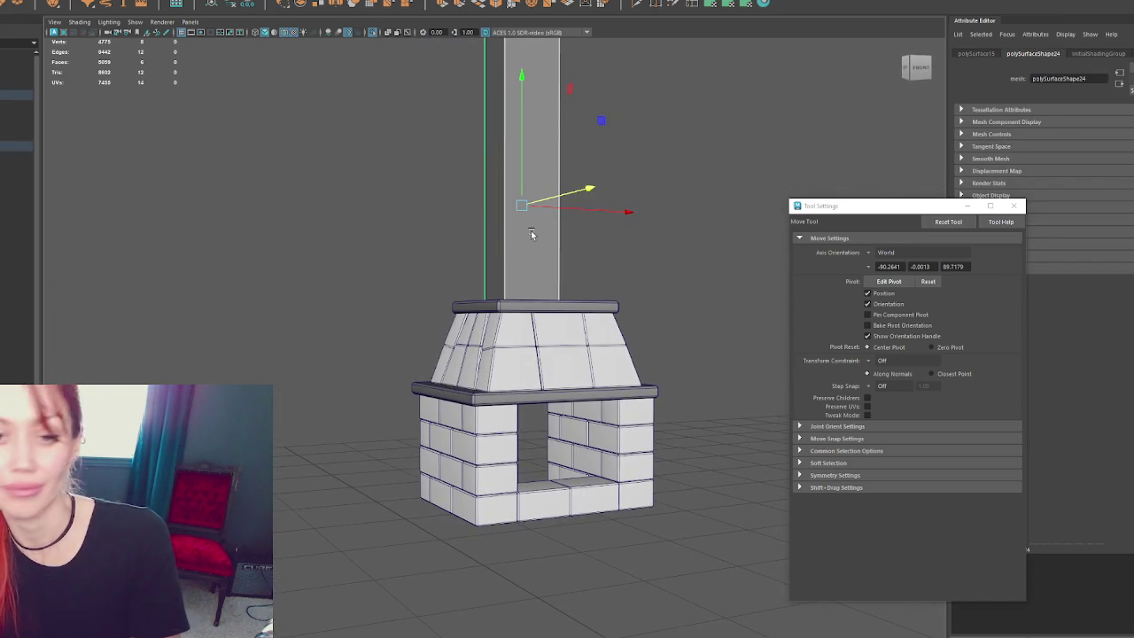
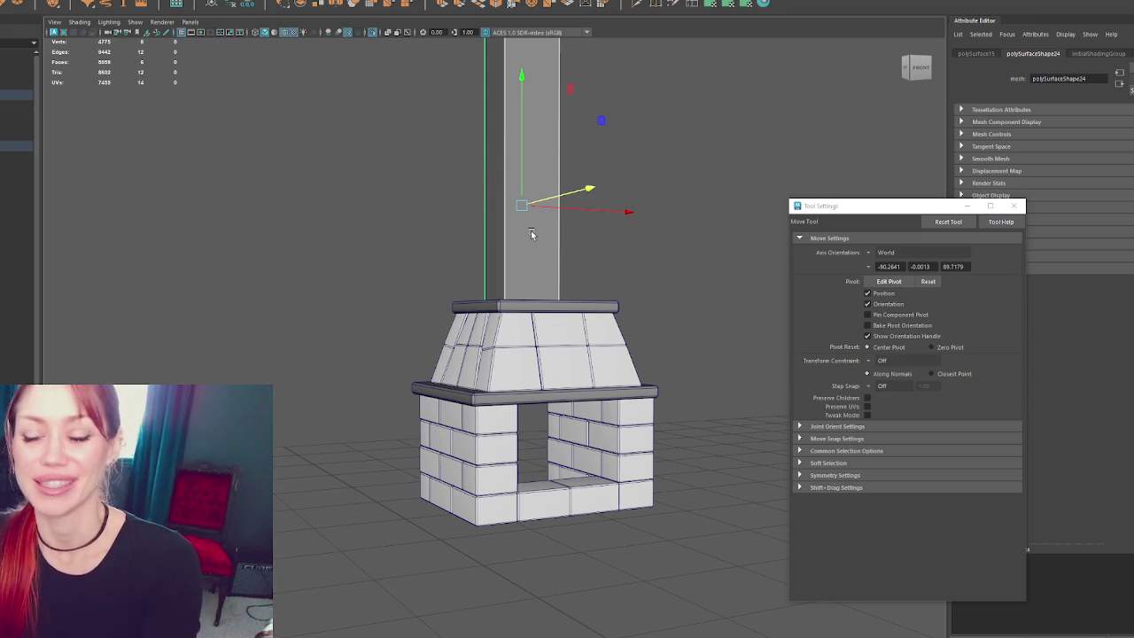
- Select a hood brick in wireframe and switch it to edge editing, framing its seam
scroll(479, 352, "up", 5)
left_click(479, 352)
left_click_drag(478, 351, 709, 393, "alt")
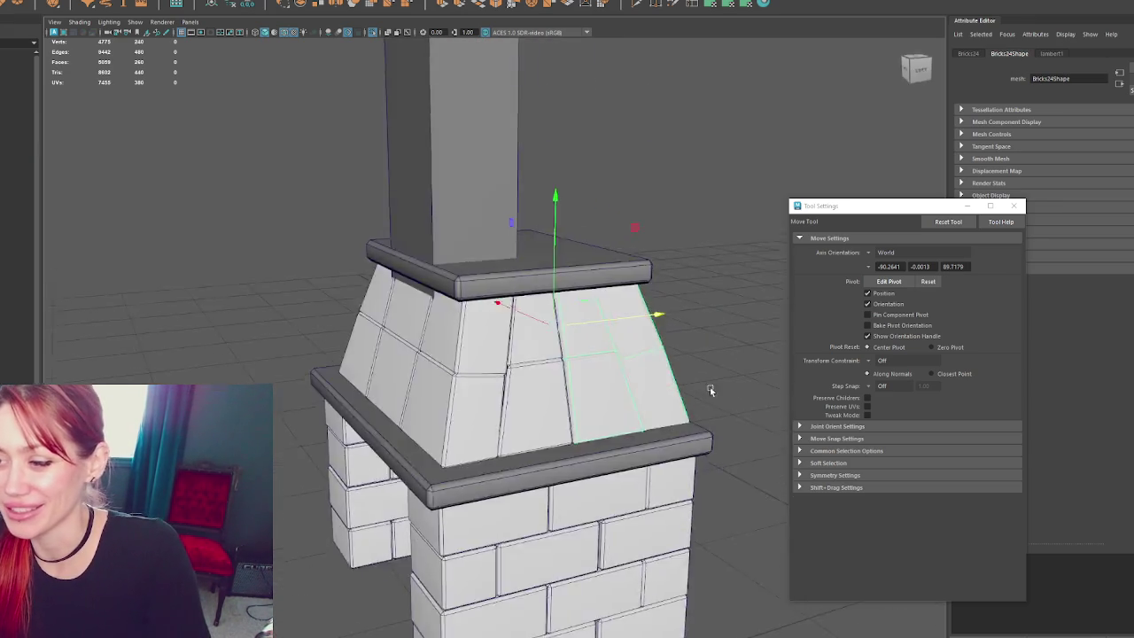
key("4")
left_click_drag(598, 331, 557, 321, "alt")
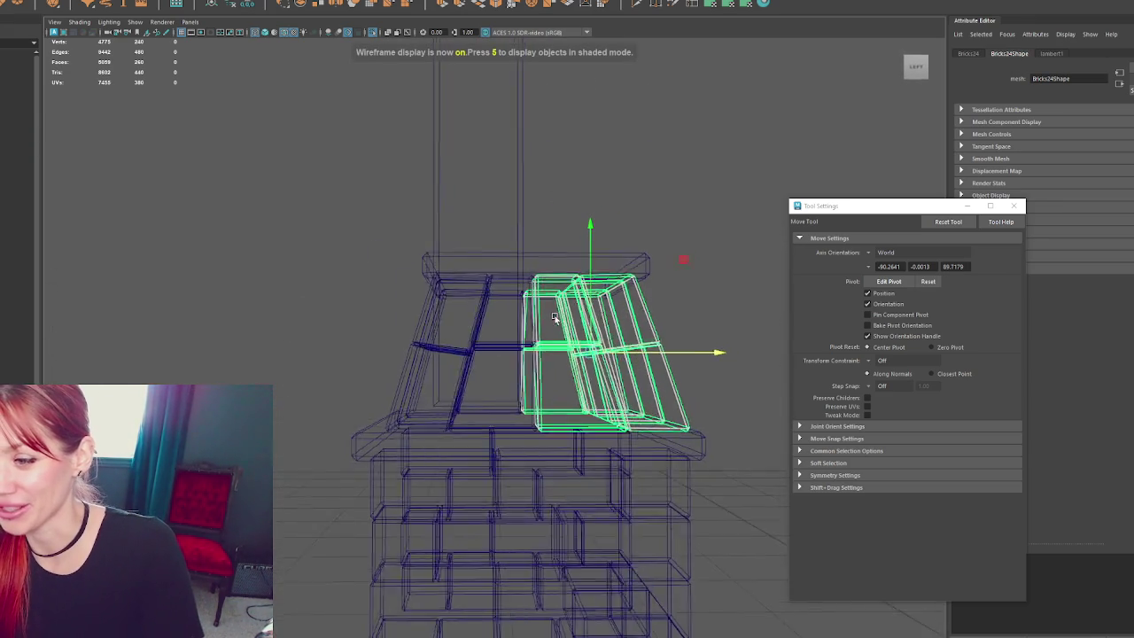
right_click_drag(593, 305, 446, 360)
key("q")
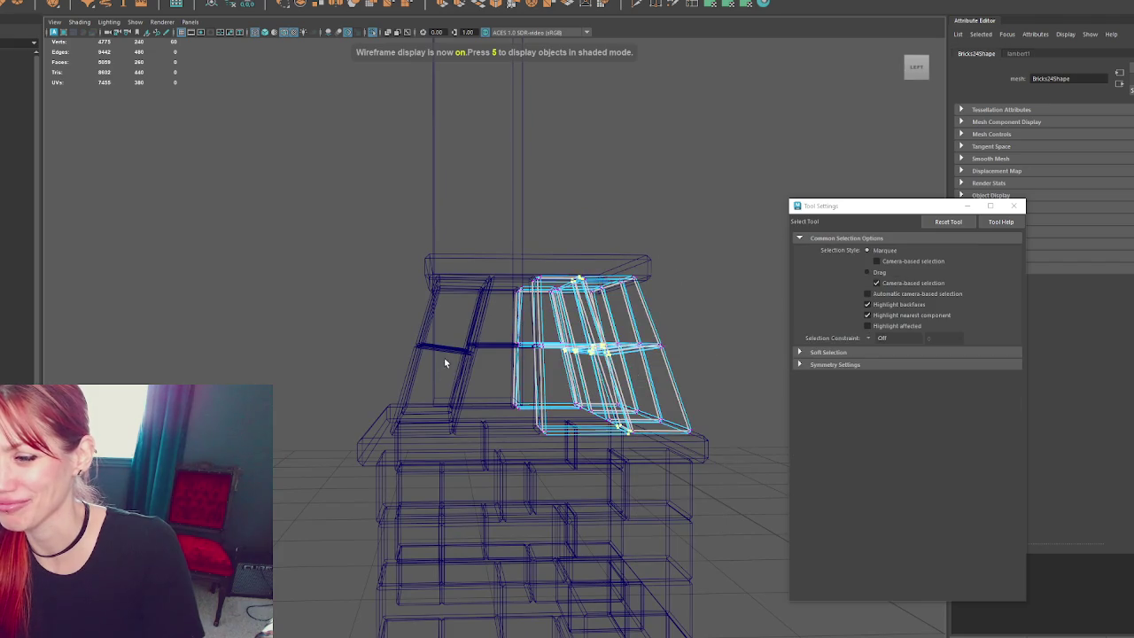
scroll(447, 360, "up", 2)
scroll(459, 362, "up", 3)
left_click_drag(465, 350, 455, 384, "alt")
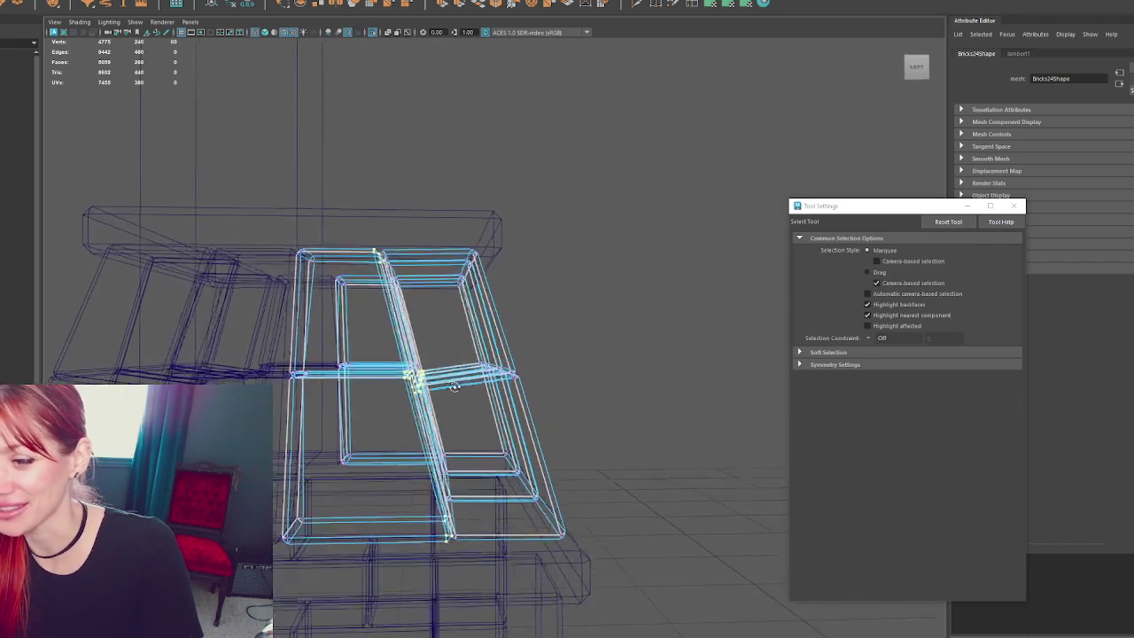
mouse_move(430, 399)
left_mouse_down("alt")
mouse_move(445, 390)
mouse_move(435, 380)
left_mouse_up("alt")
mouse_move(435, 380)
middle_mouse_down("alt")
mouse_move(463, 357)
mouse_move(468, 365)
middle_mouse_up("alt")
- Box-select the brick seam edges and move them vertically to follow the hood taper
left_click_drag(421, 379, 365, 429)
key("5")
key("w")
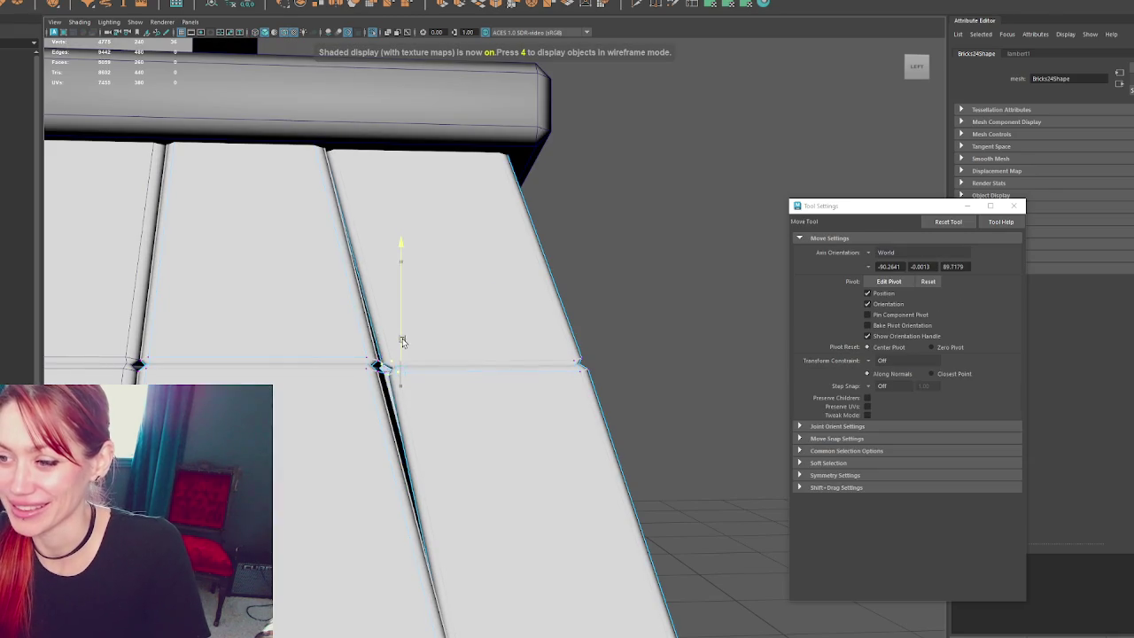
left_click(396, 346)
scroll(417, 344, "down", 3)
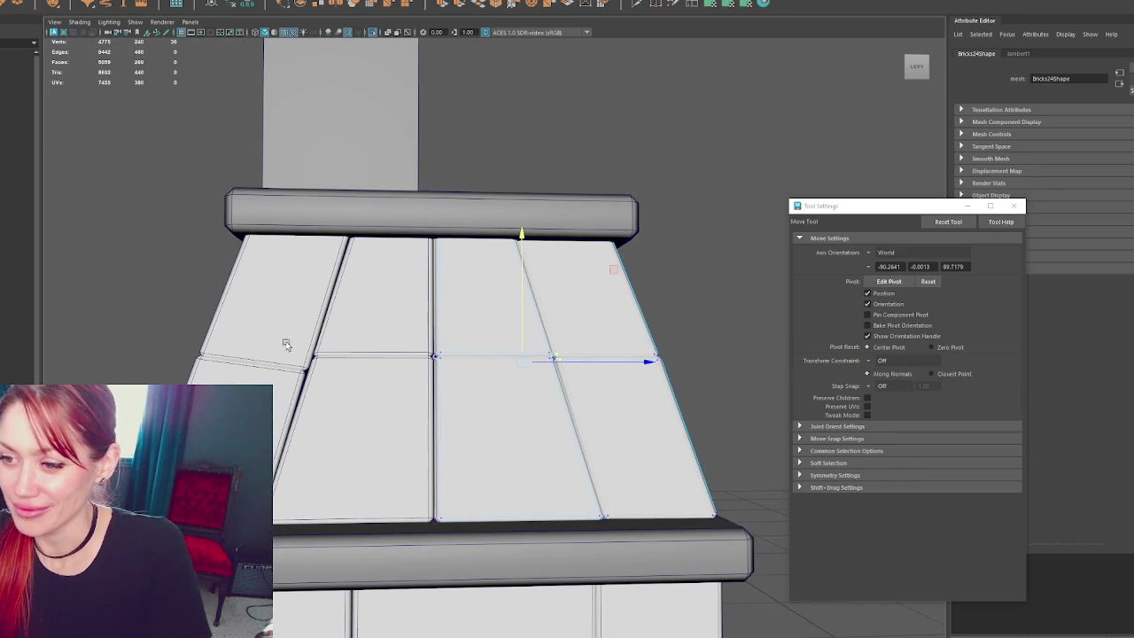
- Reshape the left-side hood brick edges and slide neighbouring bricks sideways to close the gap
key("4")
left_click(285, 353)
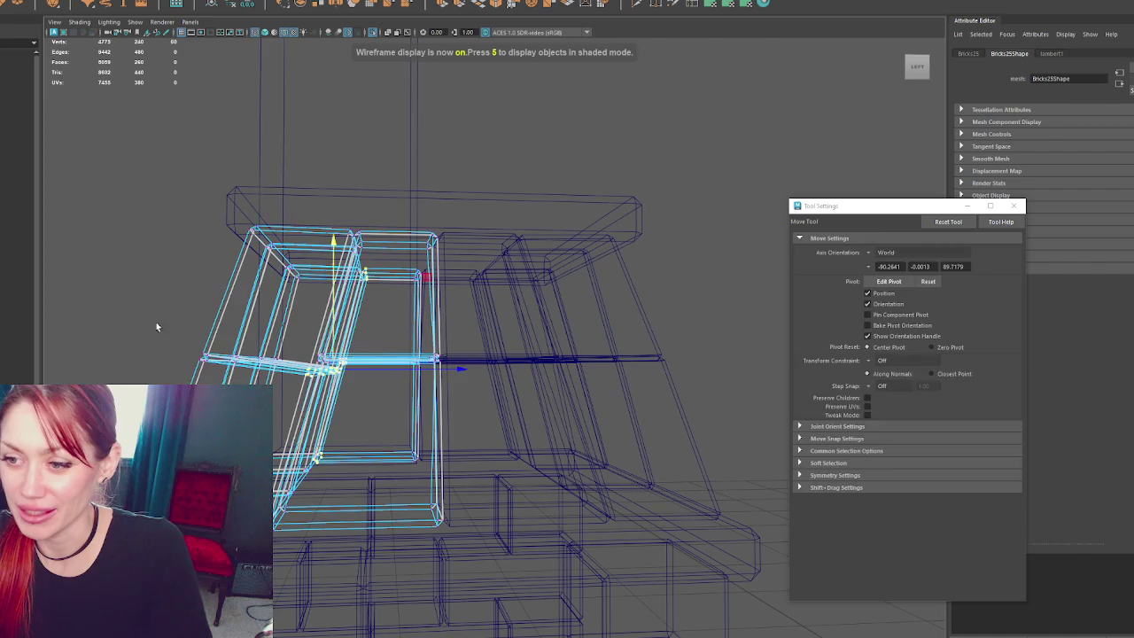
key("q")
key("F10")
mouse_move(348, 370)
left_mouse_down()
mouse_move(286, 395)
mouse_move(370, 377)
left_mouse_up()
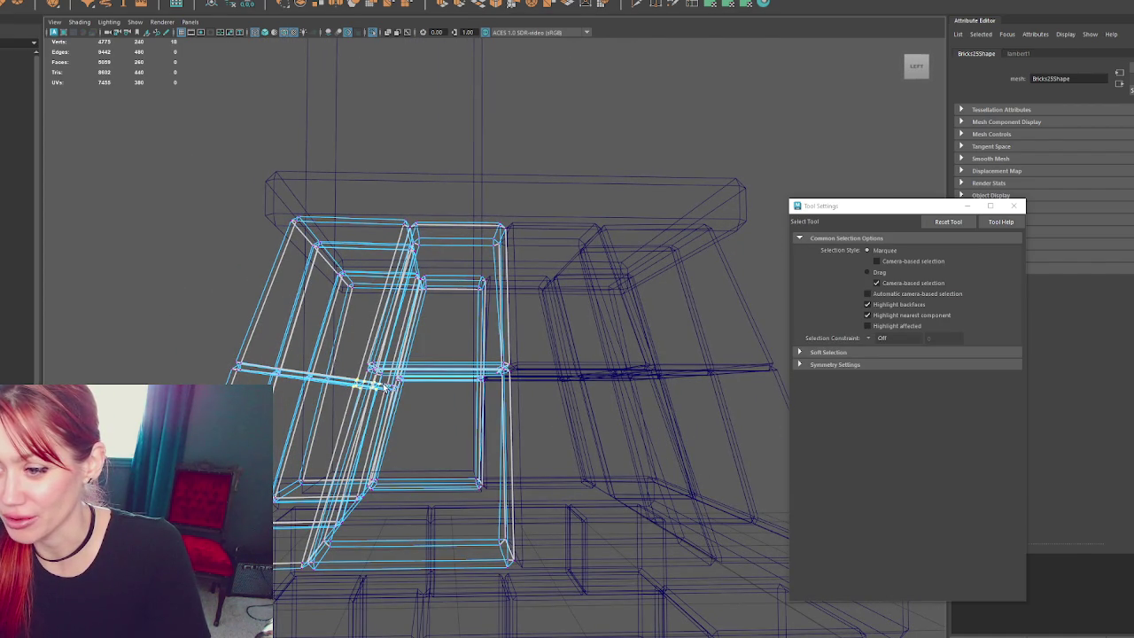
mouse_move(414, 412)
left_mouse_down("alt")
mouse_move(435, 403)
mouse_move(393, 381)
left_mouse_up("alt")
key("5")
key("w")
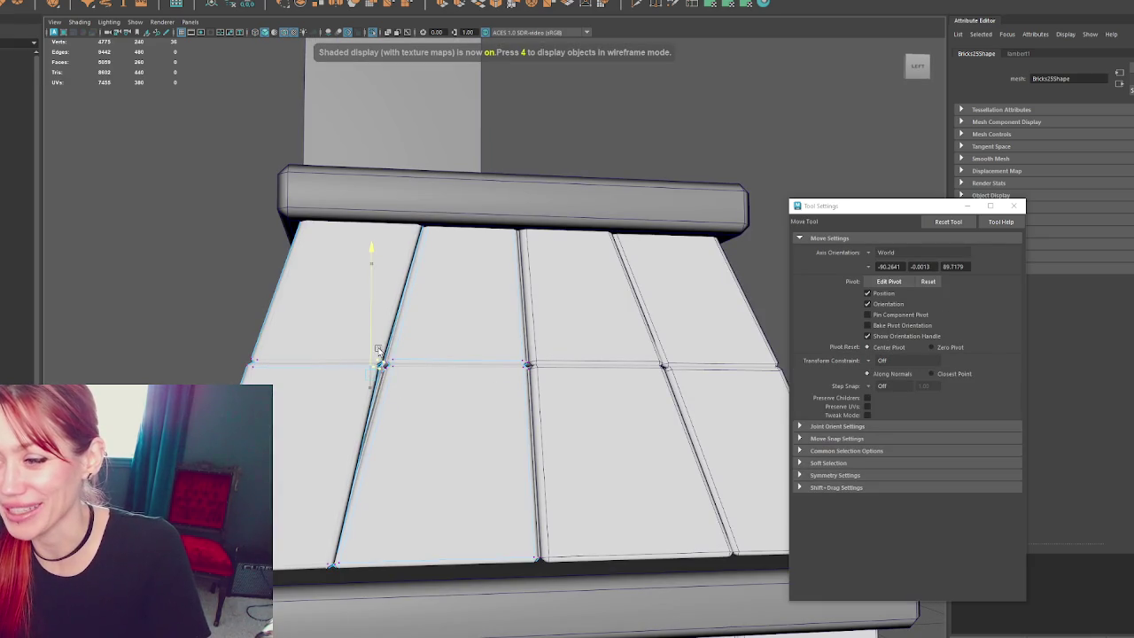
left_click_drag(420, 375, 282, 393, "alt")
left_click(426, 391)
left_click_drag(486, 406, 324, 349)
- Check the reshaped hood in textured display from the front and from behind
left_click(227, 348)
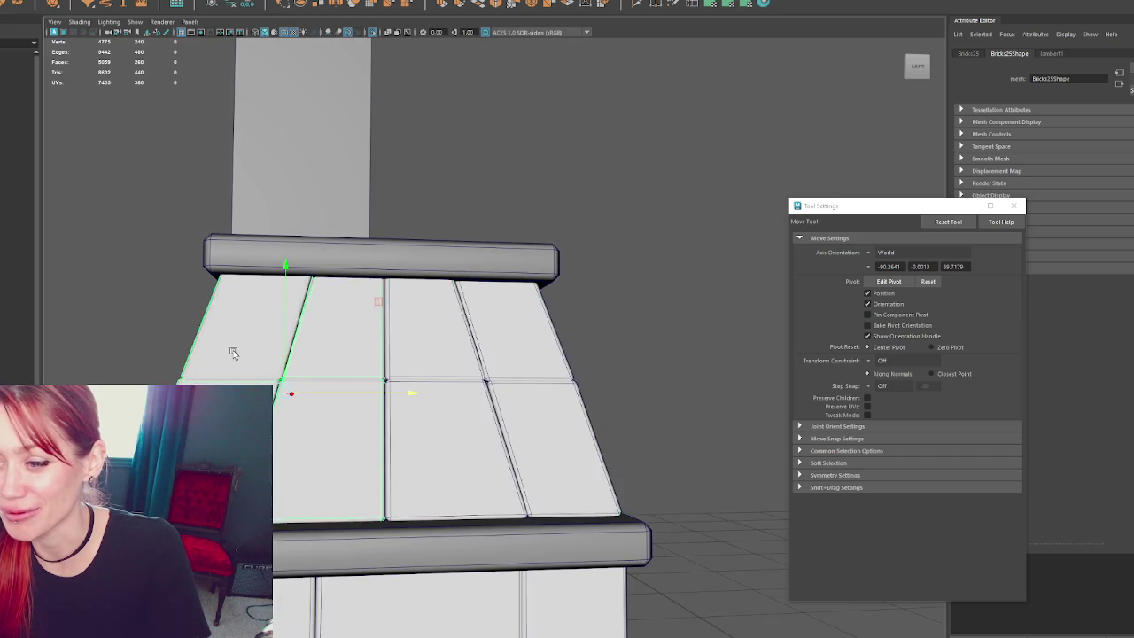
scroll(230, 335, "up", 3)
middle_click_drag(229, 292, 373, 328, "alt")
key("4")
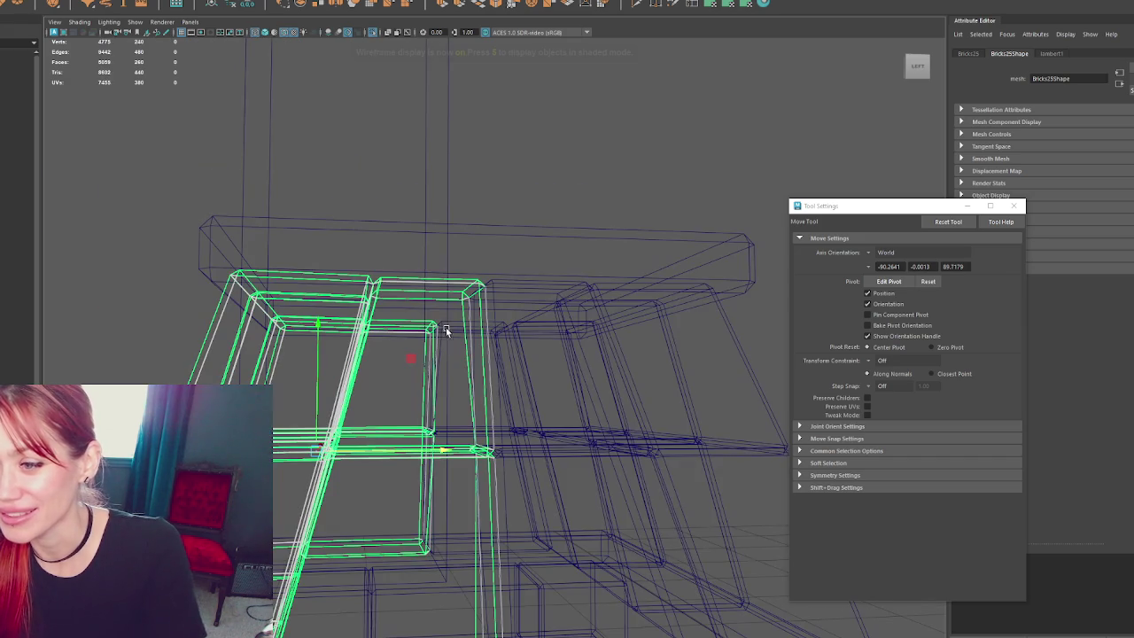
key("5")
key("6")
scroll(478, 250, "down", 3)
mouse_move(477, 250)
left_mouse_down("alt")
mouse_move(421, 304)
mouse_move(373, 311)
left_mouse_up("alt")
left_click(603, 319)
left_click_drag(602, 319, 631, 297, "alt")
scroll(544, 337, "down", 5)
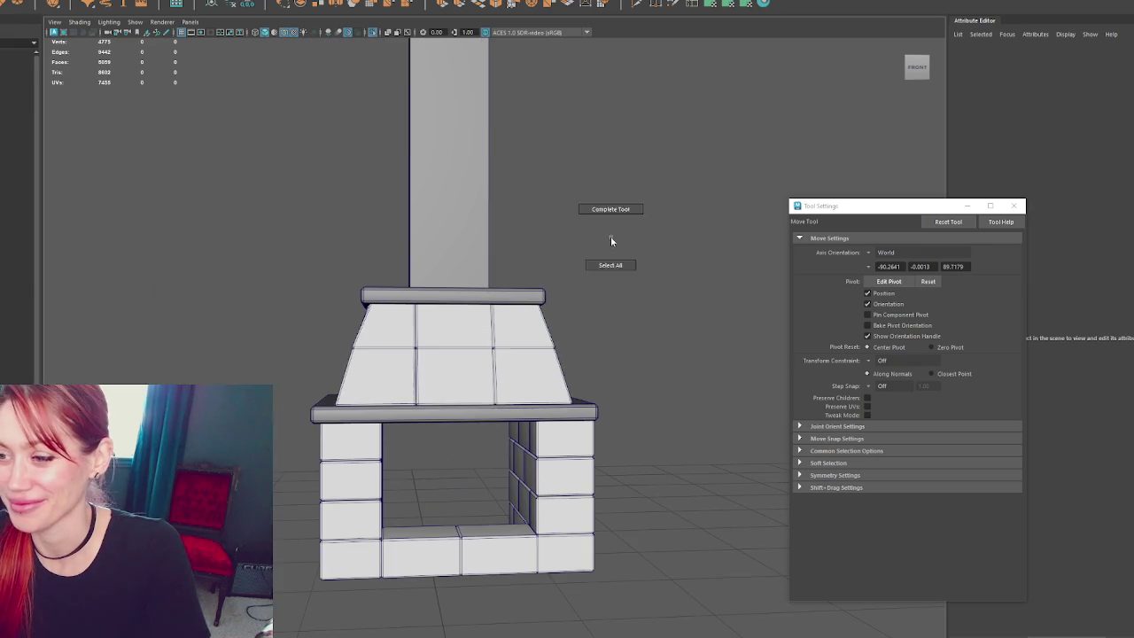
scroll(612, 238, "up", 5)
left_click(260, 168)
mouse_move(260, 167)
left_mouse_down("alt")
mouse_move(498, 286)
mouse_move(572, 281)
mouse_move(484, 272)
left_mouse_up("alt")
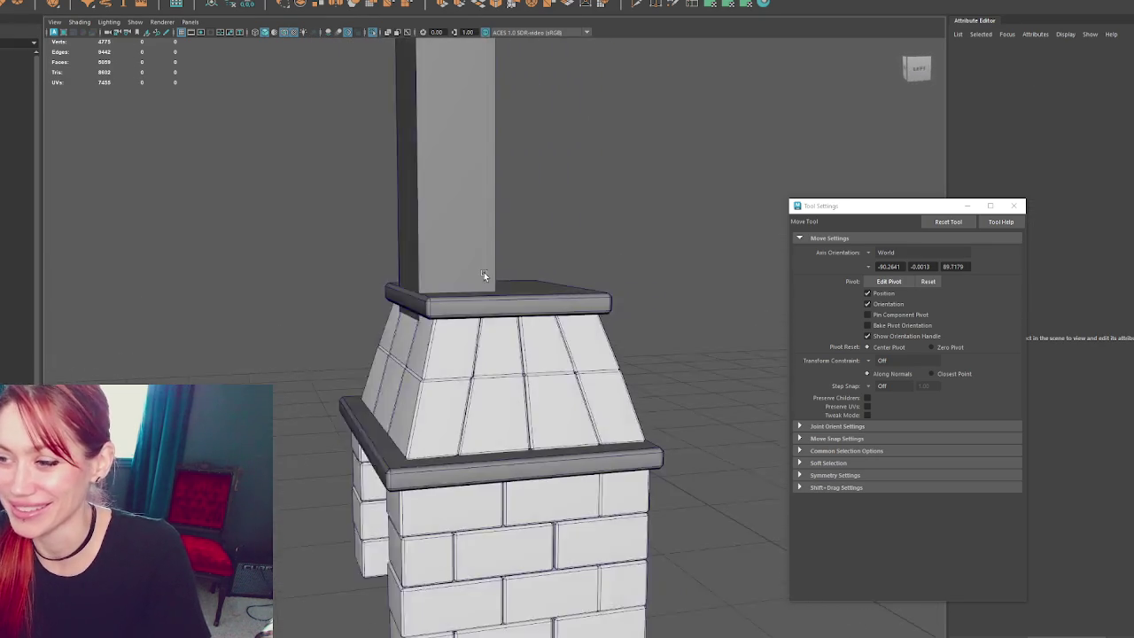
- Shift the top cap slab along X so it lines up over the tapered bricks
left_click(459, 377)
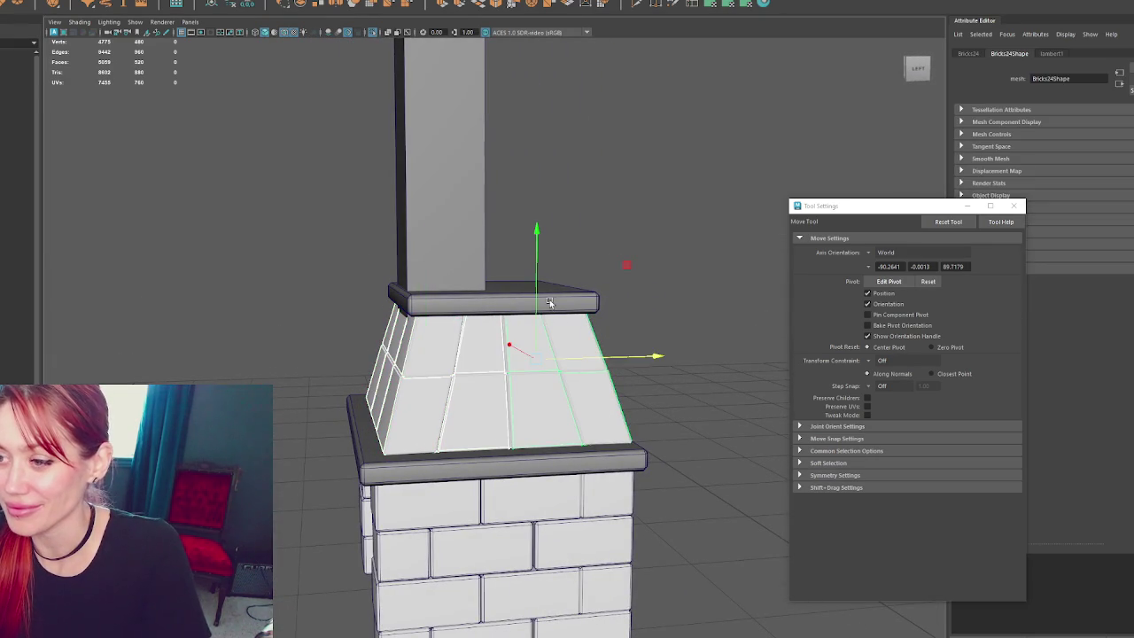
left_click(515, 281)
left_click_drag(581, 299, 575, 308)
left_click(616, 247)
mouse_move(616, 247)
left_mouse_down("alt")
mouse_move(646, 311)
mouse_move(824, 306)
mouse_move(822, 318)
mouse_move(709, 372)
left_mouse_up("alt")
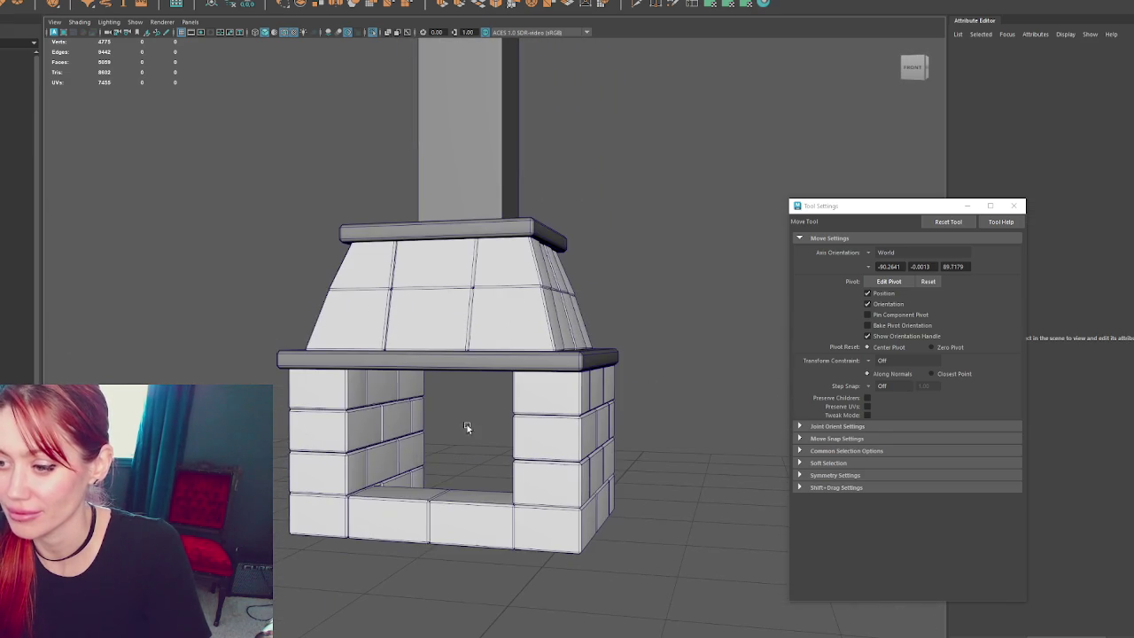
- Duplicate two bottom bricks and push the copies to the back of the fireplace opening
left_click(399, 501)
left_click(469, 512, "shift")
key("ctrl+d")
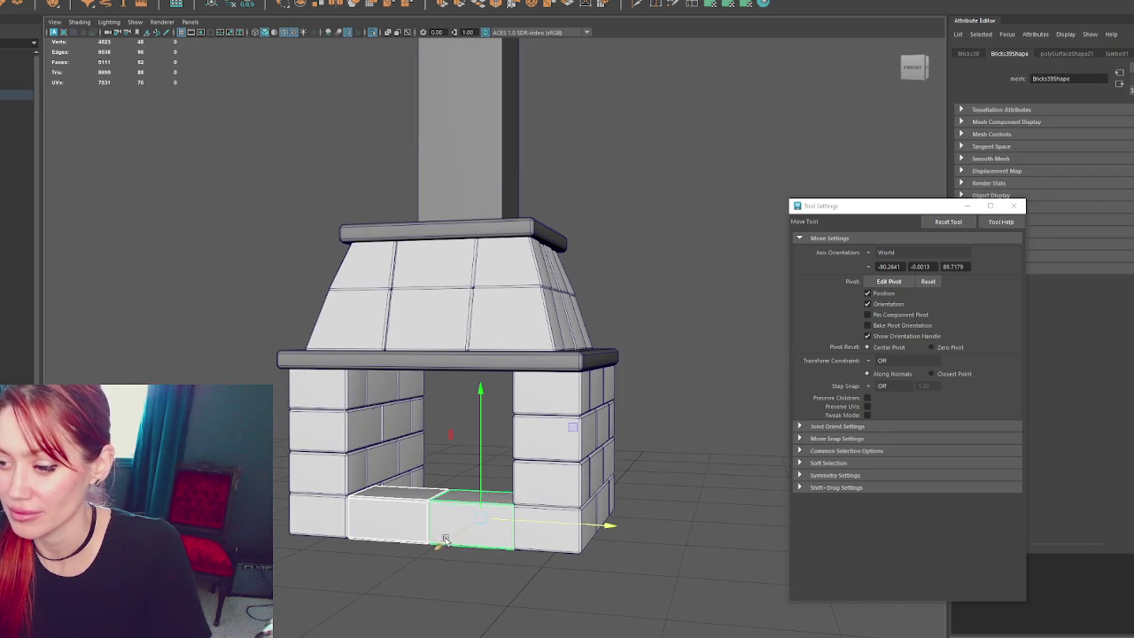
left_click_drag(439, 545, 503, 517)
mouse_move(635, 487)
left_mouse_down("alt")
mouse_move(541, 521)
mouse_move(519, 512)
mouse_move(574, 457)
mouse_move(558, 461)
mouse_move(591, 395)
left_mouse_up("alt")
key("ctrl+d")
key("ctrl+d")
left_click(915, 68)
left_click(546, 456, "shift")
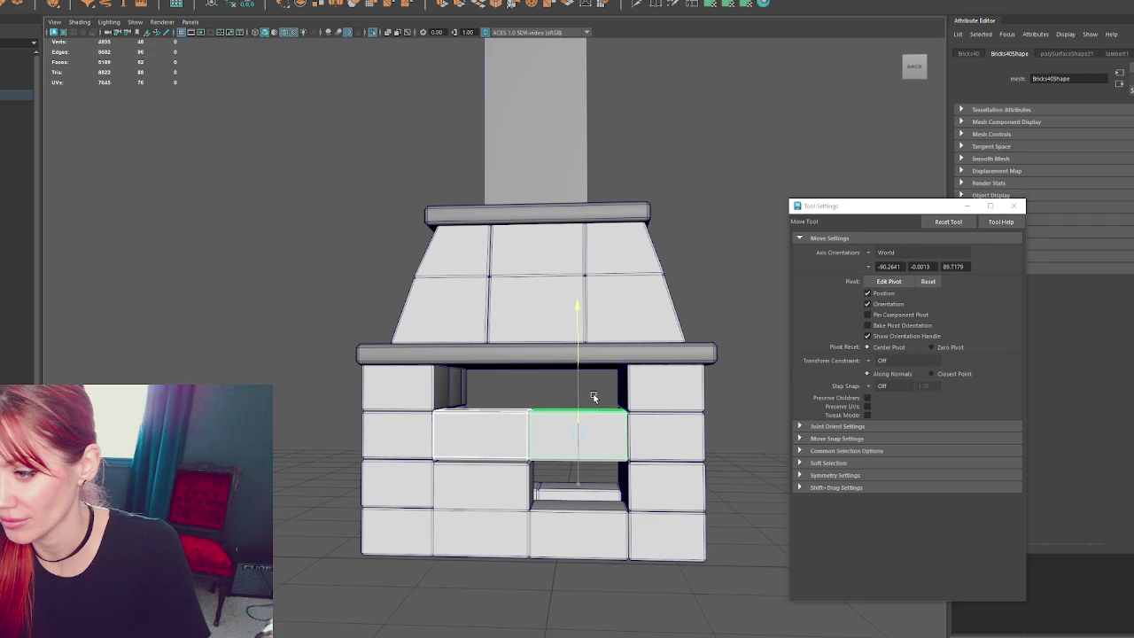
- Fill the middle-row gap with a copied brick and raise two bricks under the mantel
left_click(475, 479)
mouse_move(473, 481)
left_mouse_down()
mouse_move(497, 487)
mouse_move(443, 488)
mouse_move(460, 484)
left_mouse_up()
key("4")
left_click(583, 450)
key("5")
left_click(506, 501)
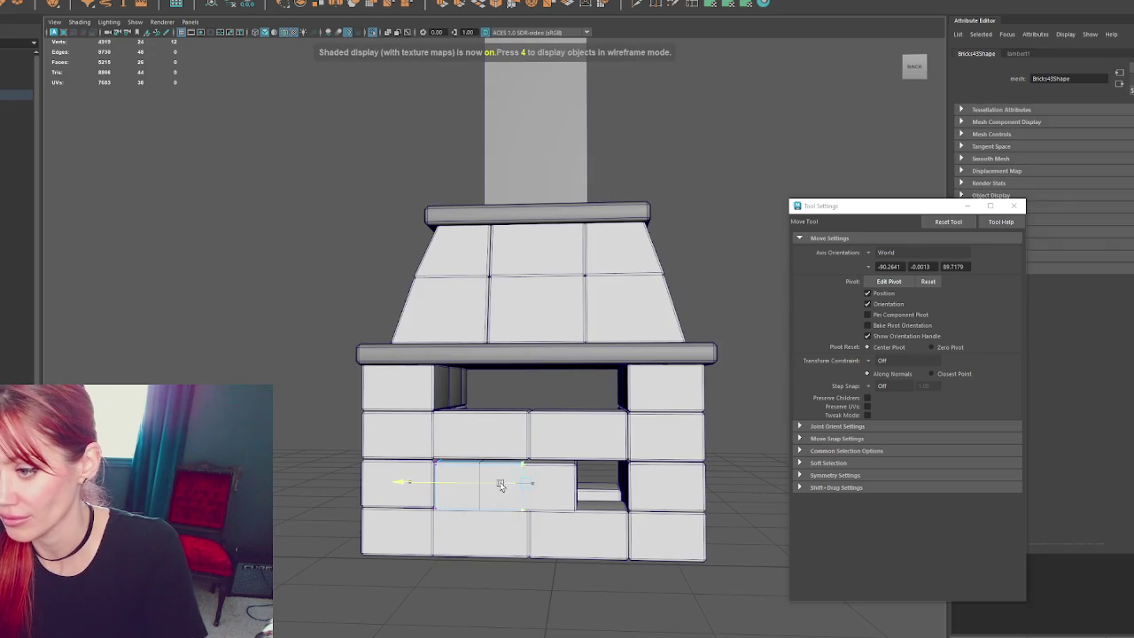
key("ctrl+d")
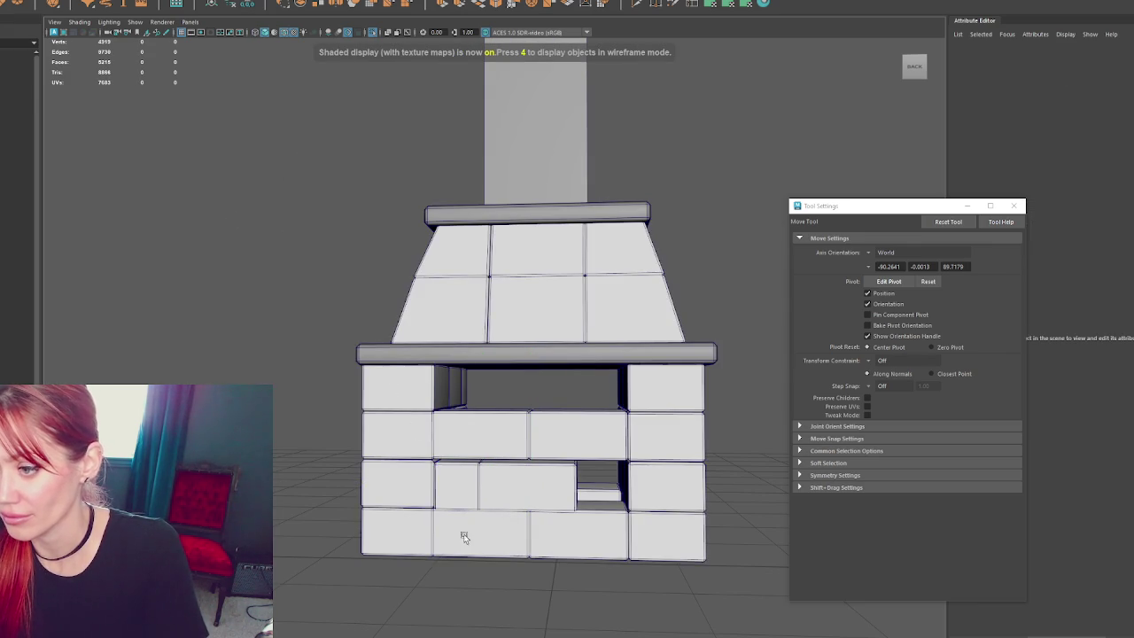
left_click_drag(431, 482, 568, 502)
left_click(457, 486, "shift")
left_click_drag(488, 454, 495, 358)
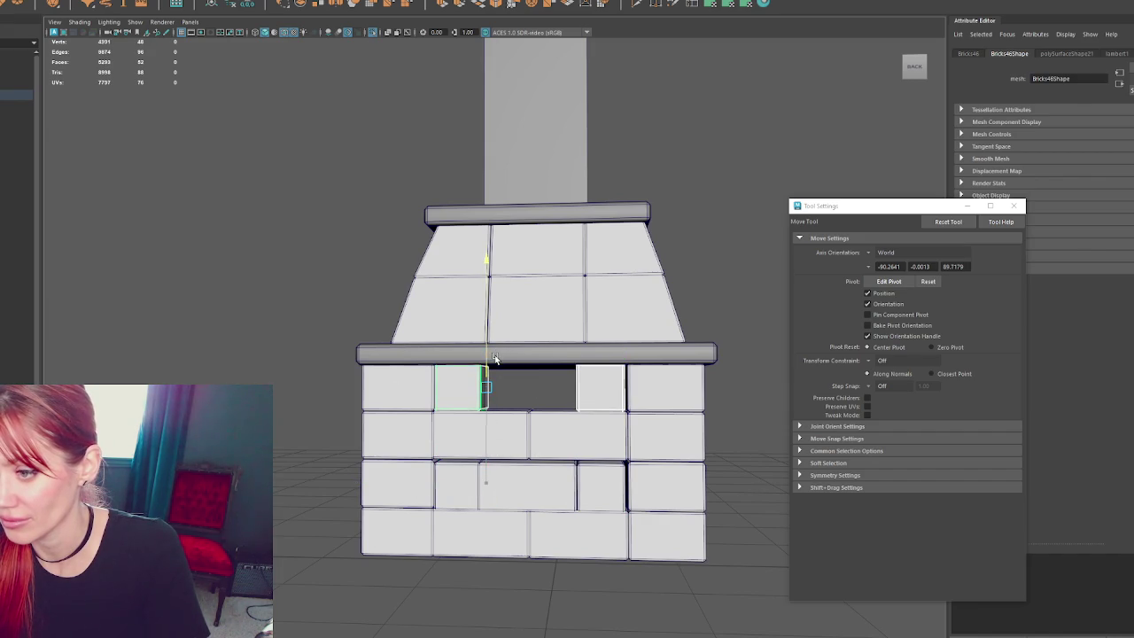
- Stagger the third-row and wide middle bricks to fill the remaining holes under the mantel
left_click(459, 484)
left_click(601, 486, "shift")
scroll(595, 481, "up", 2)
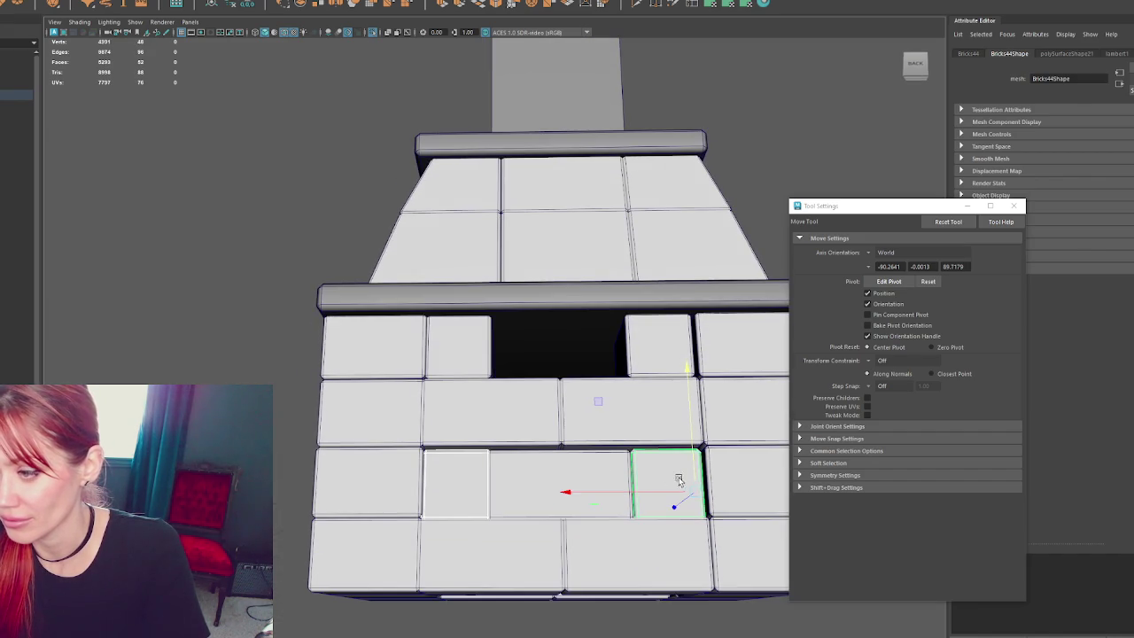
left_click(558, 453)
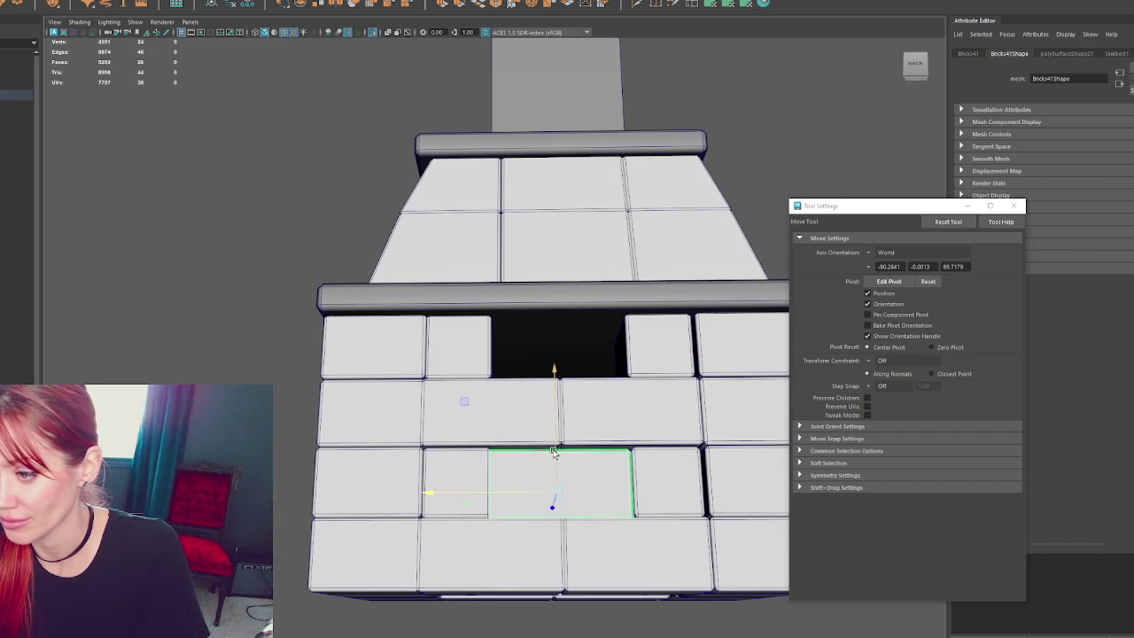
left_click_drag(509, 490, 510, 490)
mouse_move(559, 450)
left_mouse_down()
mouse_move(581, 322)
mouse_move(396, 551)
left_mouse_up()
left_click(396, 551)
left_click(615, 538, "shift")
left_click_drag(661, 513, 656, 505)
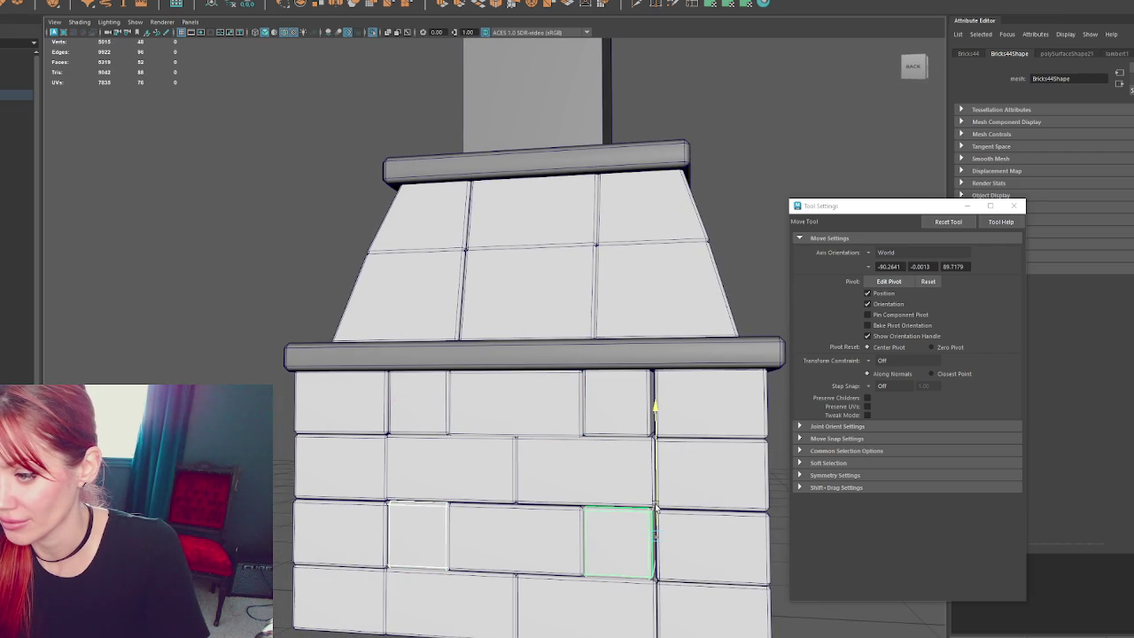
mouse_move(473, 530)
left_mouse_down()
mouse_move(342, 468)
mouse_move(699, 477)
mouse_move(687, 534)
mouse_move(296, 521)
left_mouse_up()
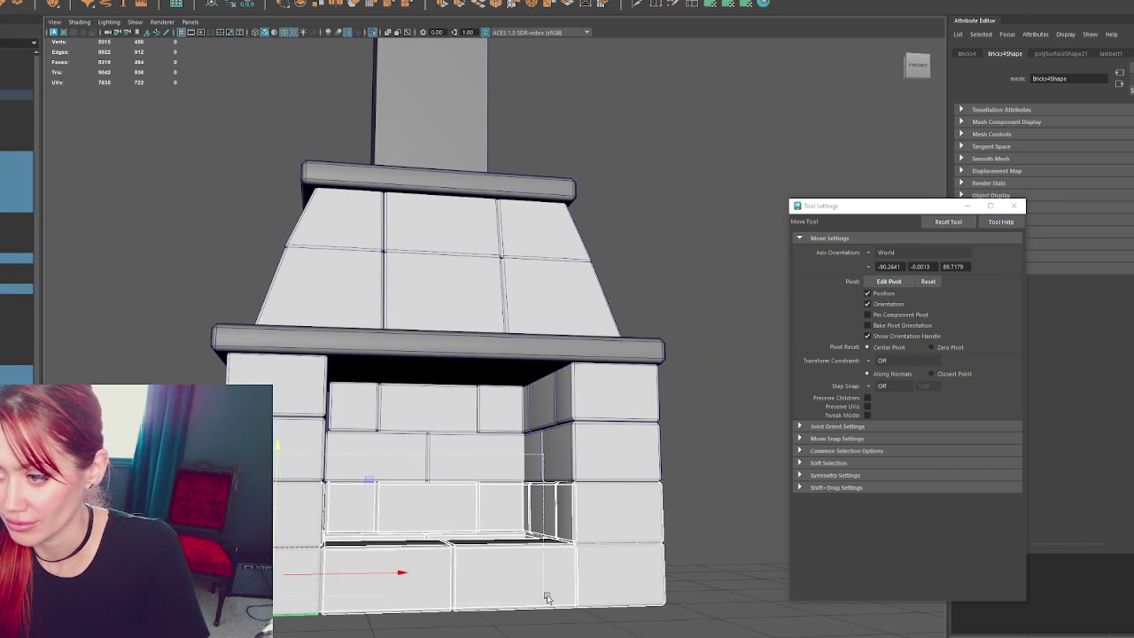
left_click(401, 489, "shift")
left_click_drag(278, 515, 281, 515)
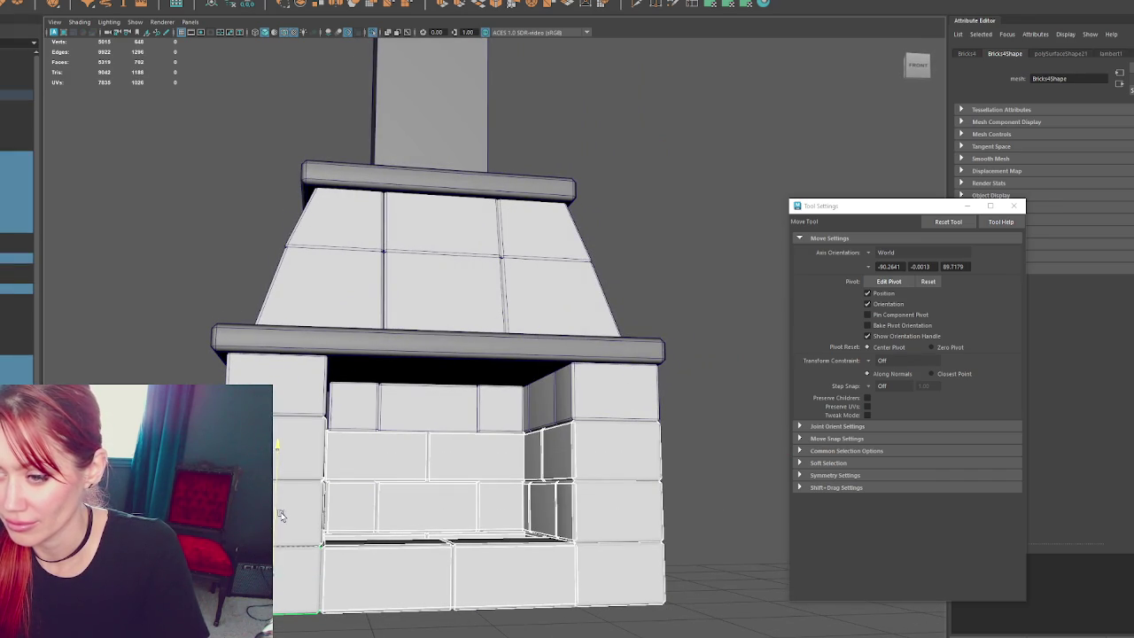
- Box-select all the fireplace pieces
scroll(73, 243, "down", 3)
scroll(245, 177, "down", 2)
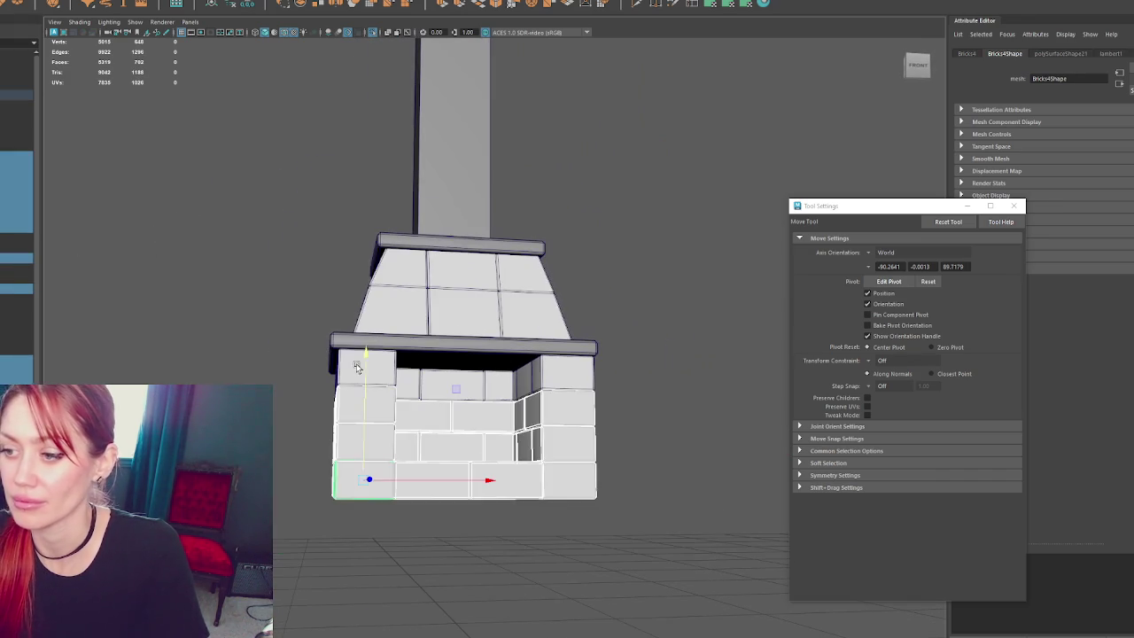
left_click(532, 266)
scroll(605, 265, "down", 3)
left_click_drag(633, 227, 329, 393, "alt")
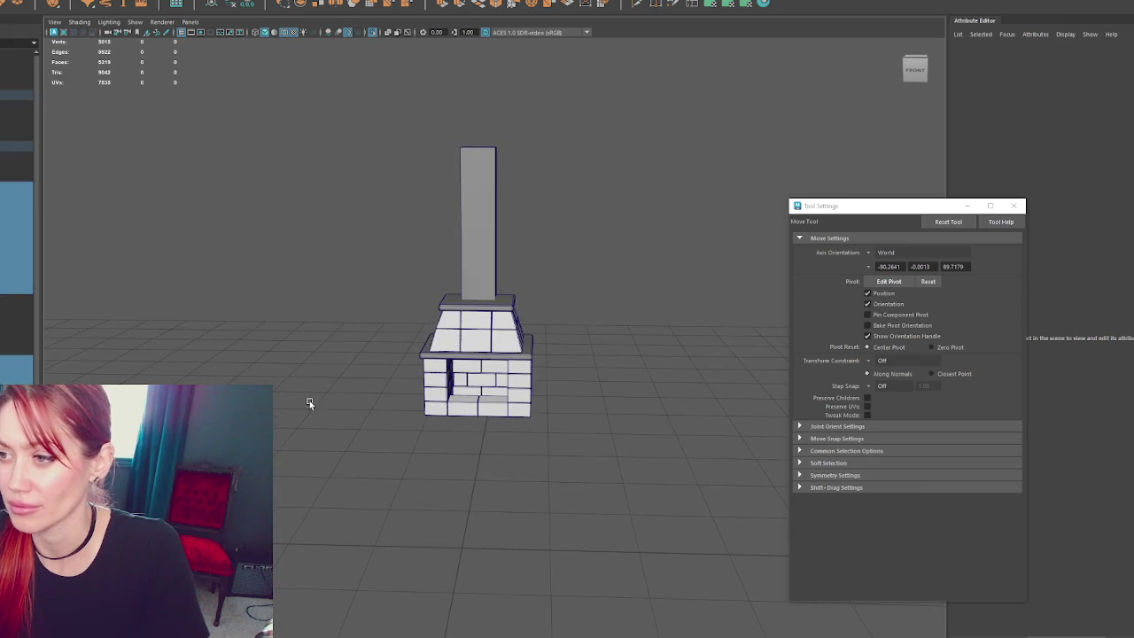
- Combine all the fireplace pieces into a single mesh
left_click_drag(661, 103, 362, 425)
left_click(83, 8)
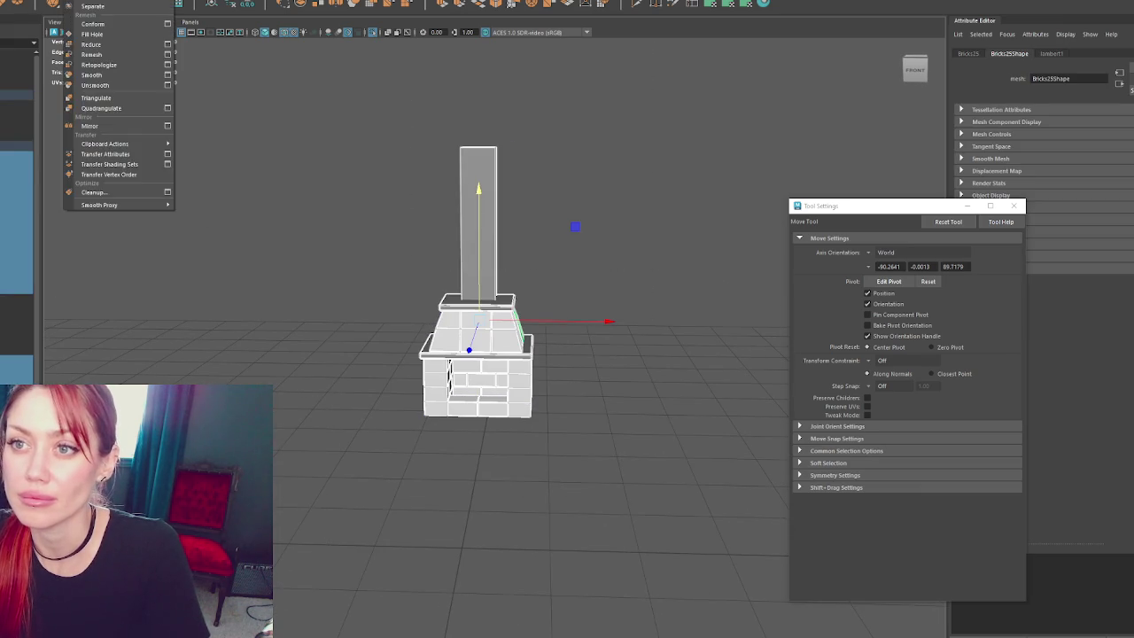
left_click(89, 4)
left_click(247, 5)
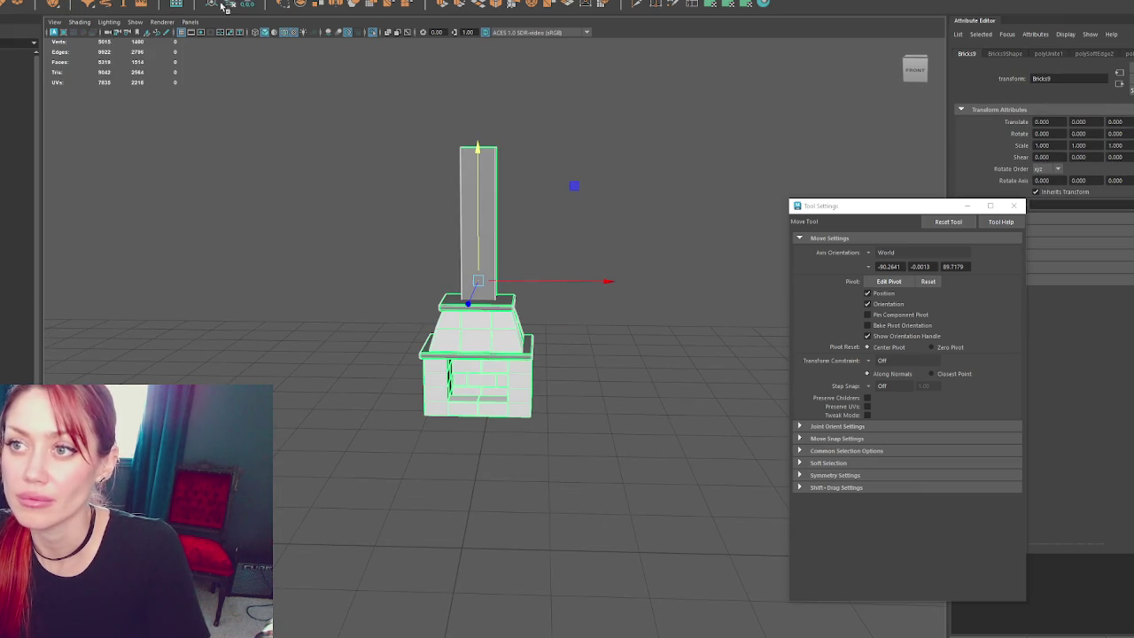
- Exit isolate view and rename the fireplace brick mesh to Fireplace
left_click(16, 156)
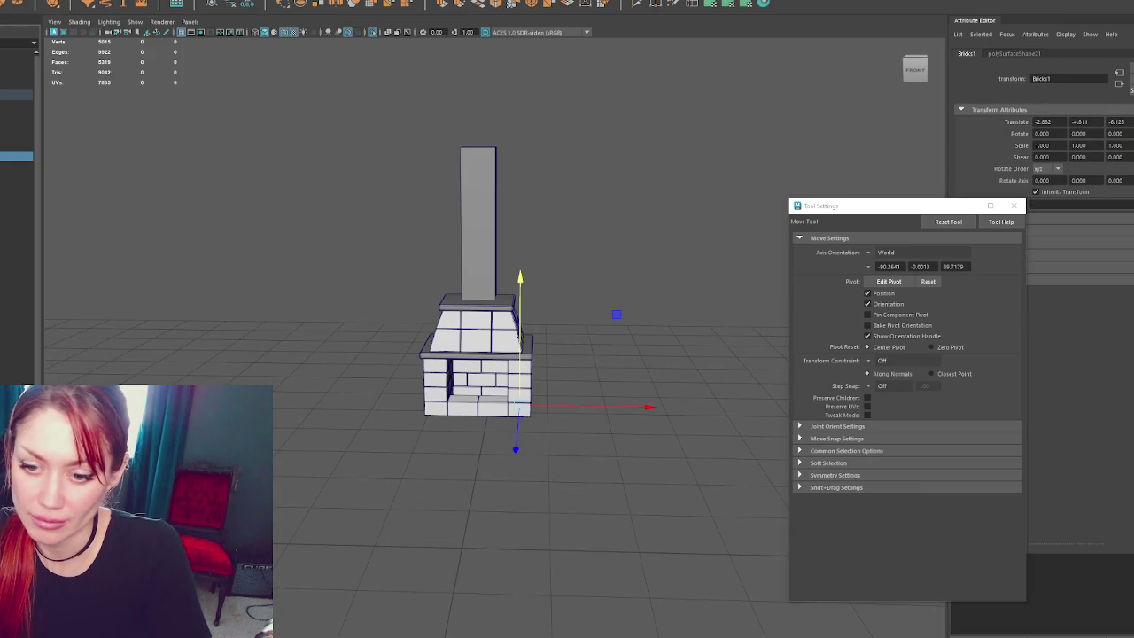
left_click(229, 185)
key("ctrl+1")
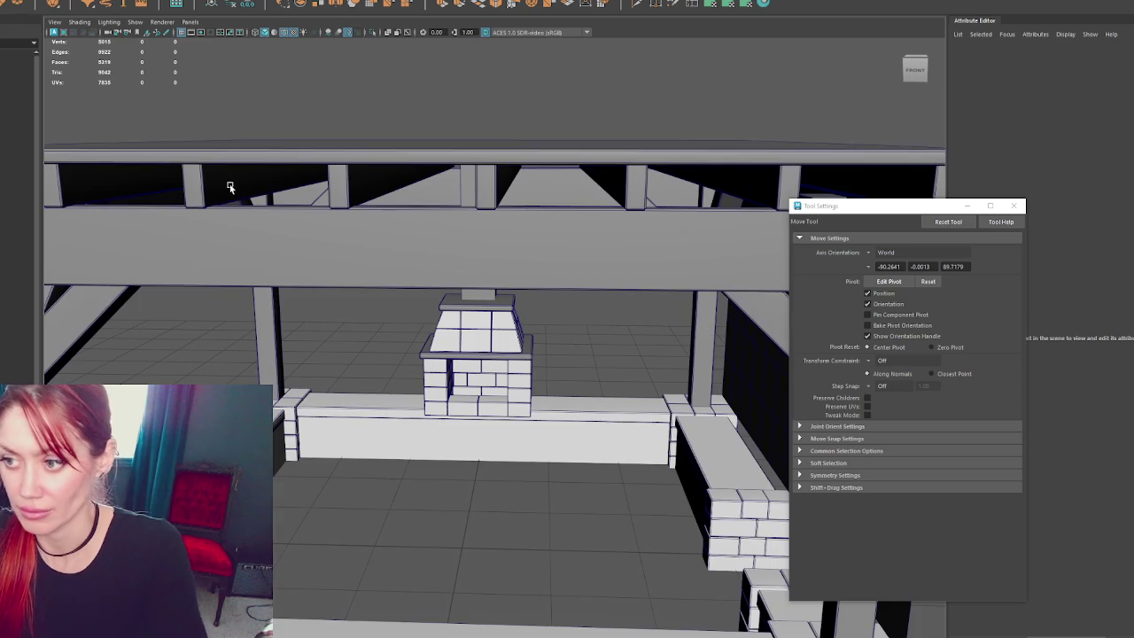
left_click(4, 246)
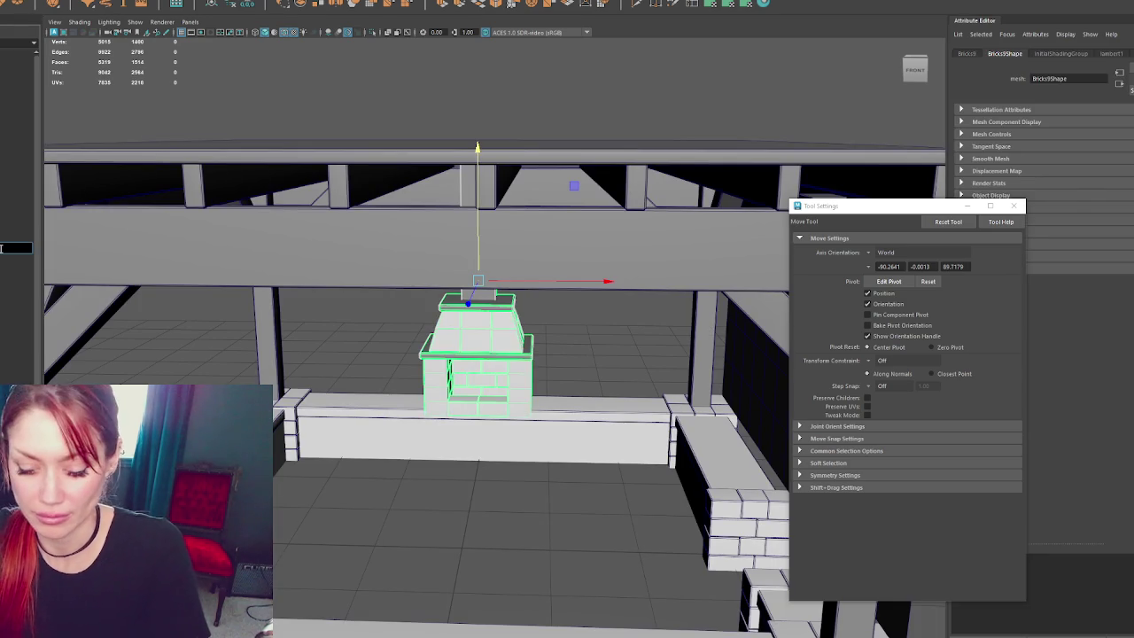
key("Return")
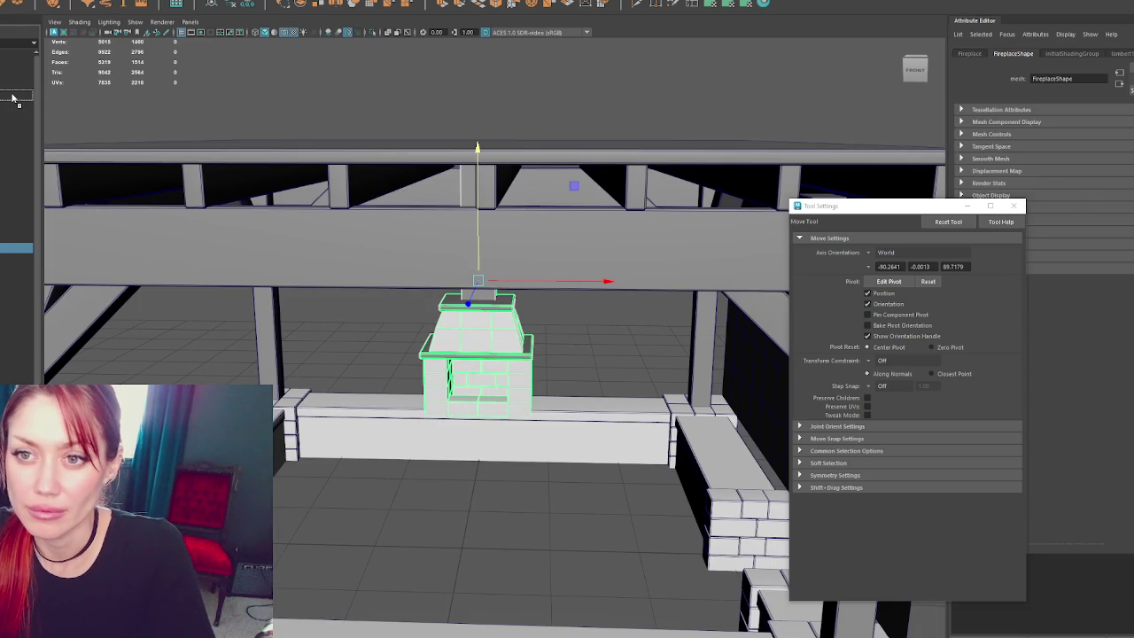
- Frame the whole structure and select the BuildersShop group for export
left_click(17, 142)
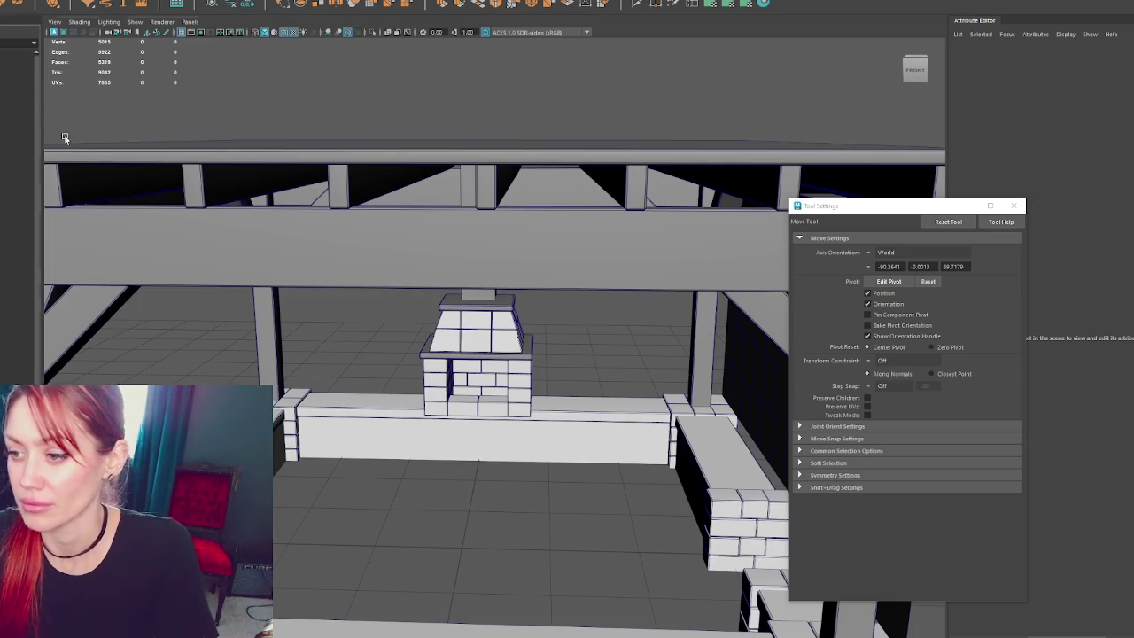
key("a")
left_click(485, 354)
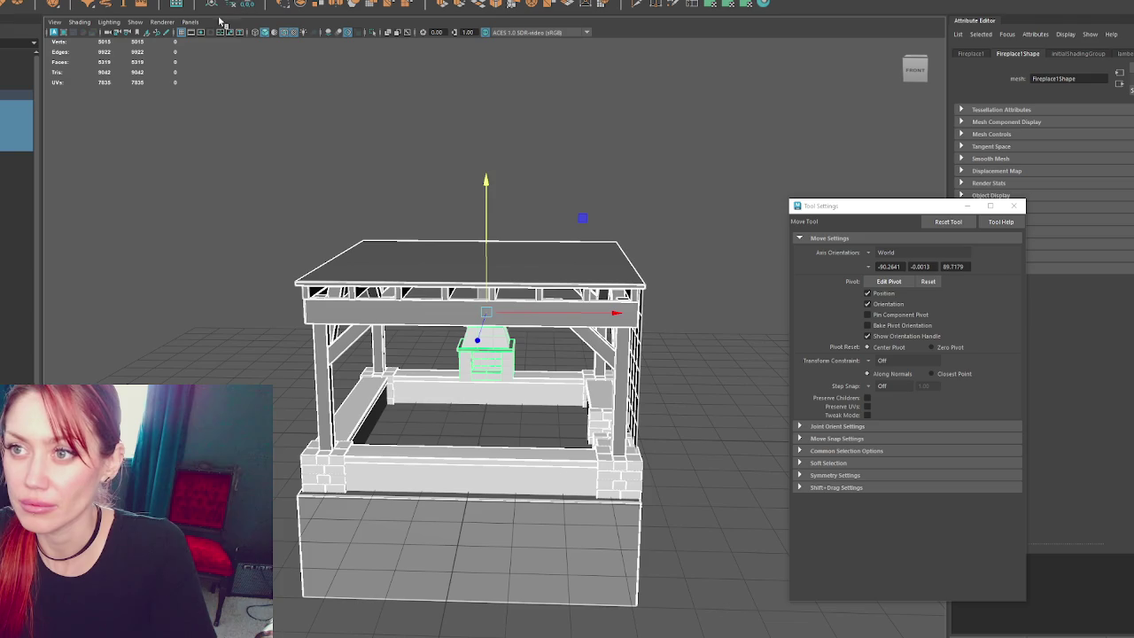
left_click(12, 94)
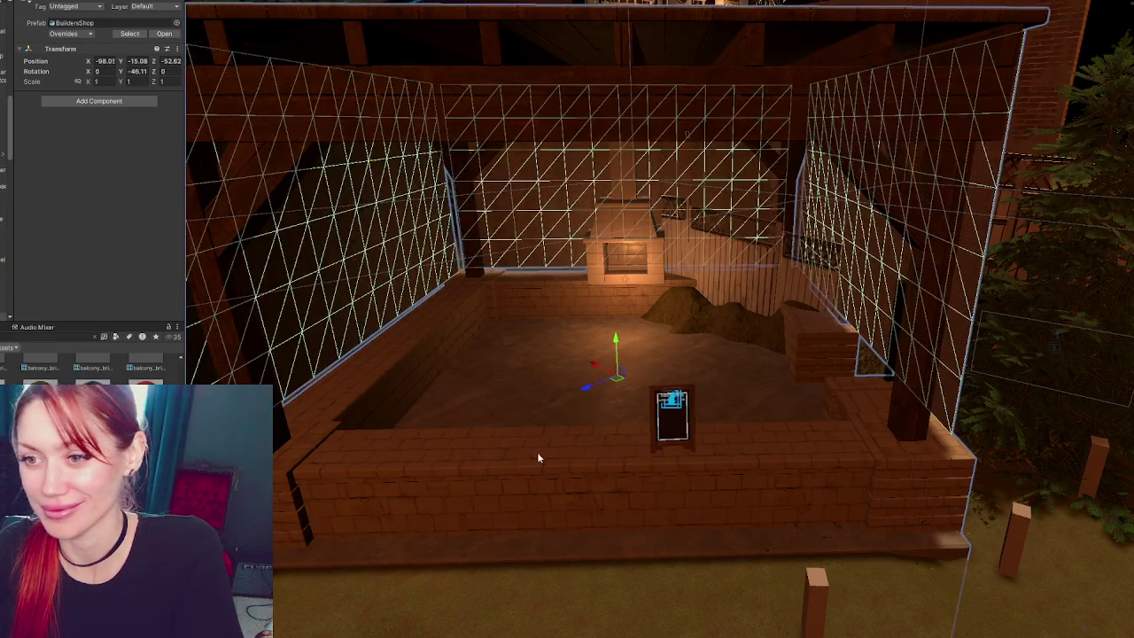
- Orbit around the imported stage to inspect the new brick fireplace
left_click(555, 458)
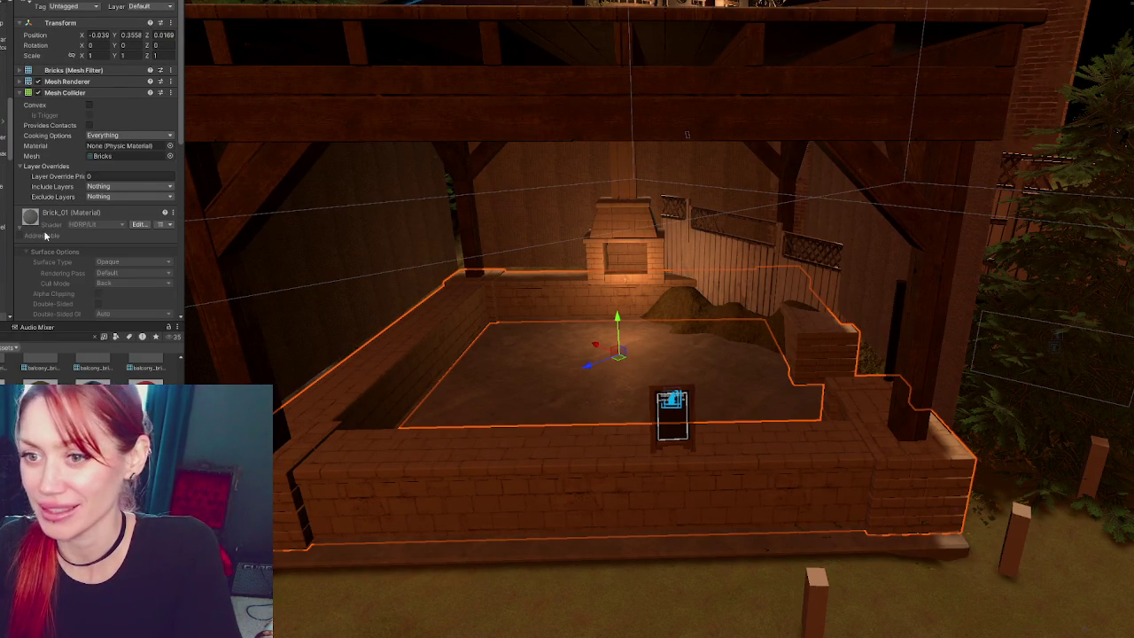
left_click_drag(629, 248, 803, 322, "alt")
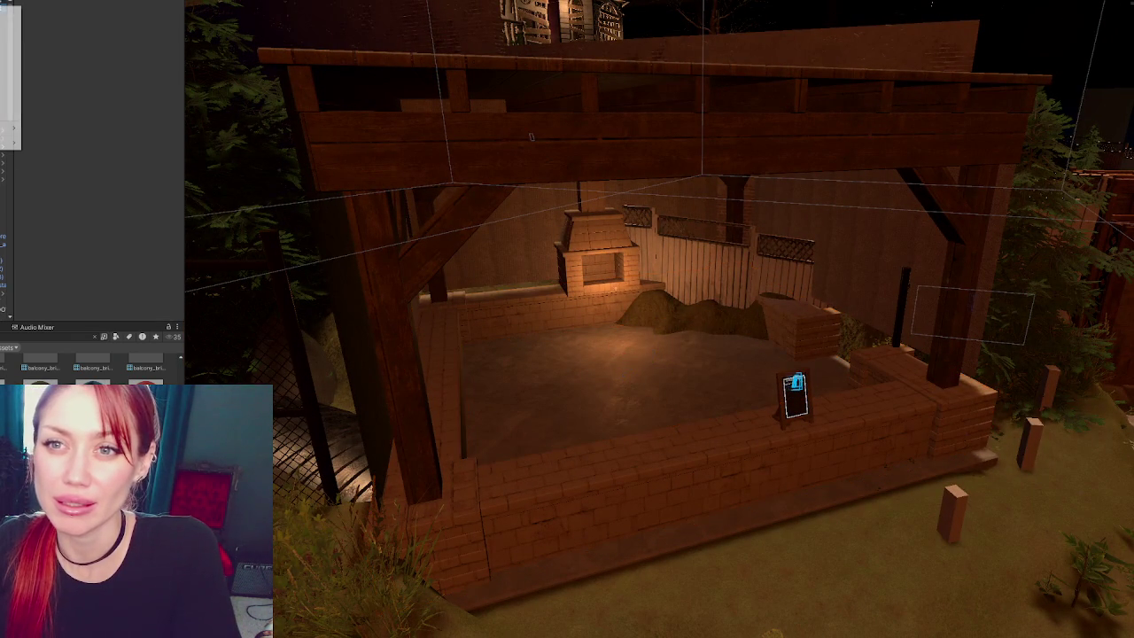
key("Delete")
mouse_move(868, 287)
right_mouse_down()
mouse_move(862, 277)
mouse_move(831, 288)
right_mouse_up()
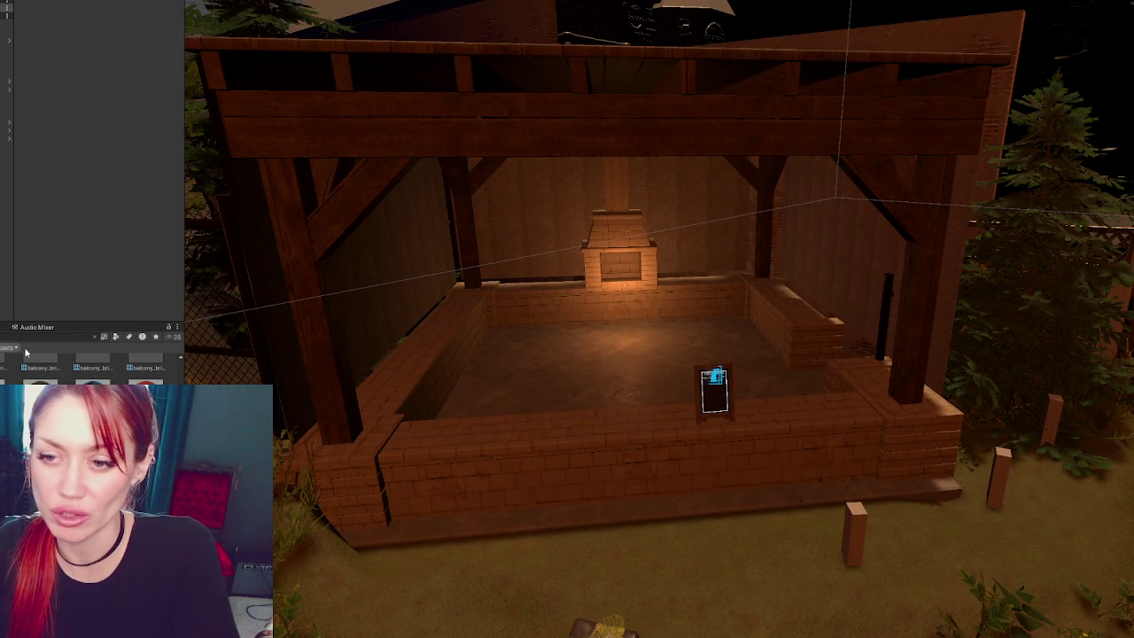
- Search the project assets and filter them by type to reach the WarFX Fire effects
type("punch")
scroll(111, 371, "up", 2)
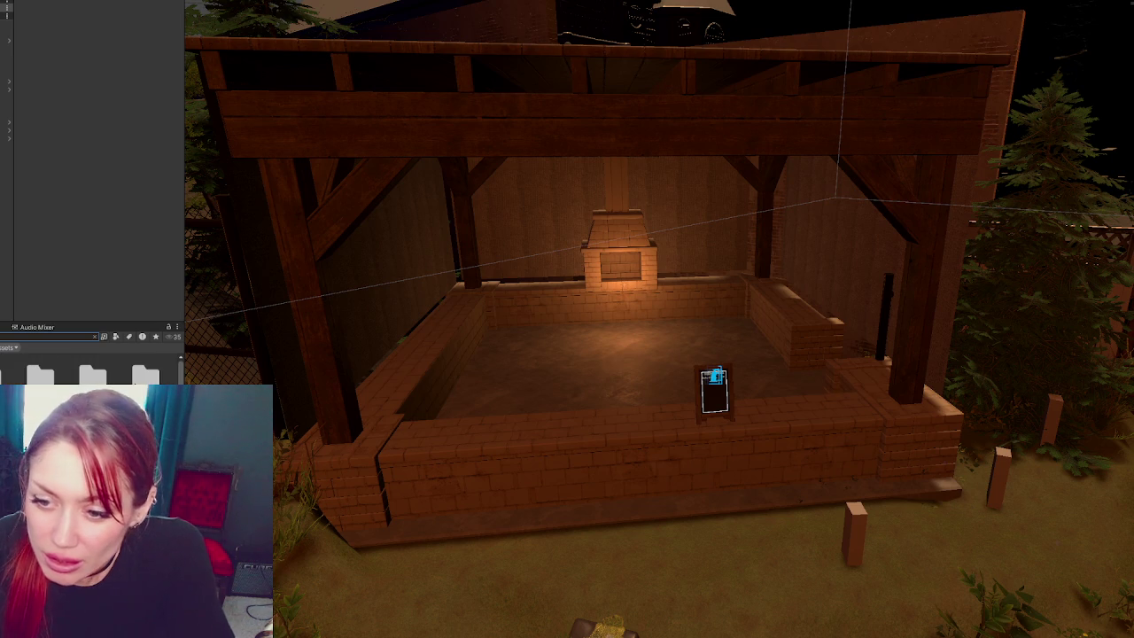
left_click(115, 336)
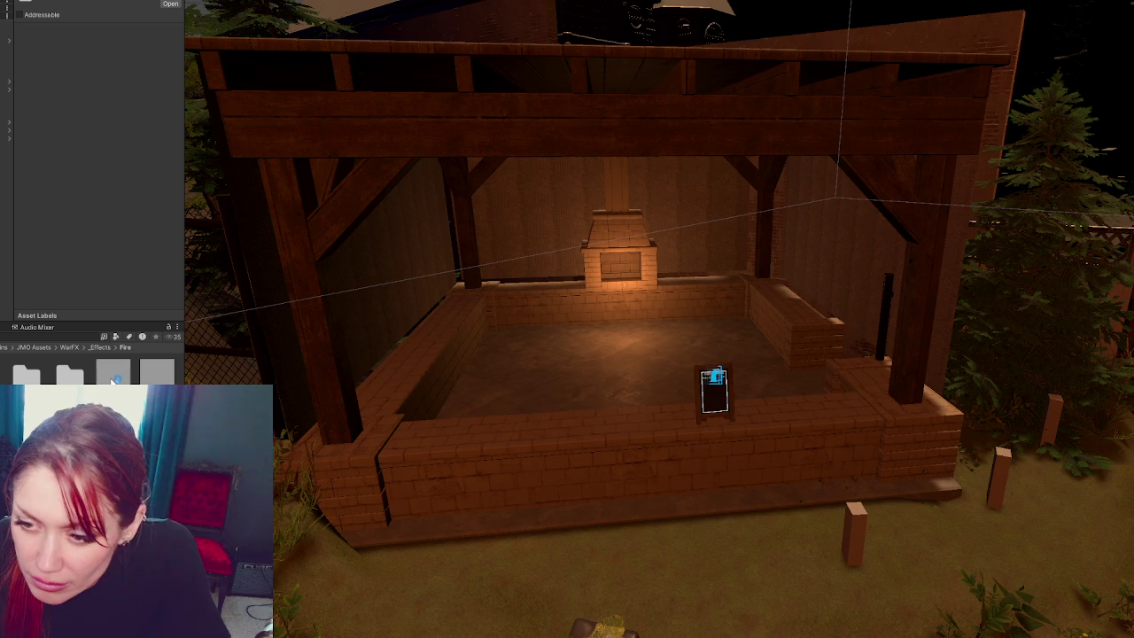
- Try out fire particle prefabs in the scene and compare their assets
left_click_drag(115, 379, 518, 377)
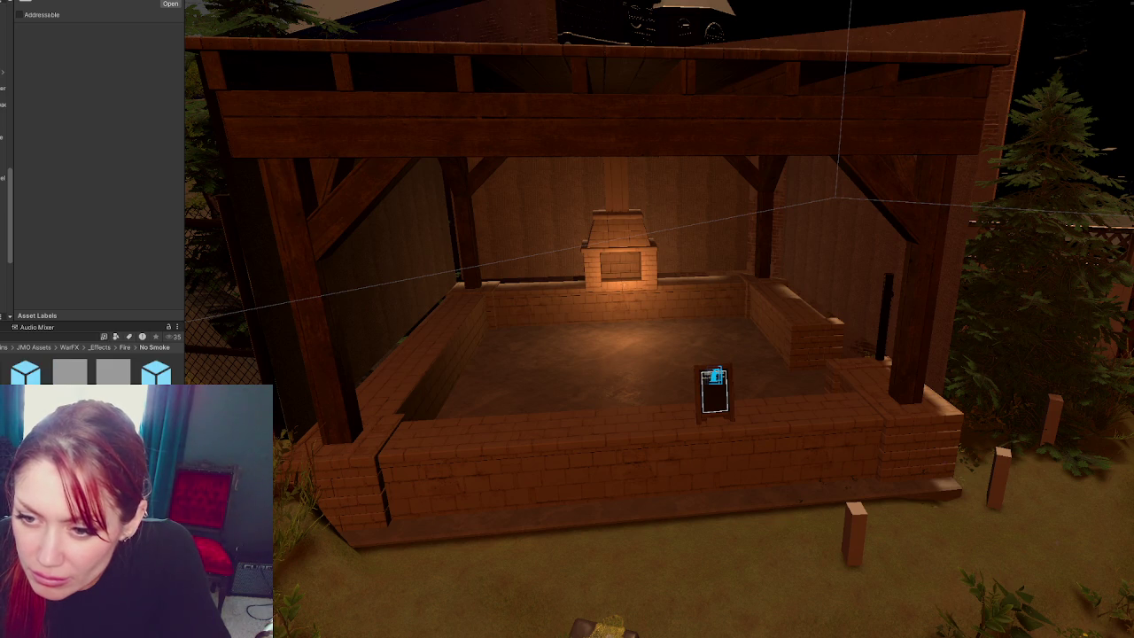
mouse_move(637, 375)
left_mouse_down()
mouse_move(514, 352)
mouse_move(594, 345)
left_mouse_up()
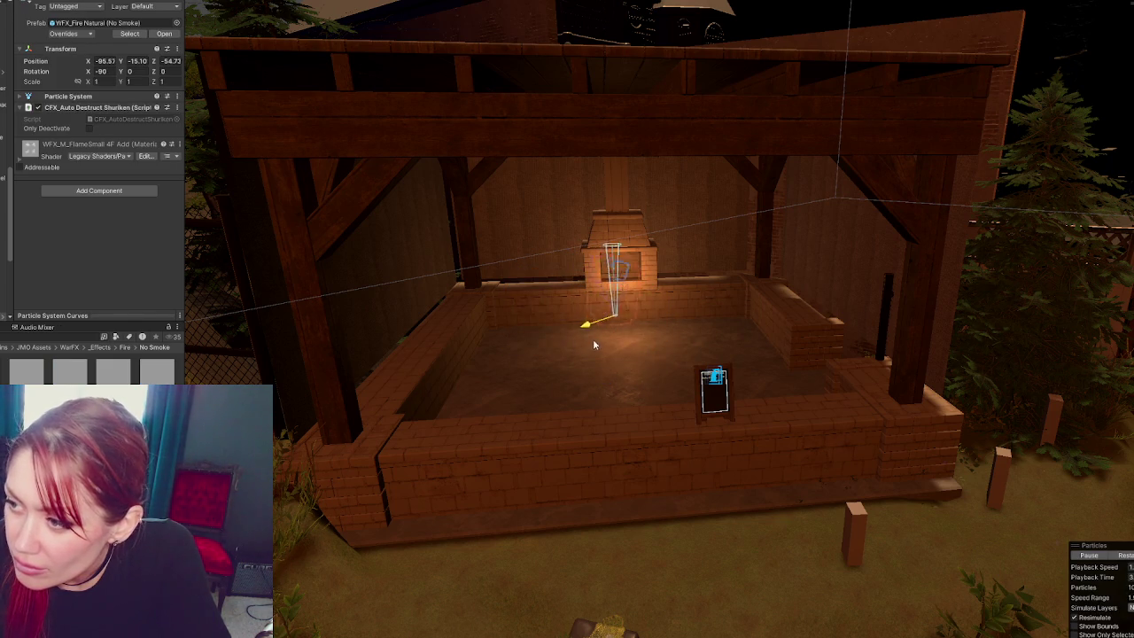
left_click(455, 310)
left_click(30, 379)
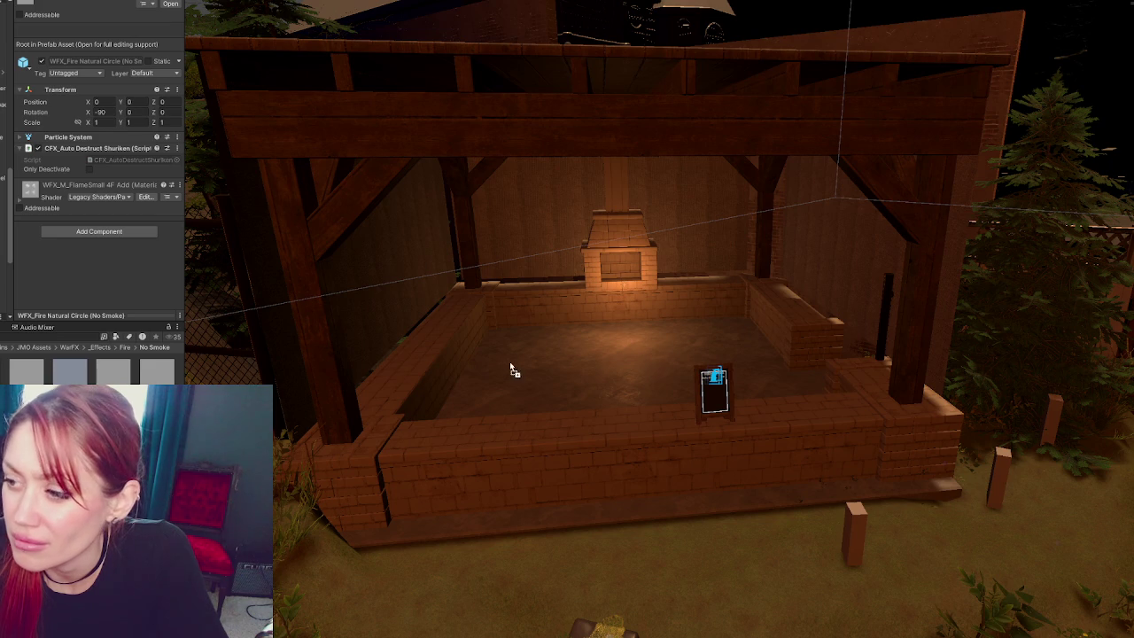
- Add WFX_Fire Natural Circle (No Smoke) upright and move it into the fireplace opening
left_click_drag(512, 371, 505, 366)
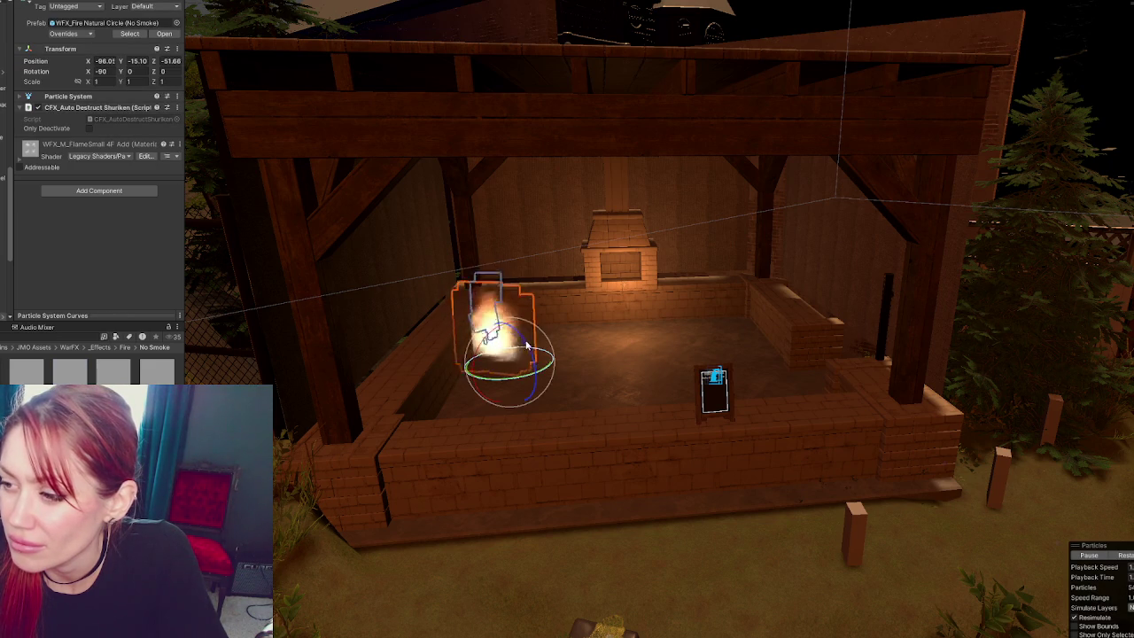
left_click(554, 432)
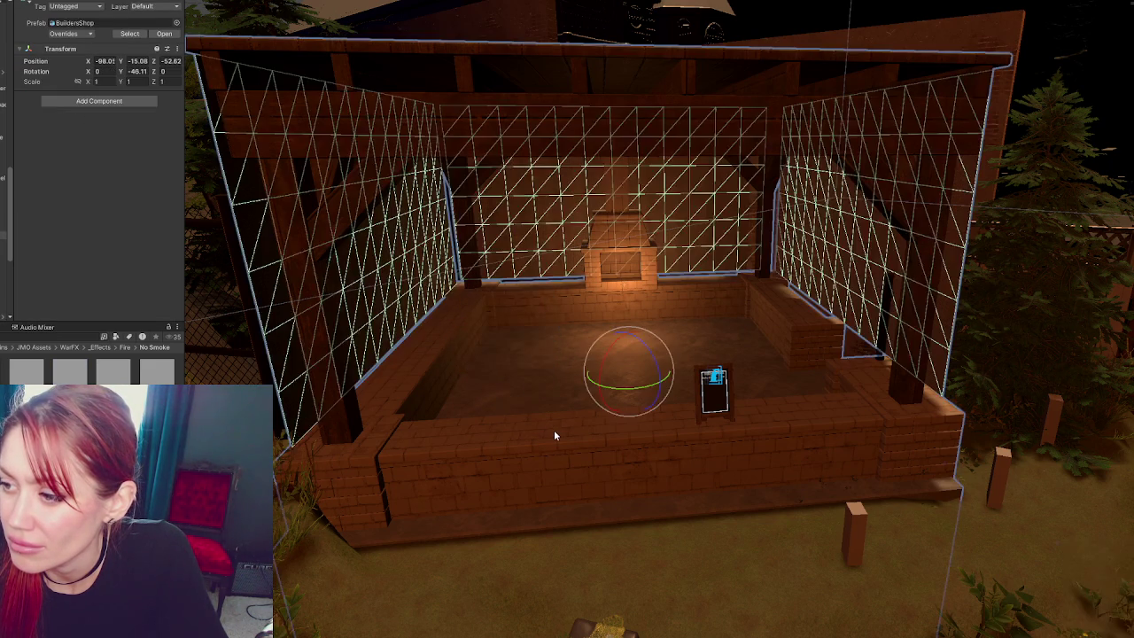
left_click(532, 343)
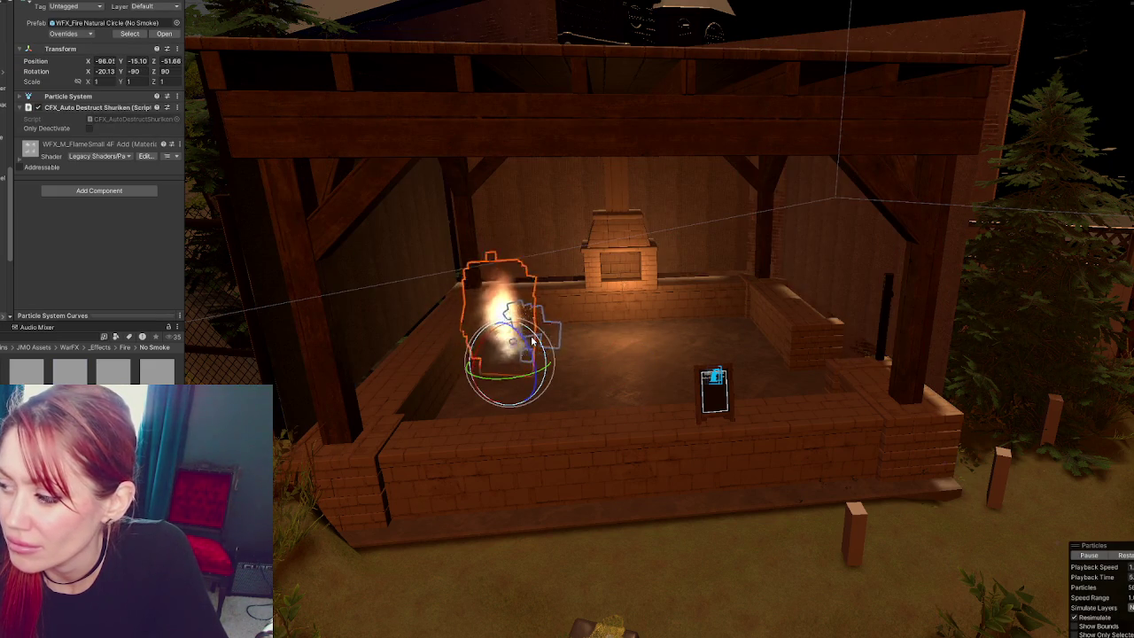
key("ctrl+z")
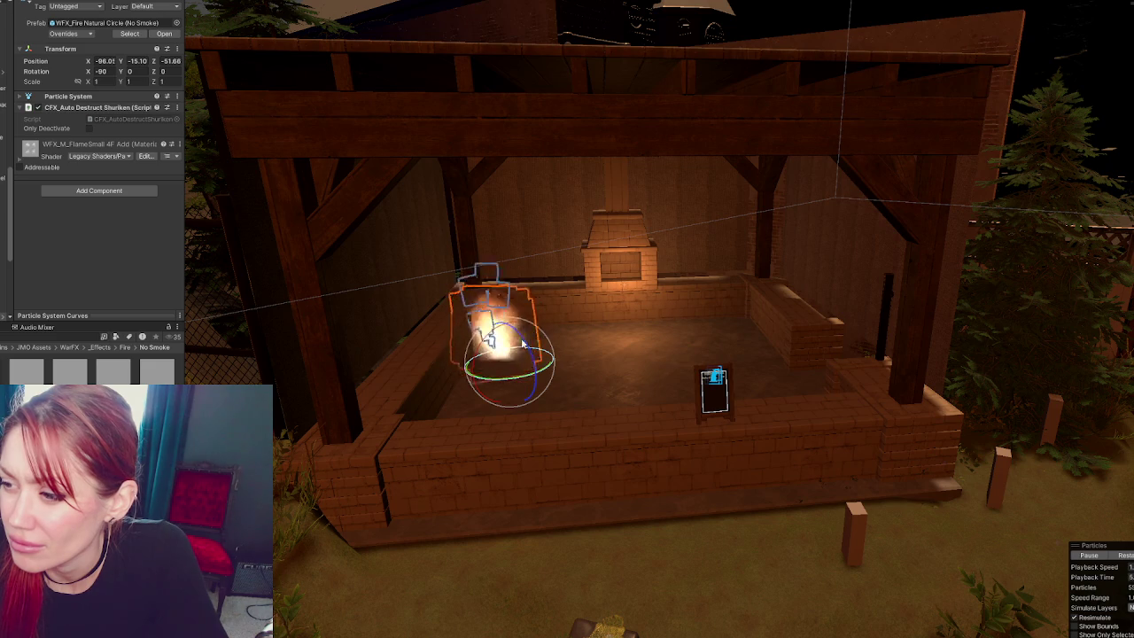
mouse_move(531, 341)
left_mouse_down()
mouse_move(648, 277)
mouse_move(636, 249)
left_mouse_up()
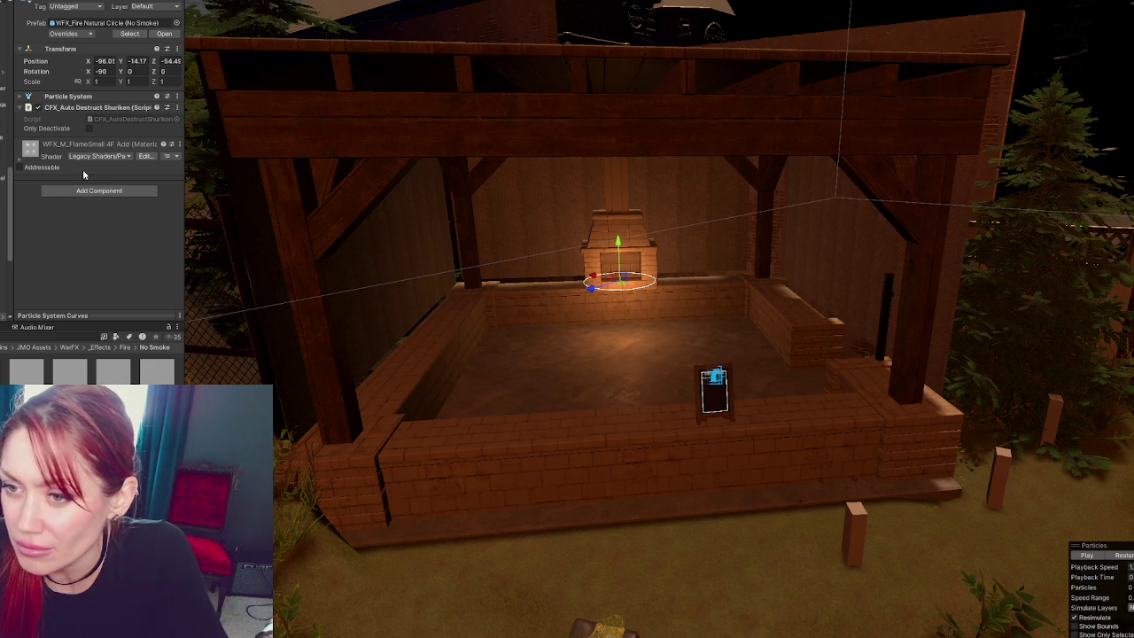
- Frame the fire effect and scale it down to about 0.69
left_click(61, 142)
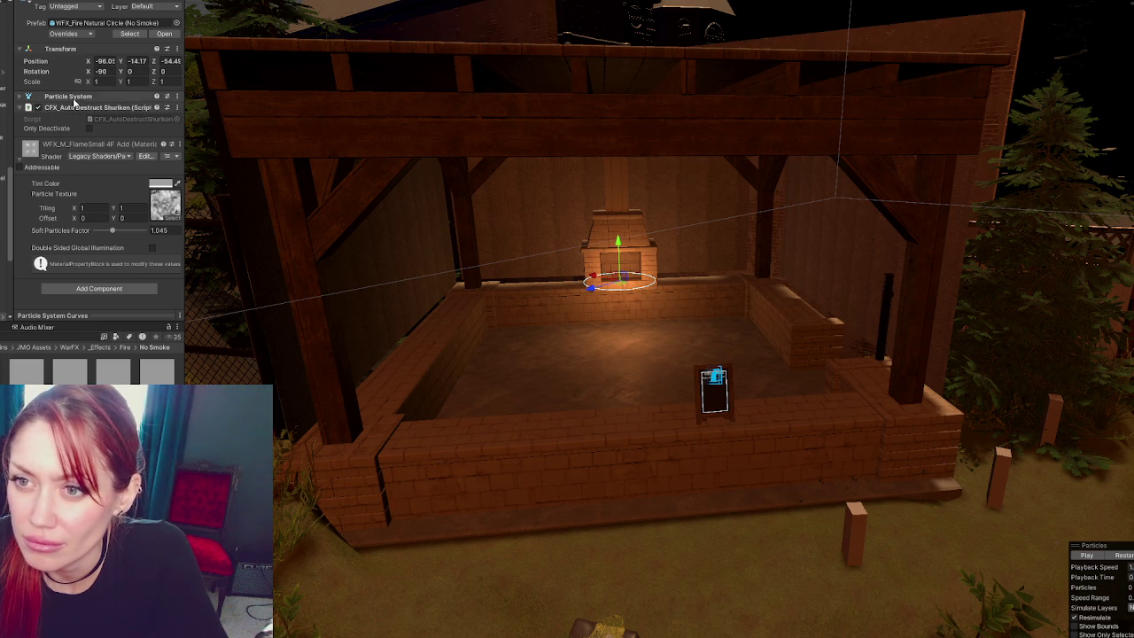
left_click(101, 98)
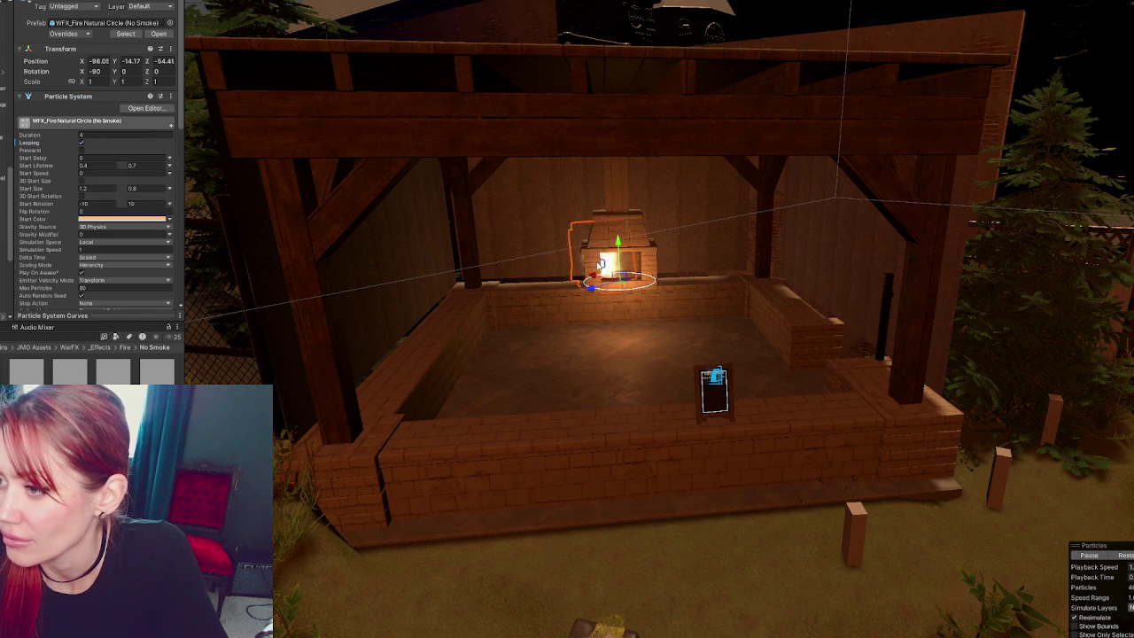
key("f")
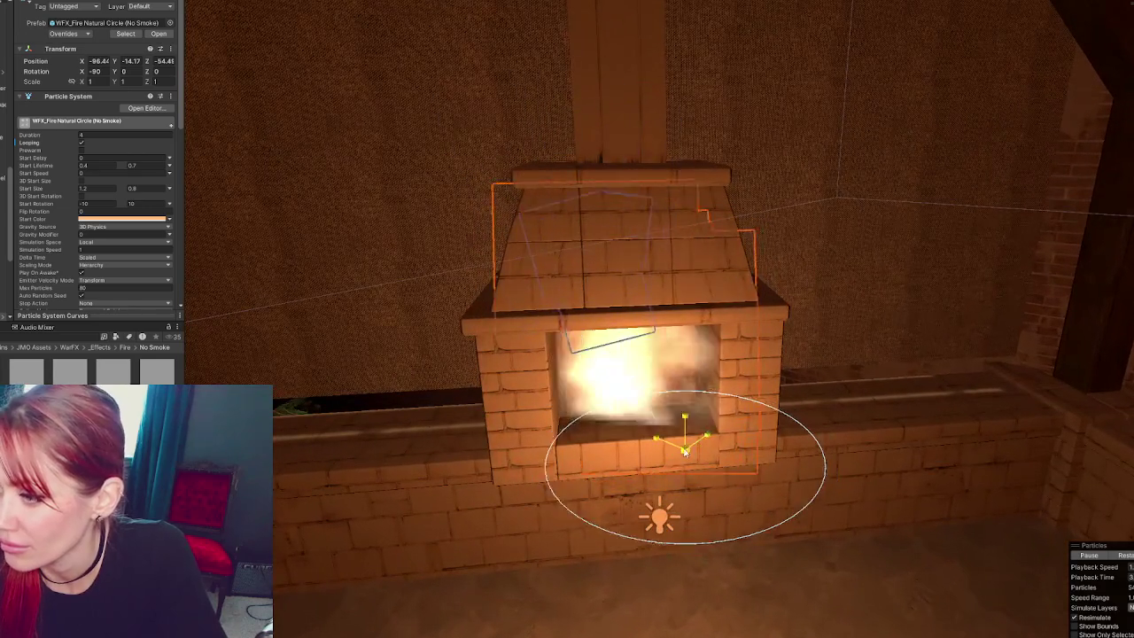
mouse_move(692, 453)
left_mouse_down()
mouse_move(668, 452)
mouse_move(650, 243)
mouse_move(653, 430)
left_mouse_up()
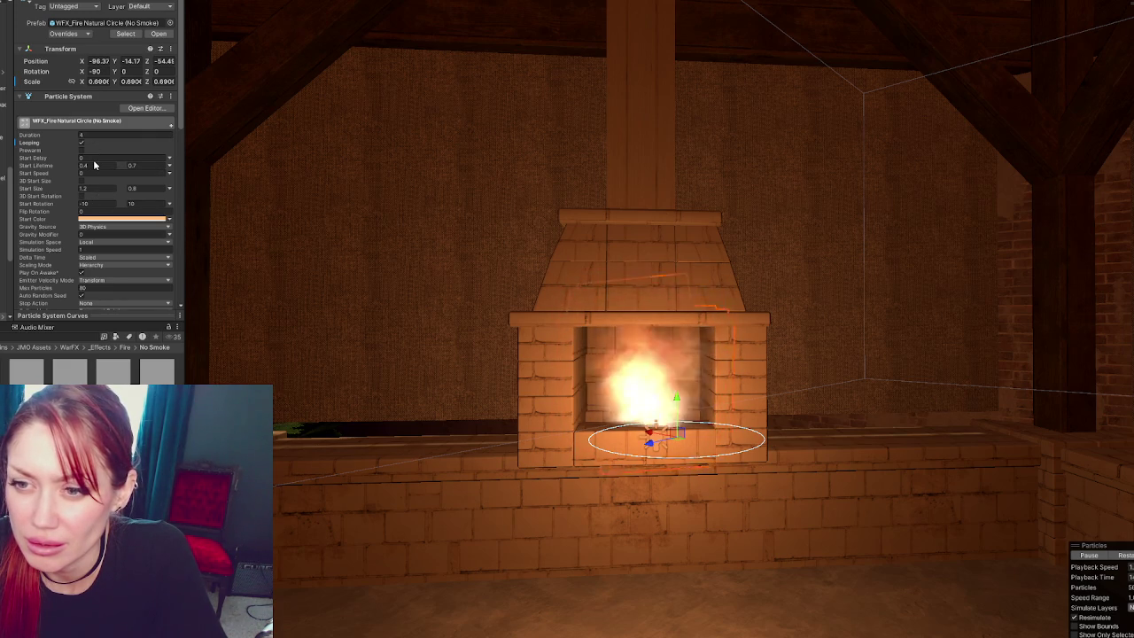
- Set the particle Simulation Speed to 0.4 and start Play mode
left_click(99, 249)
type(".3")
key("BackSpace")
type("4")
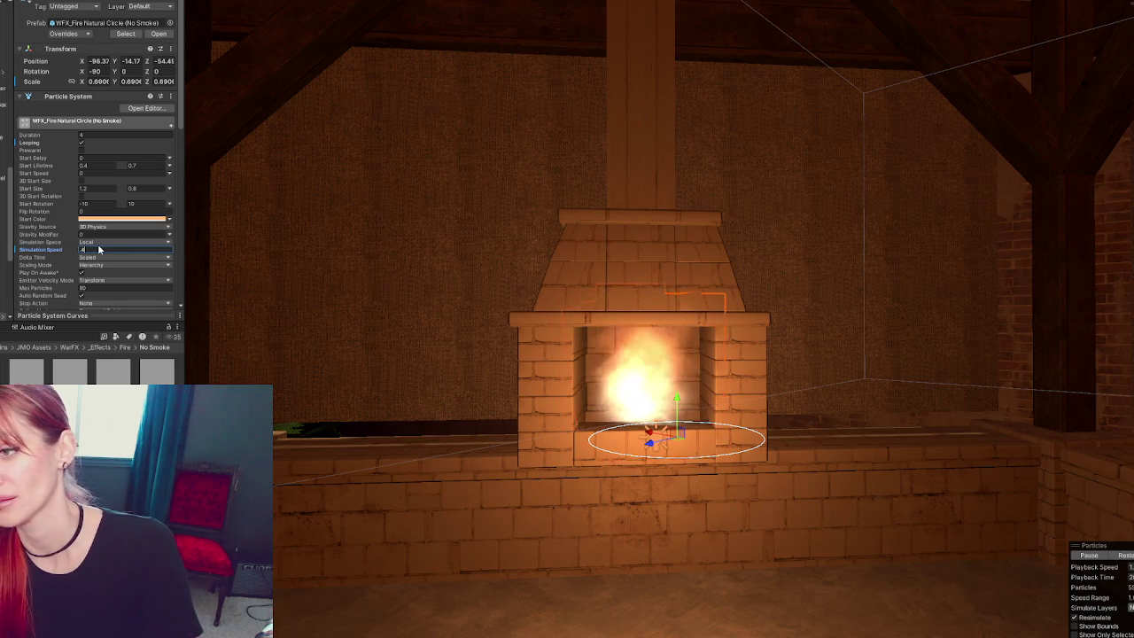
key("Return")
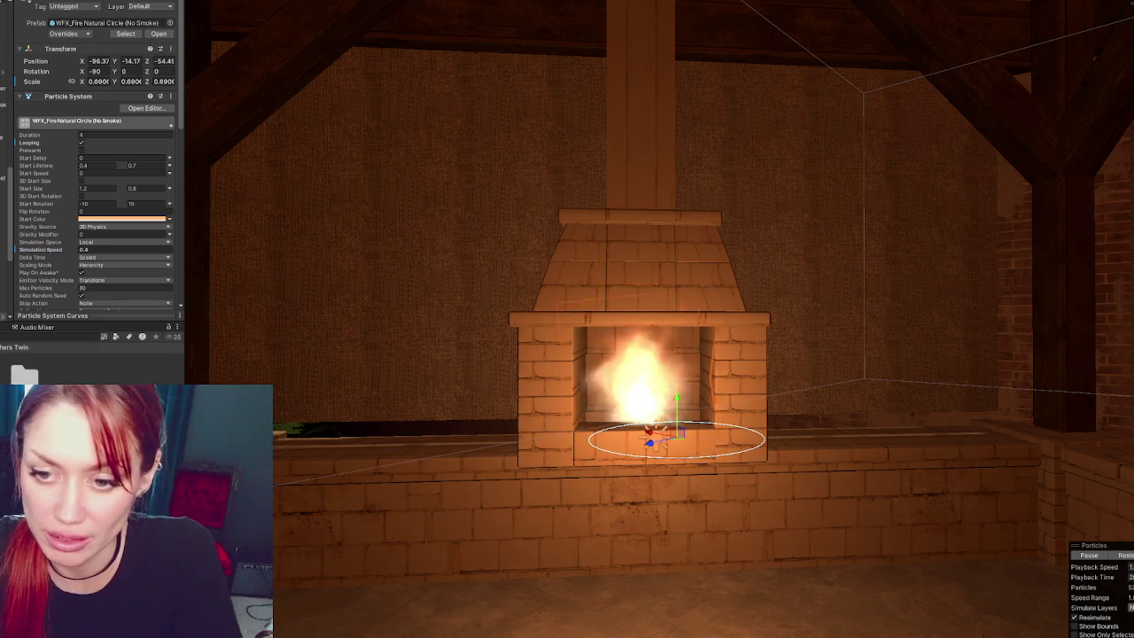
left_click(26, 425)
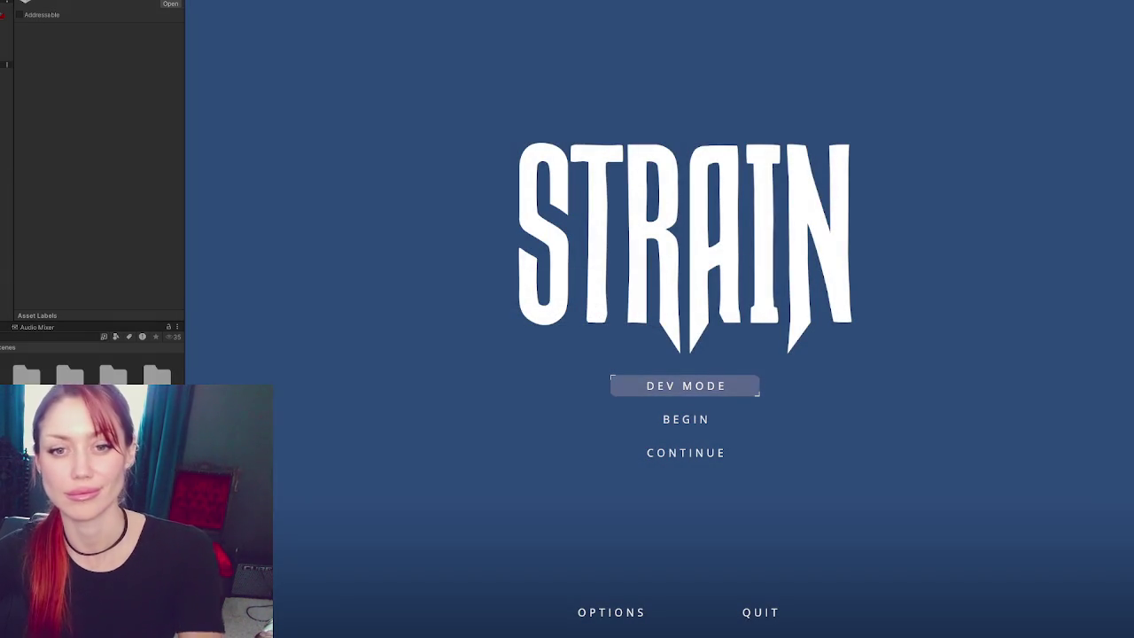
- Start in DEV MODE and walk the player out through the wooden and metal gates
left_click(686, 387)
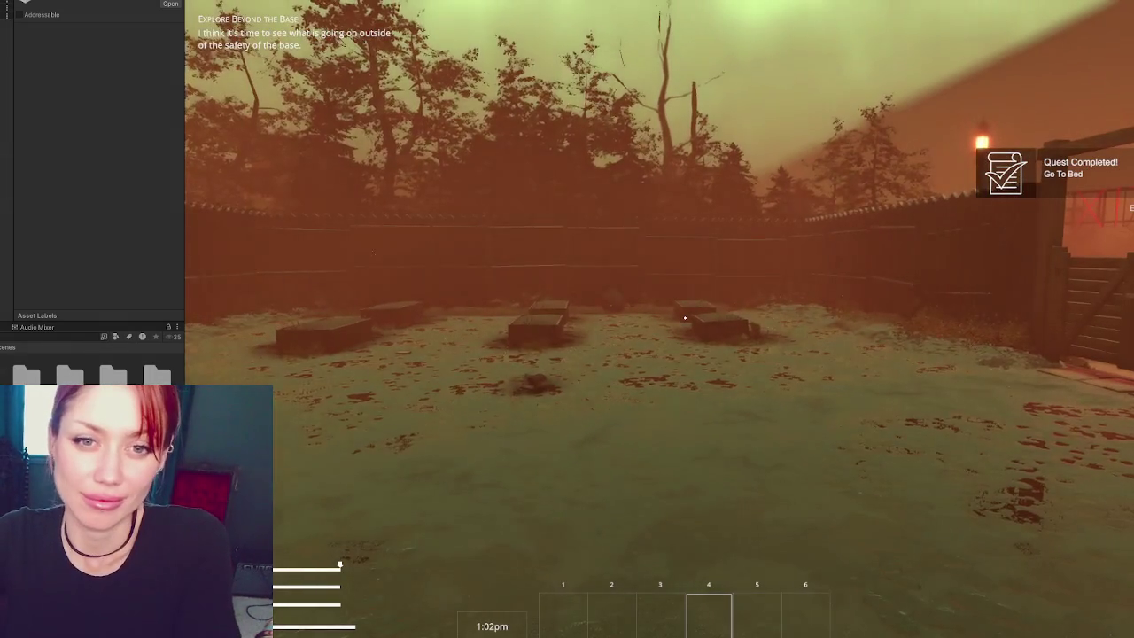
key("w")
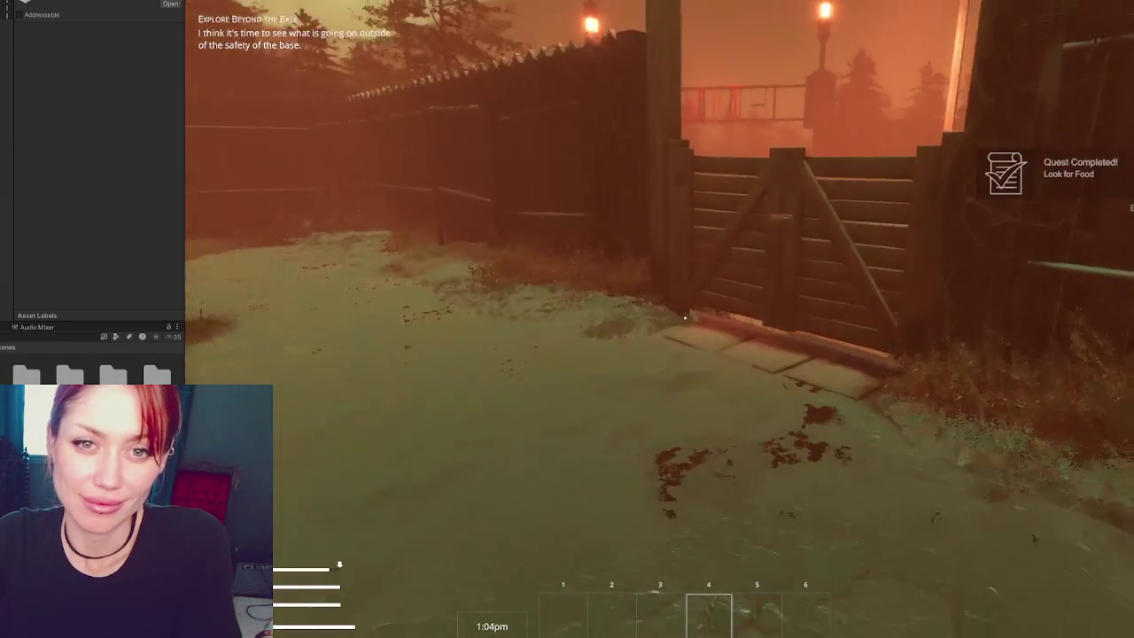
key("w")
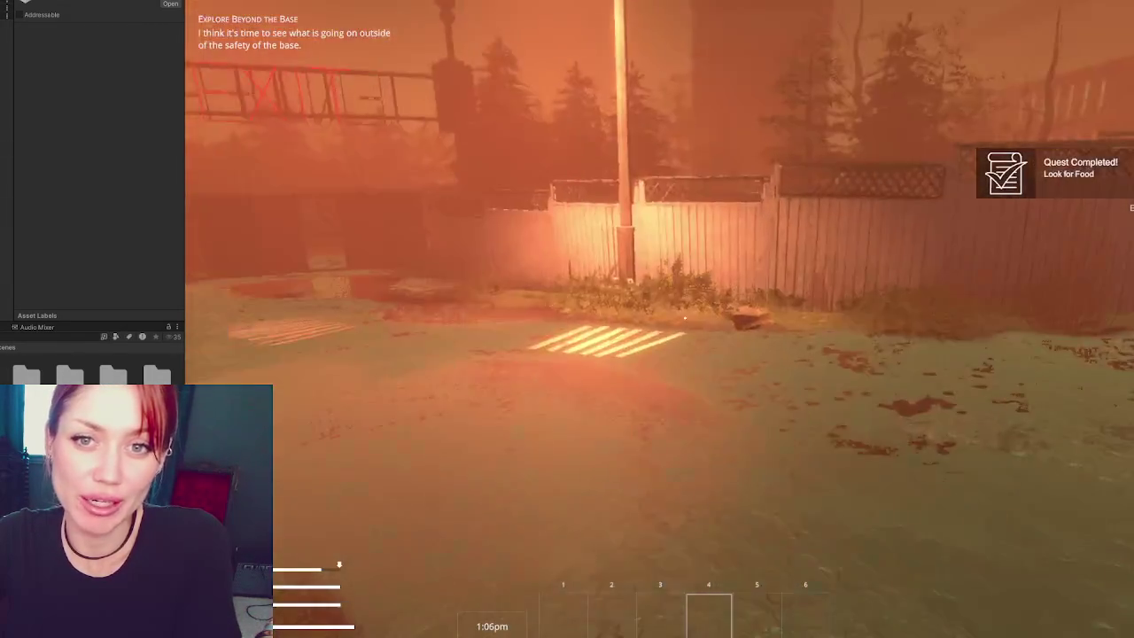
key("w")
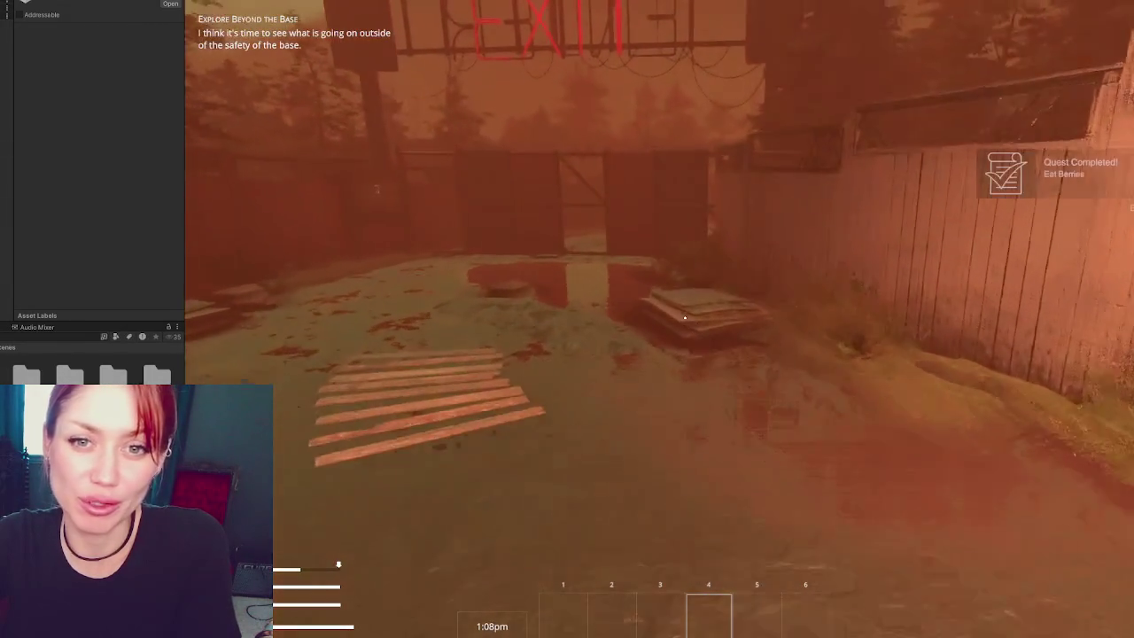
key("w")
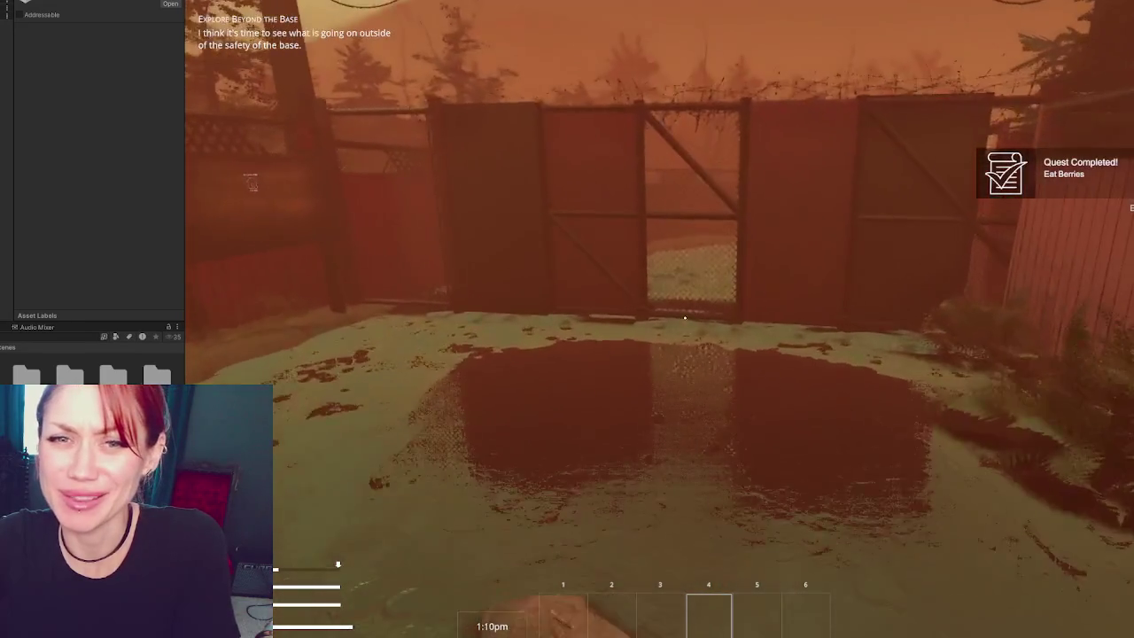
key("w")
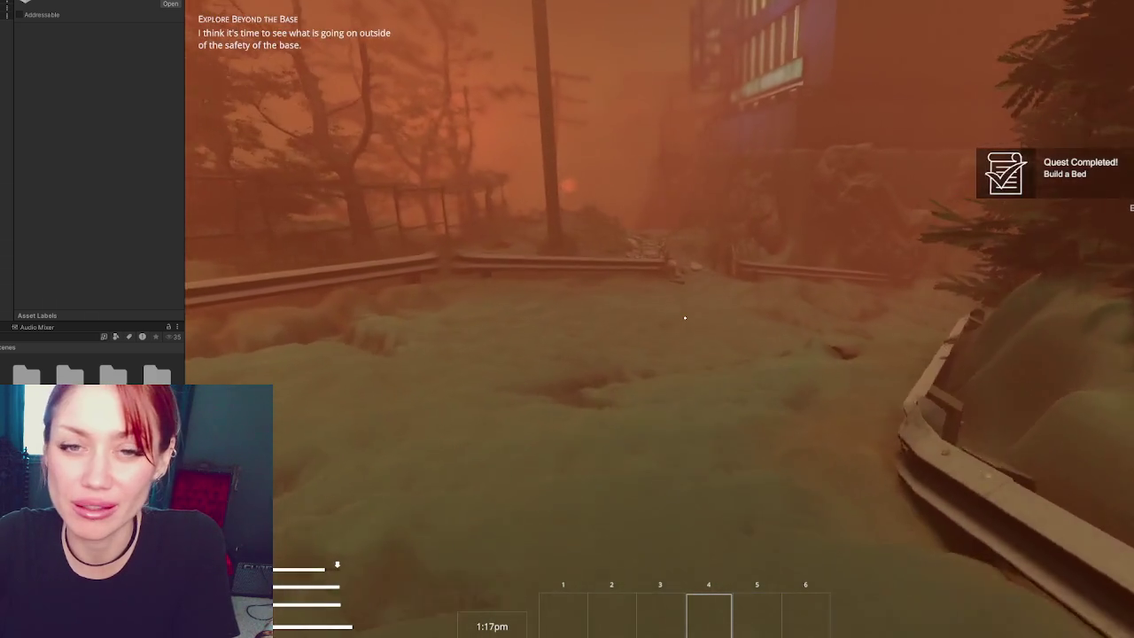
- Follow the stone path to the brick ledge, then exit Play mode and select the Curtain
key("w")
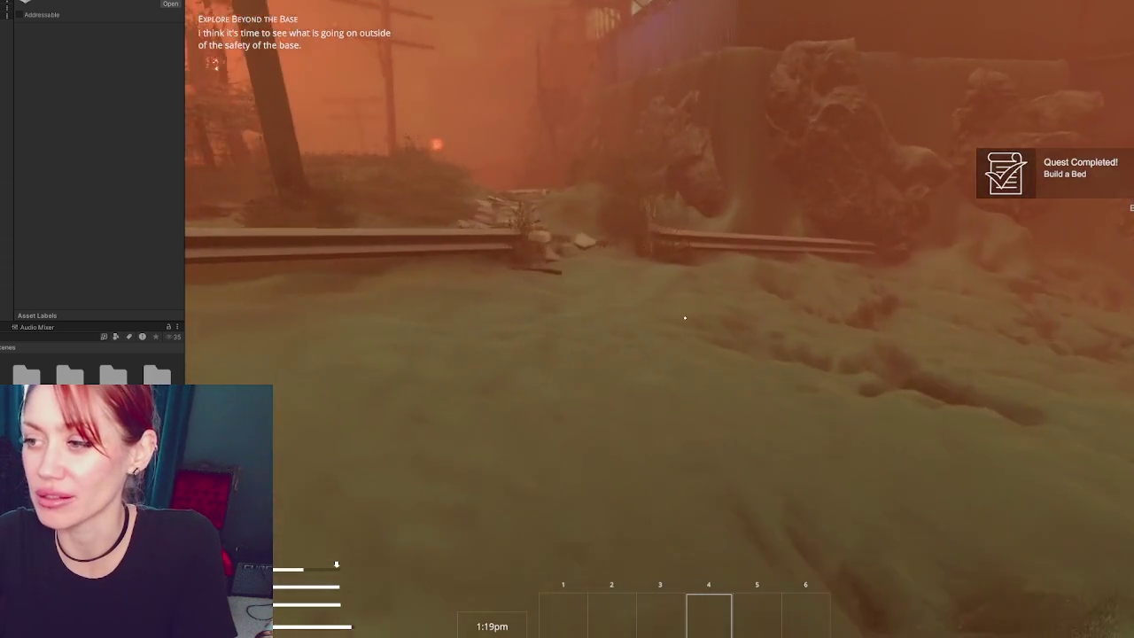
key("w")
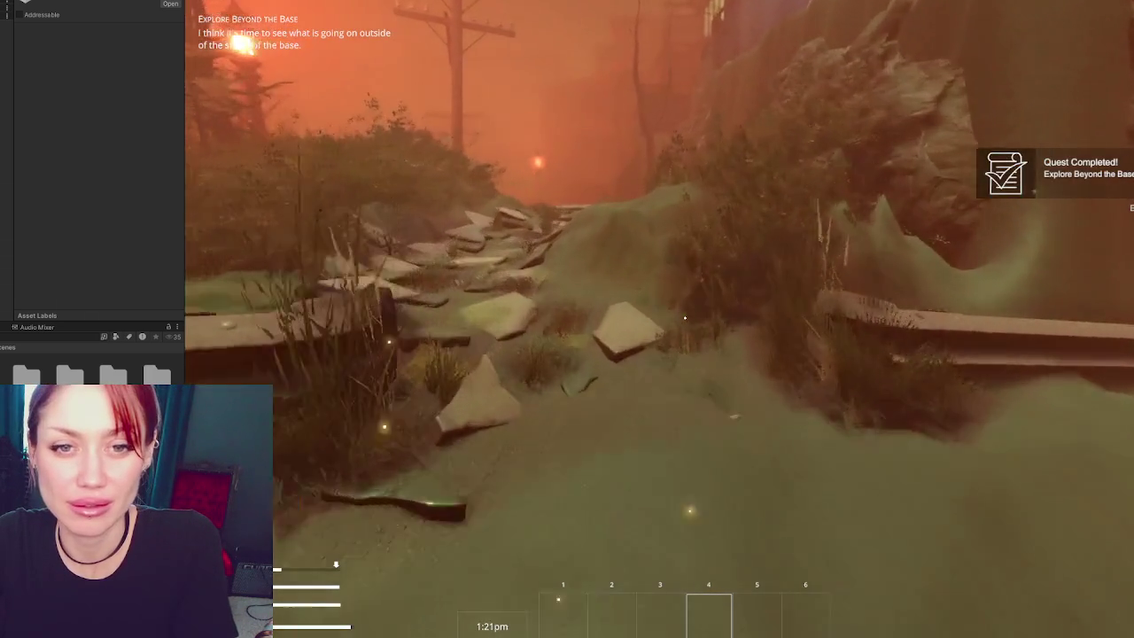
key("w")
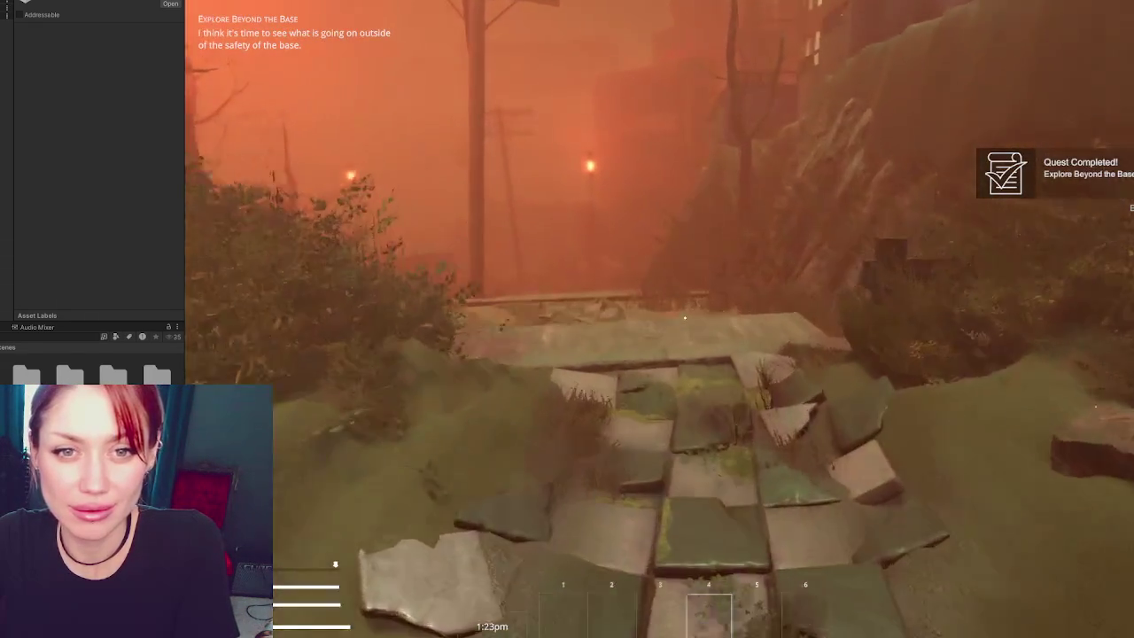
key("w")
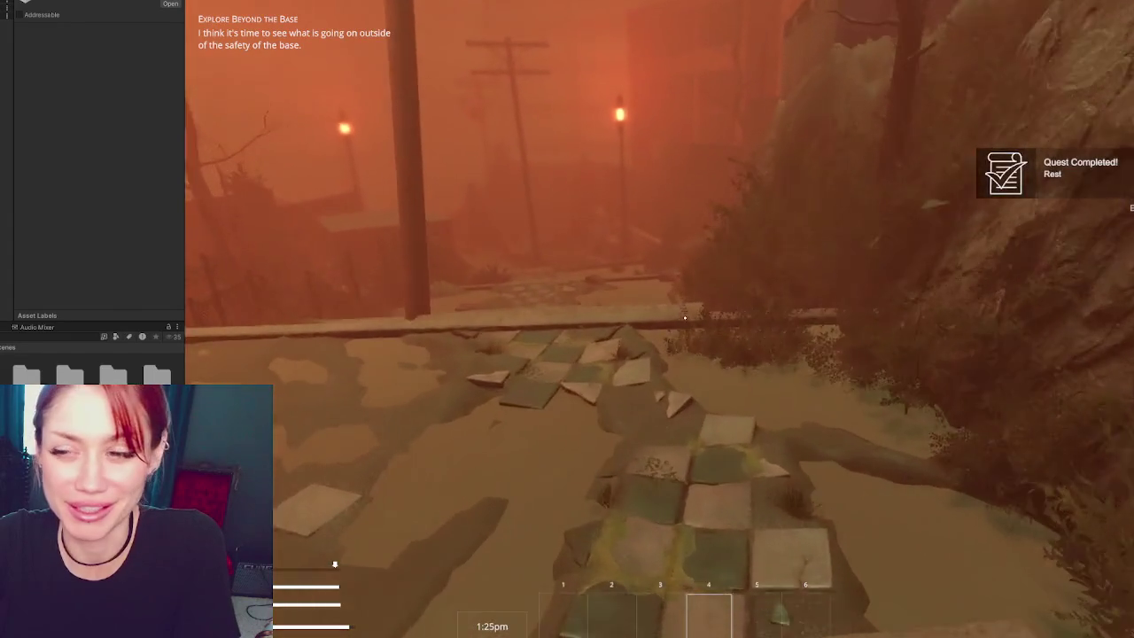
key("w")
key("w")
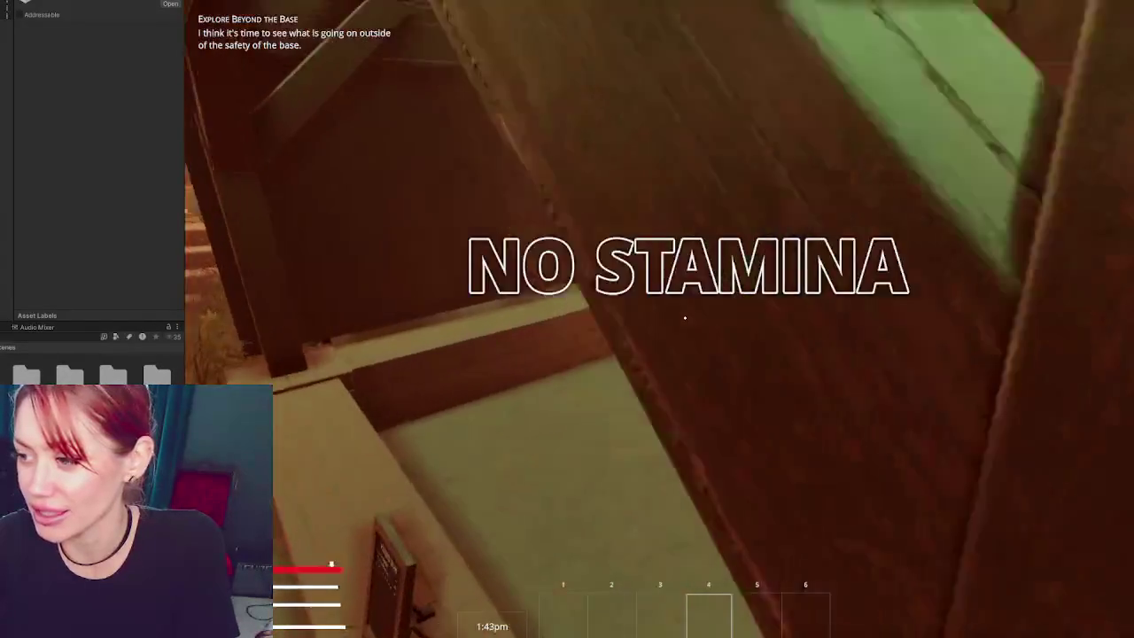
key("w")
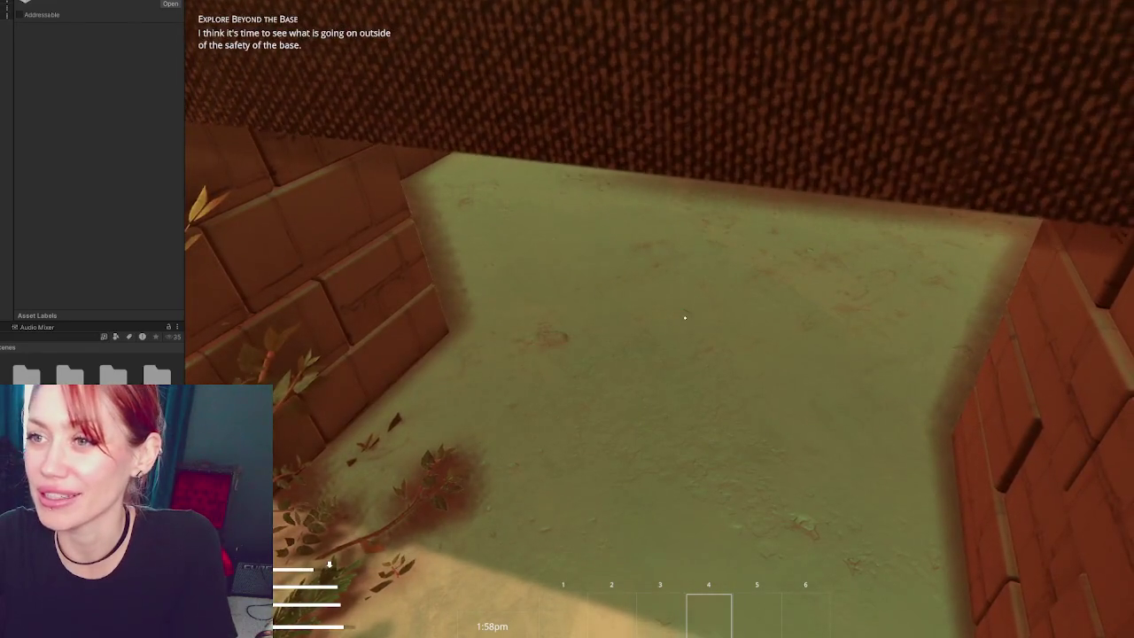
key("ctrl+p")
left_click(487, 229)
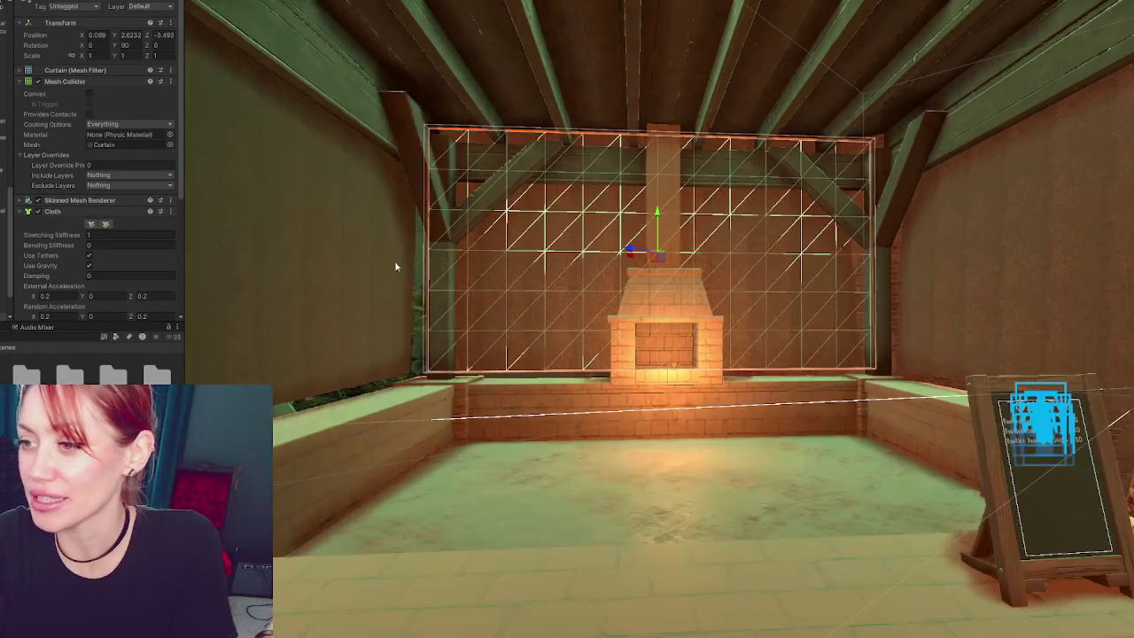
- Walk toward the fireplace and back out of the shelter, then open the pause menu
scroll(1027, 228, "down", 5)
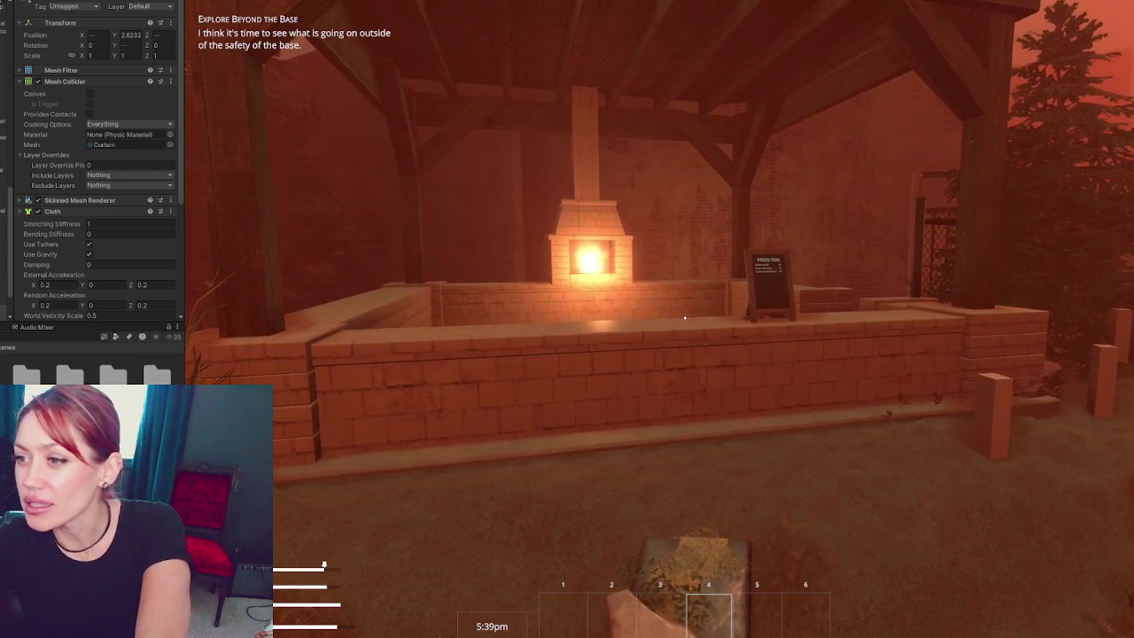
key("w")
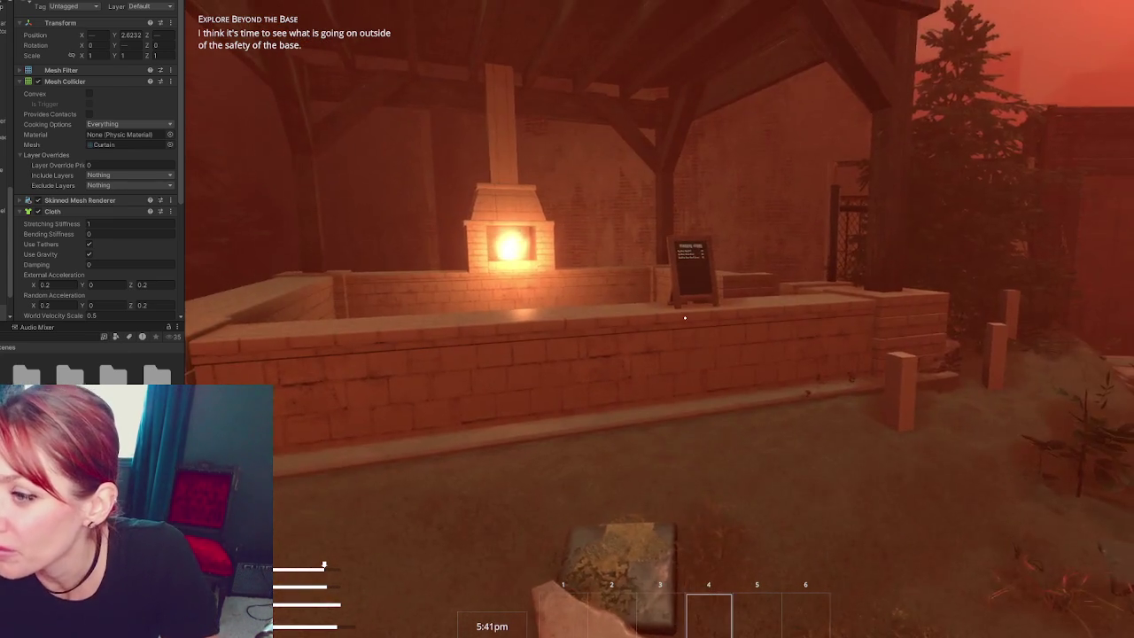
key("s")
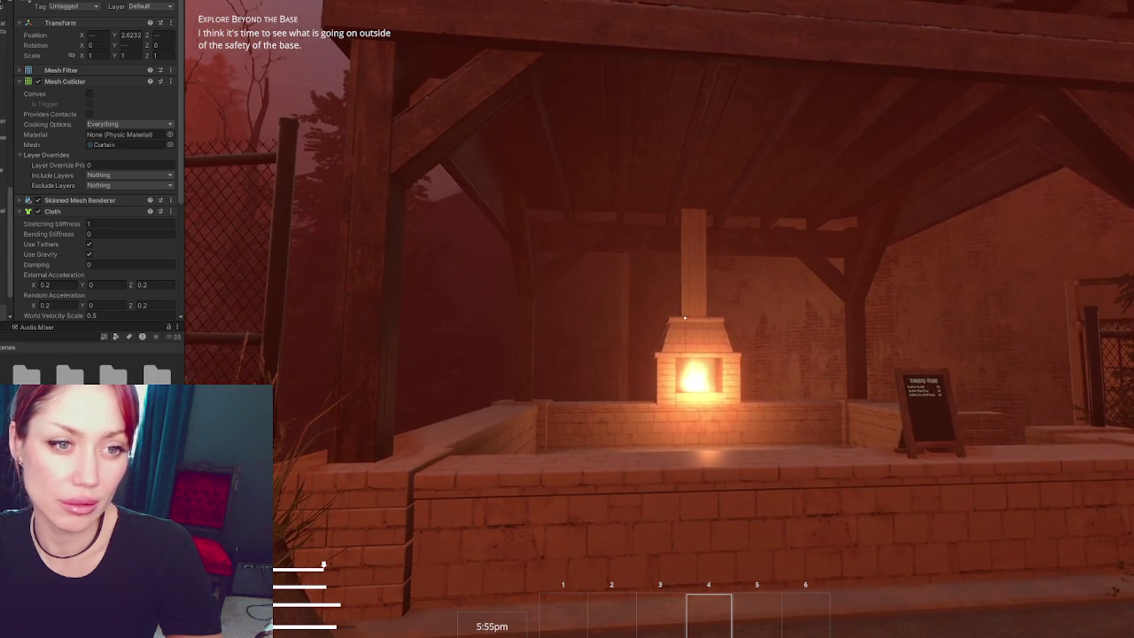
key("Escape")
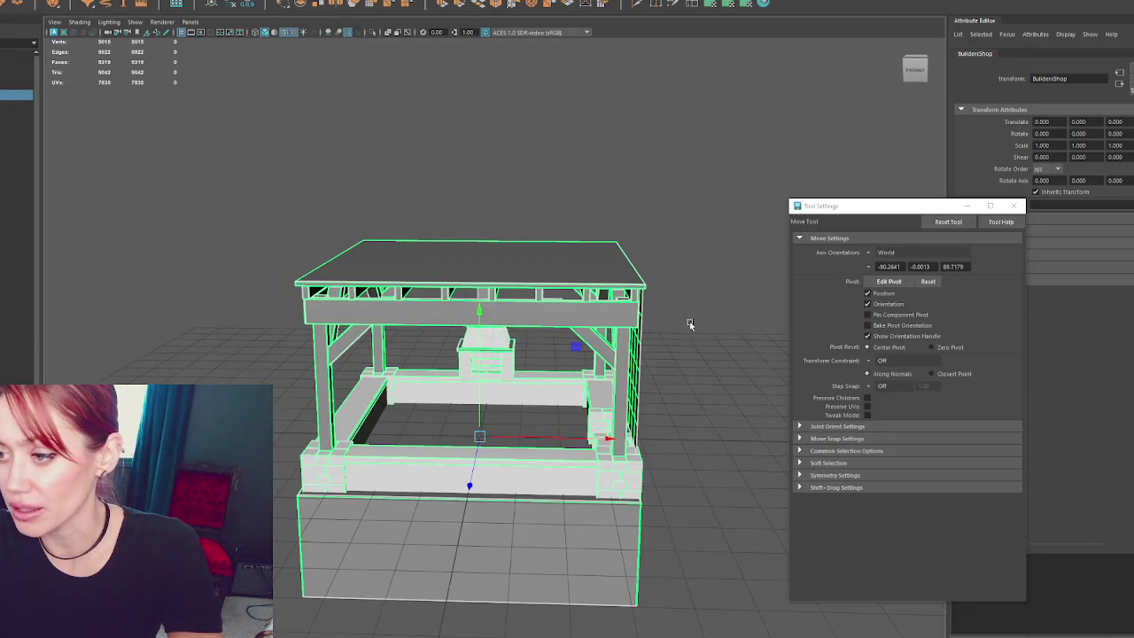
left_click(511, 352)
- Shift the brick fireplace slightly forward along Z to 0.215, redoing an unwanted first move
scroll(511, 352, "up", 3)
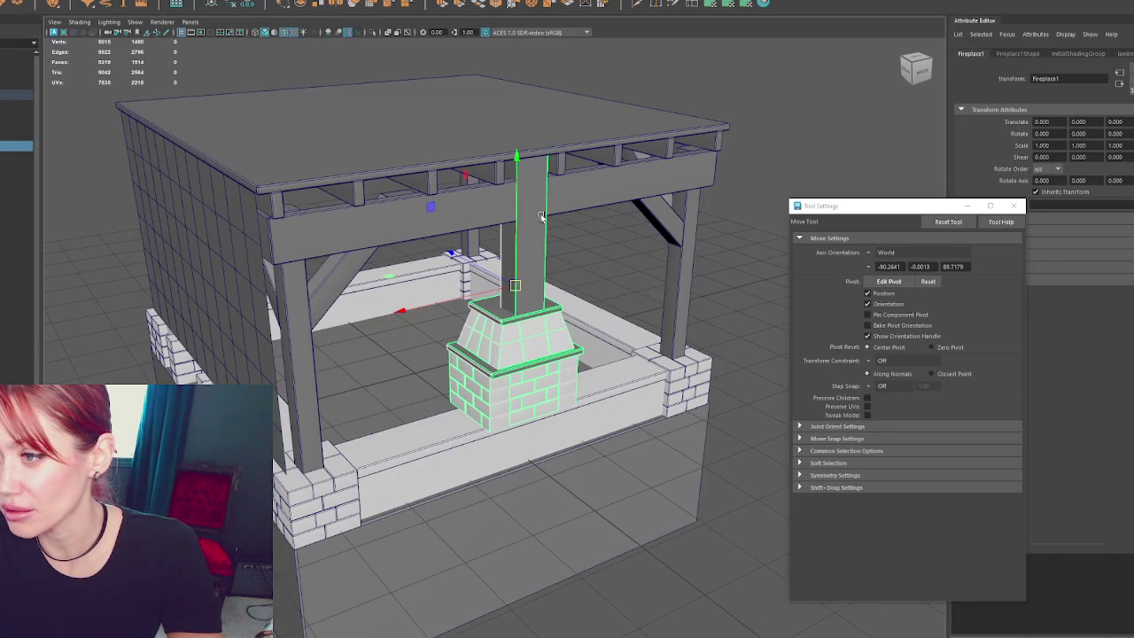
mouse_move(512, 352)
left_mouse_down("alt")
mouse_move(470, 195)
mouse_move(521, 296)
left_mouse_up("alt")
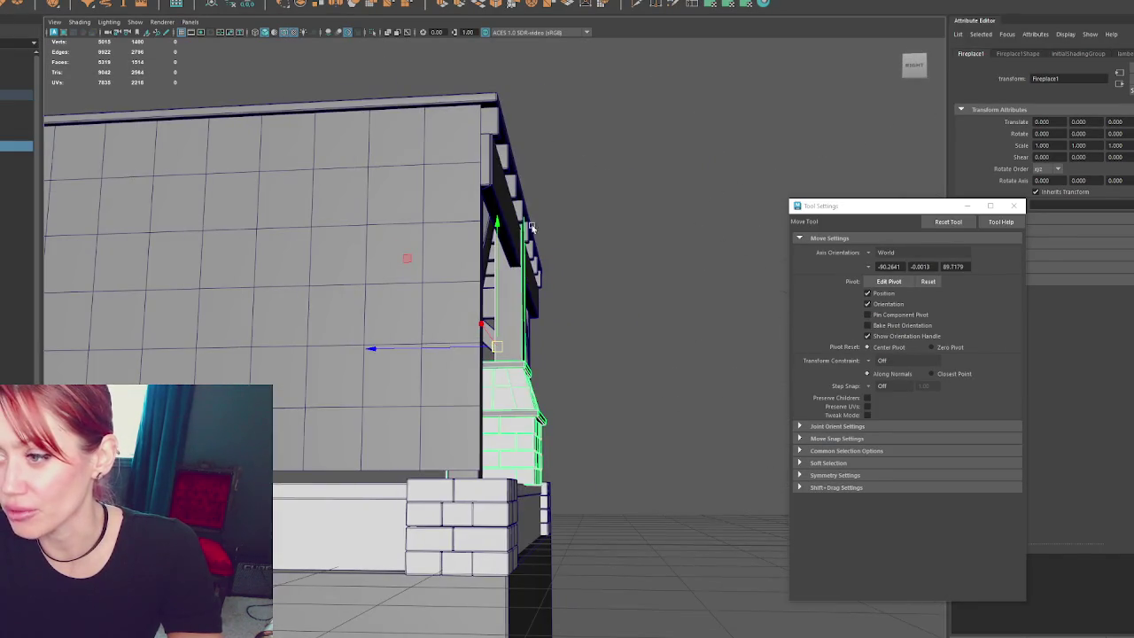
scroll(459, 295, "up", 3)
scroll(429, 120, "down", 5)
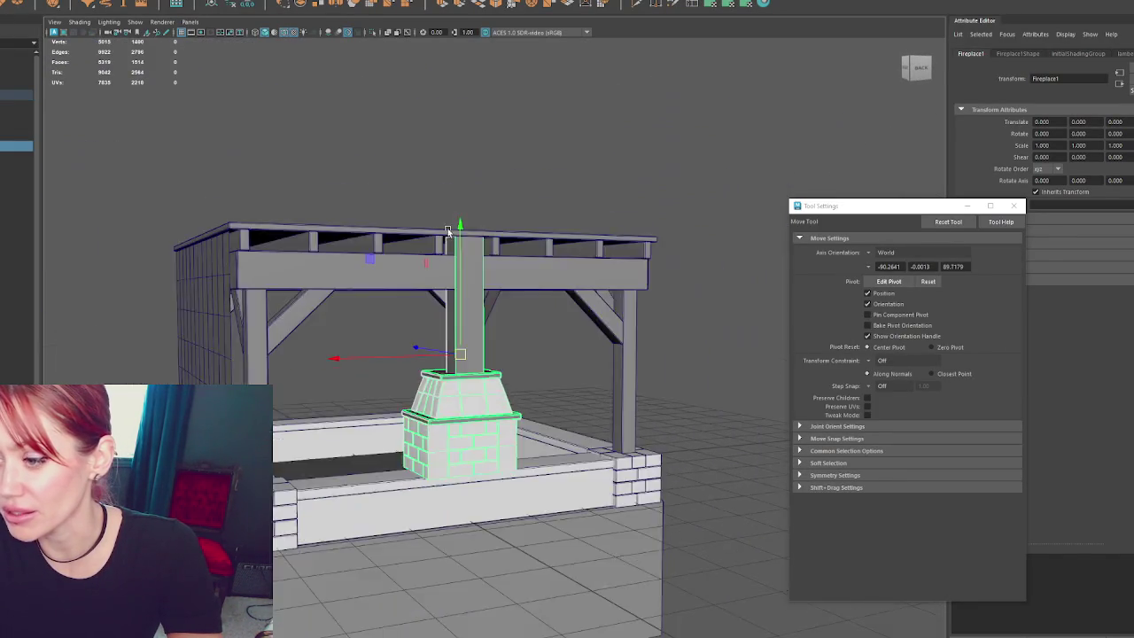
left_click_drag(429, 120, 483, 258, "alt")
mouse_move(444, 368)
left_mouse_down()
mouse_move(717, 337)
mouse_move(517, 352)
left_mouse_up()
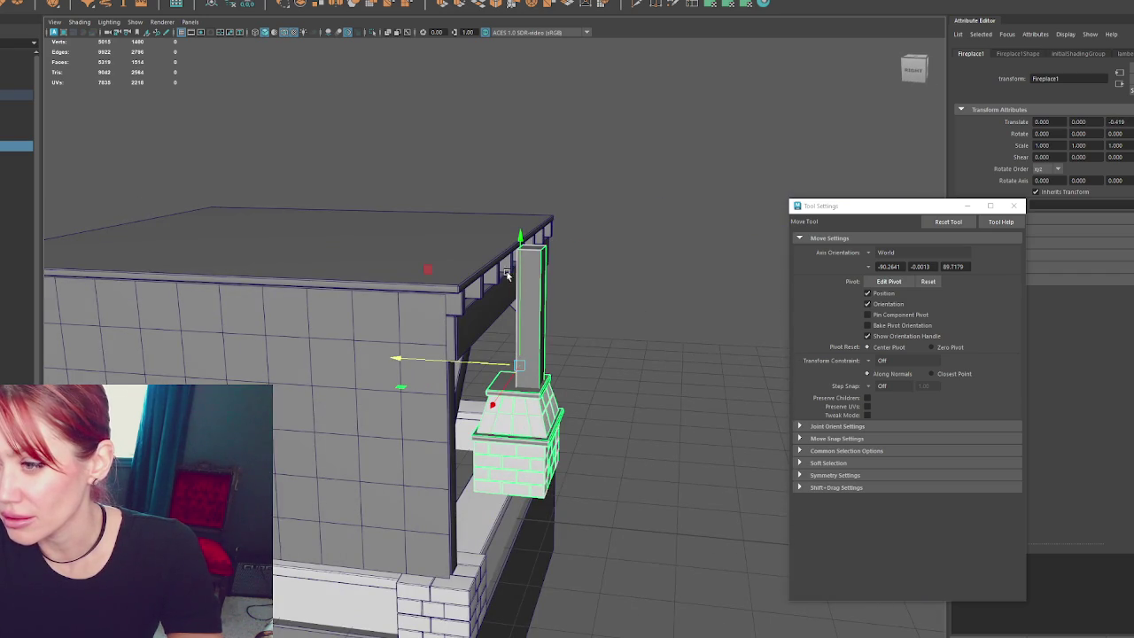
key("ctrl+z")
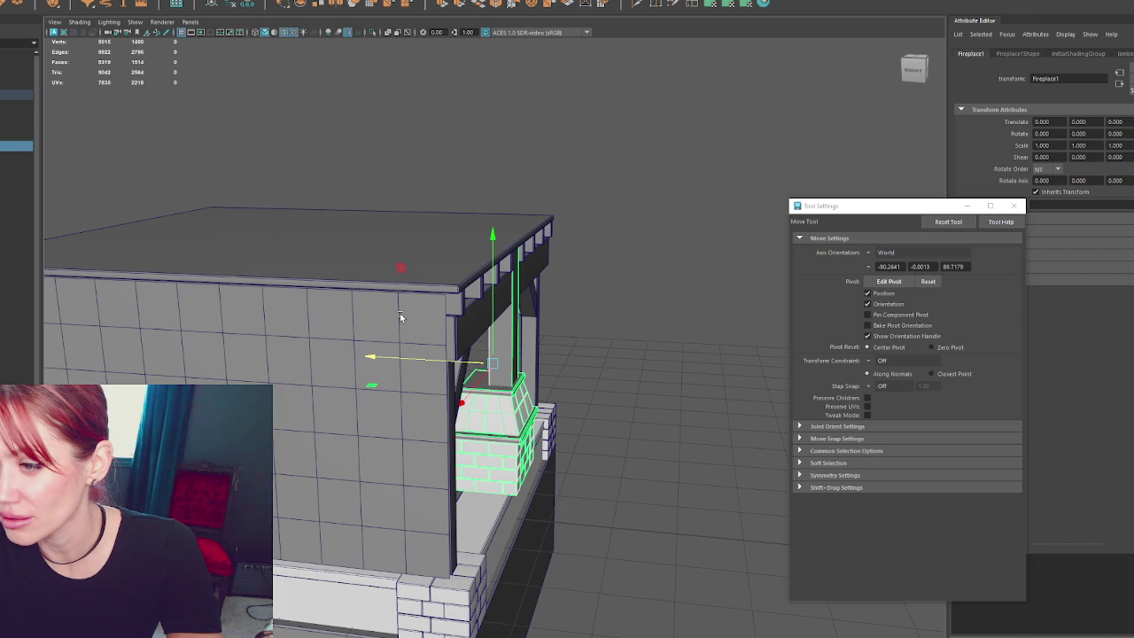
mouse_move(437, 359)
left_mouse_down()
mouse_move(425, 359)
mouse_move(572, 337)
mouse_move(425, 331)
mouse_move(631, 295)
left_mouse_up()
- Select the chimney and slide it along the Z axis
scroll(582, 337, "up", 2)
left_click(485, 355)
mouse_move(484, 342)
left_mouse_down()
mouse_move(462, 339)
mouse_move(626, 296)
mouse_move(632, 316)
left_mouse_up()
scroll(645, 311, "up", 2)
scroll(557, 274, "up", 1)
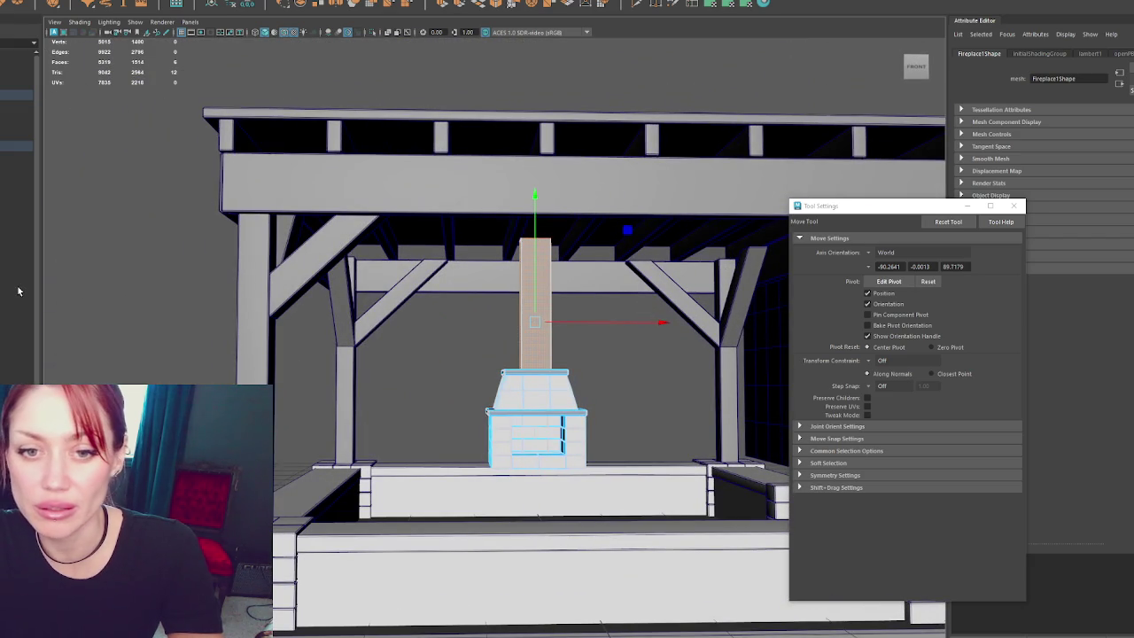
- Select the whole fireplace with its chimney and duplicate it as Fireplace2
right_click_drag(102, 253, 155, 236)
left_click(177, 177)
scroll(291, 295, "down", 2)
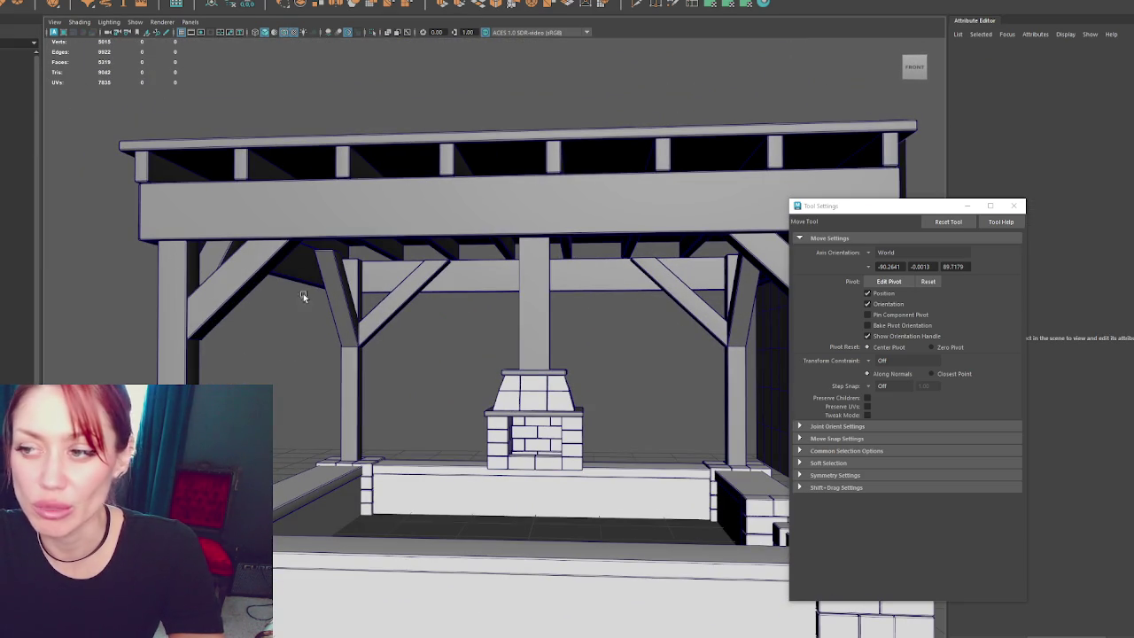
mouse_move(542, 213)
left_mouse_down("alt")
mouse_move(612, 264)
mouse_move(485, 293)
left_mouse_up("alt")
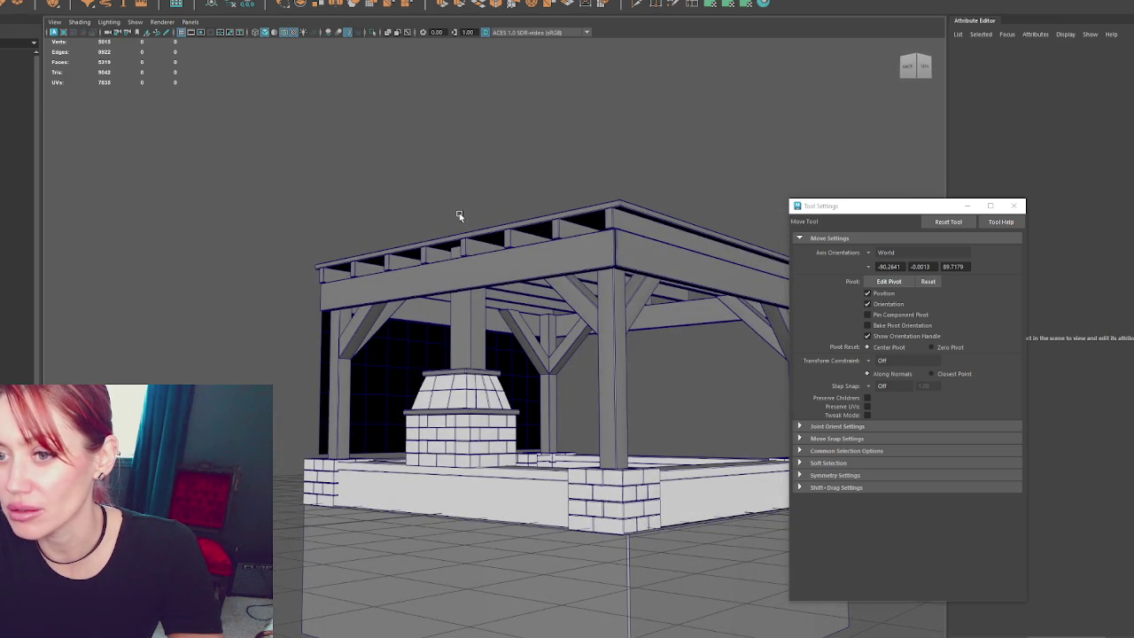
scroll(457, 226, "up", 5)
left_click(424, 289)
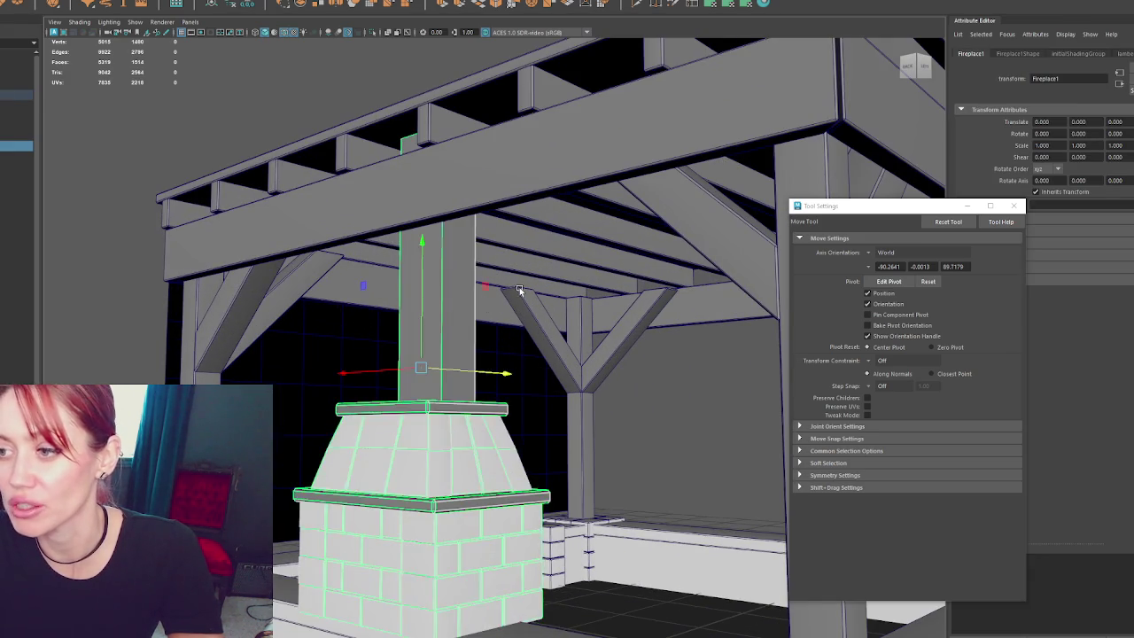
key("f")
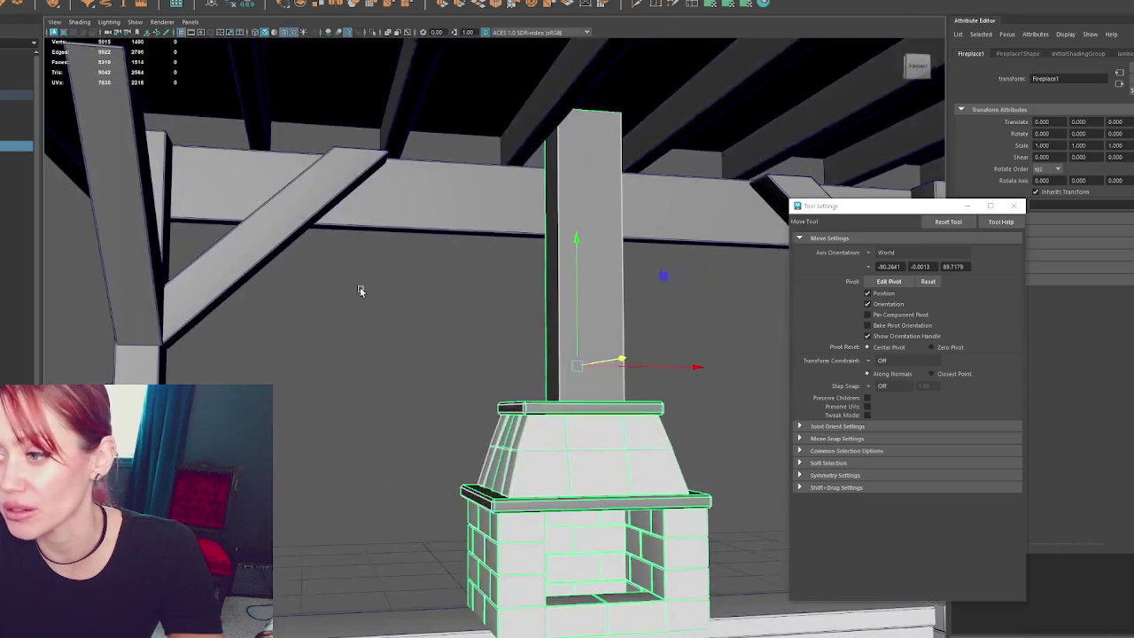
left_click_drag(359, 291, 450, 312, "alt")
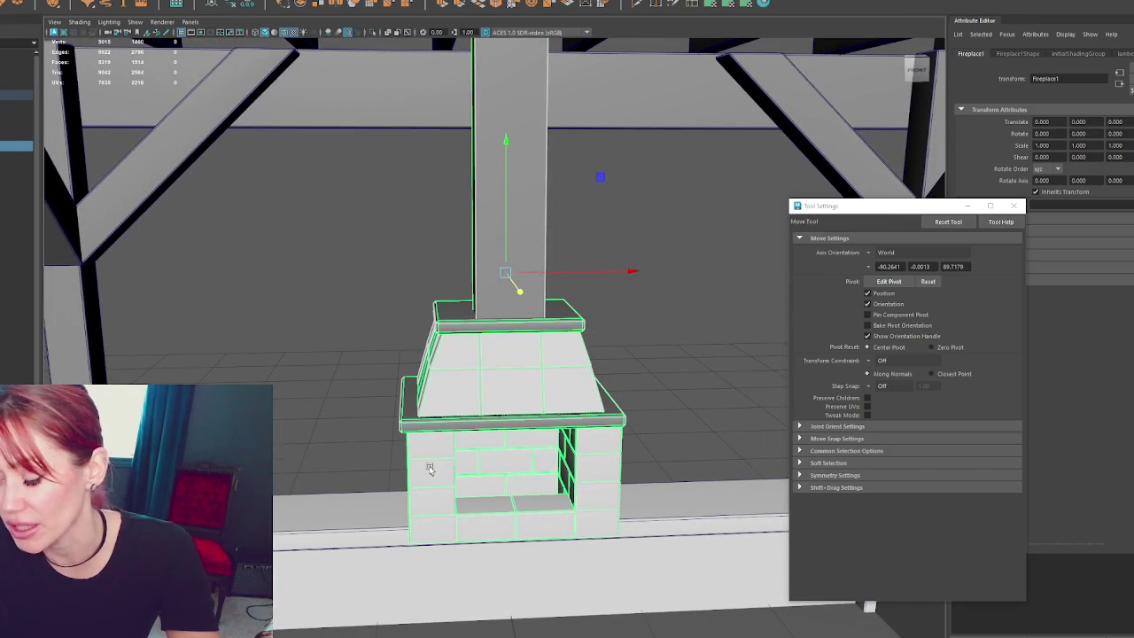
left_click_drag(625, 271, 405, 236)
key("ctrl+z")
- Keep a single brick of Fireplace2 and lift it up and left out of the fireplace
right_click_drag(612, 425, 544, 504)
left_click(547, 512)
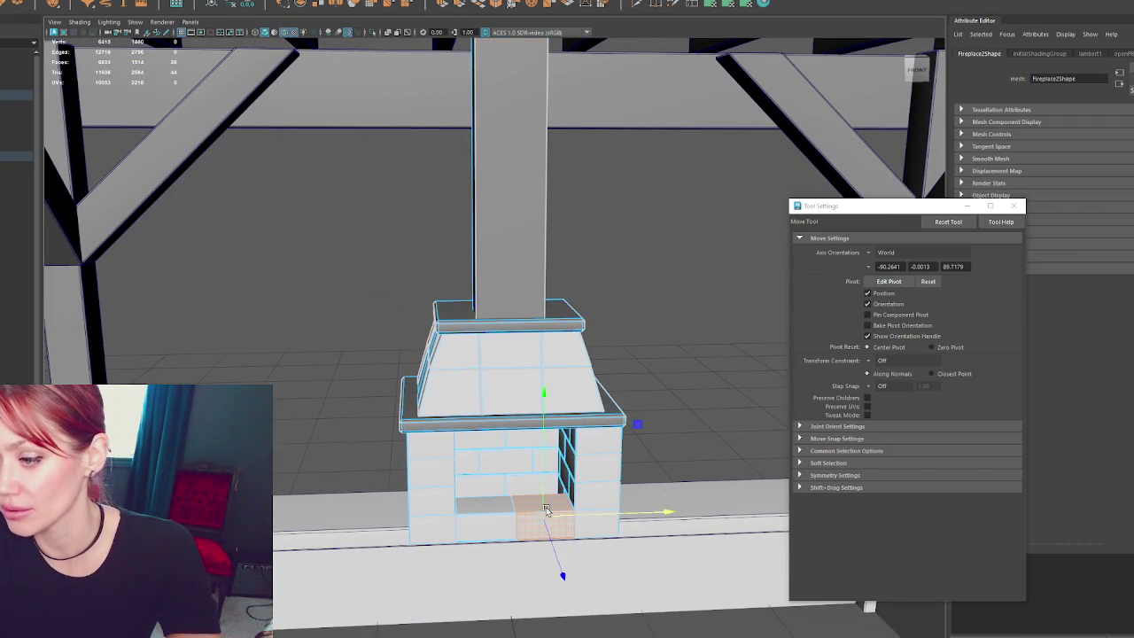
key("F8")
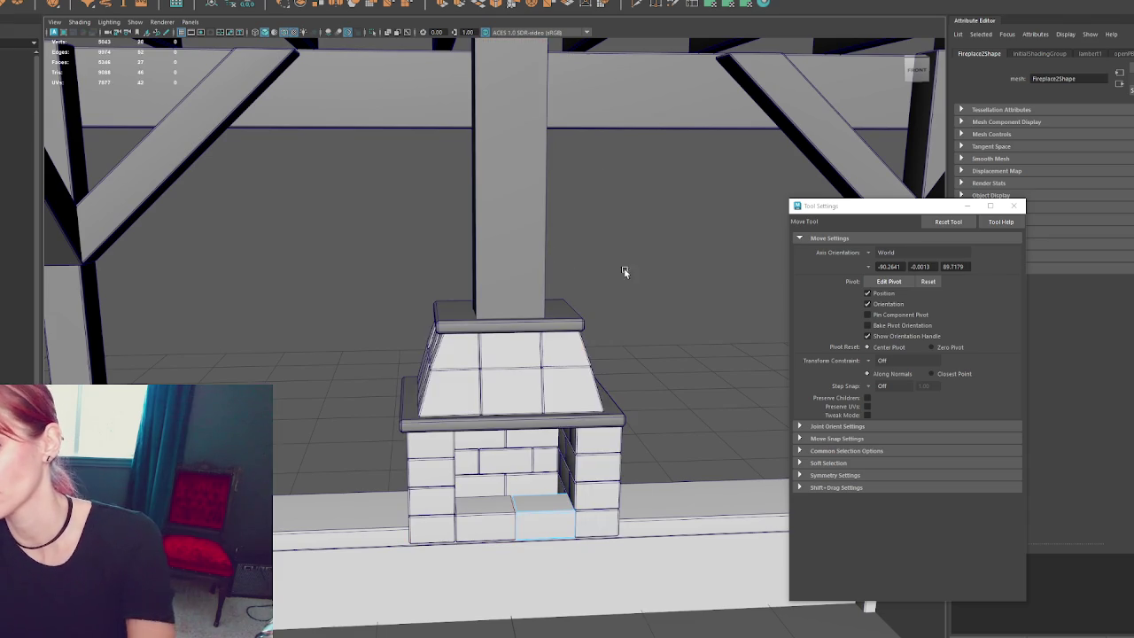
left_click(222, 5)
left_click_drag(525, 259, 525, 181)
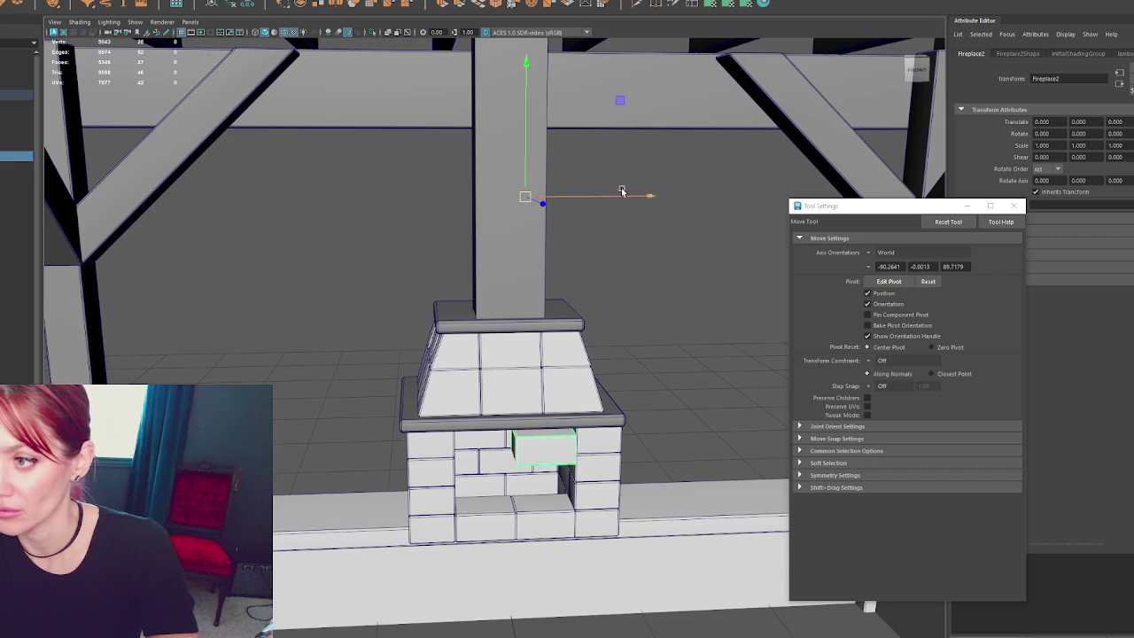
left_click_drag(619, 196, 351, 230)
- Show the fireplace again, set the brick on the hood, and rotate it 90° on X
scroll(351, 230, "down", 3)
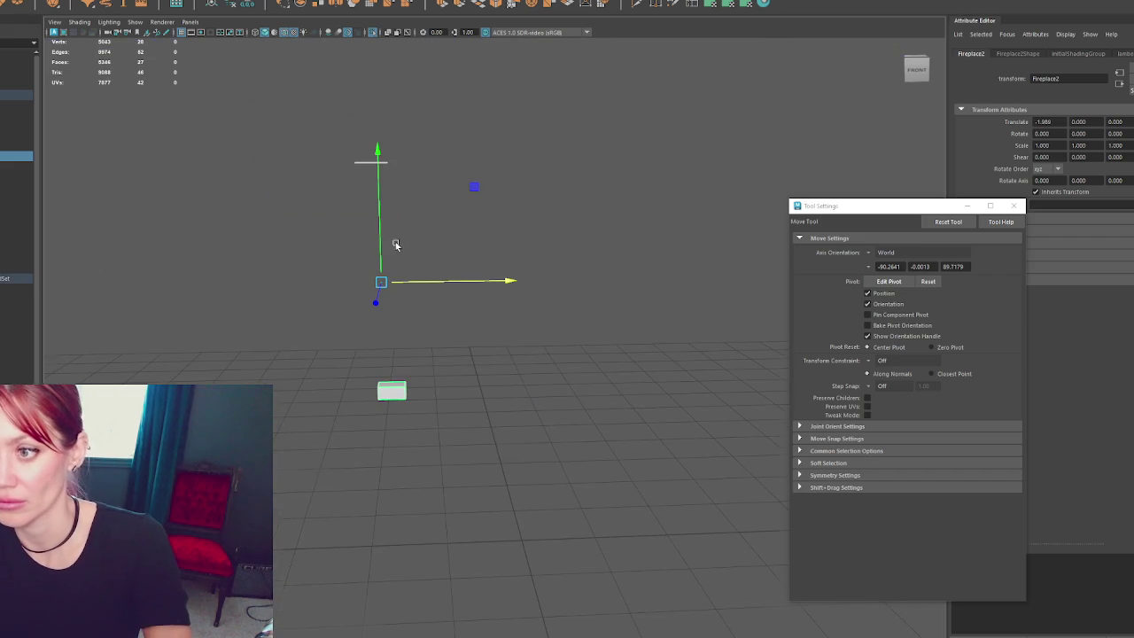
left_click(271, 182)
left_click(389, 363)
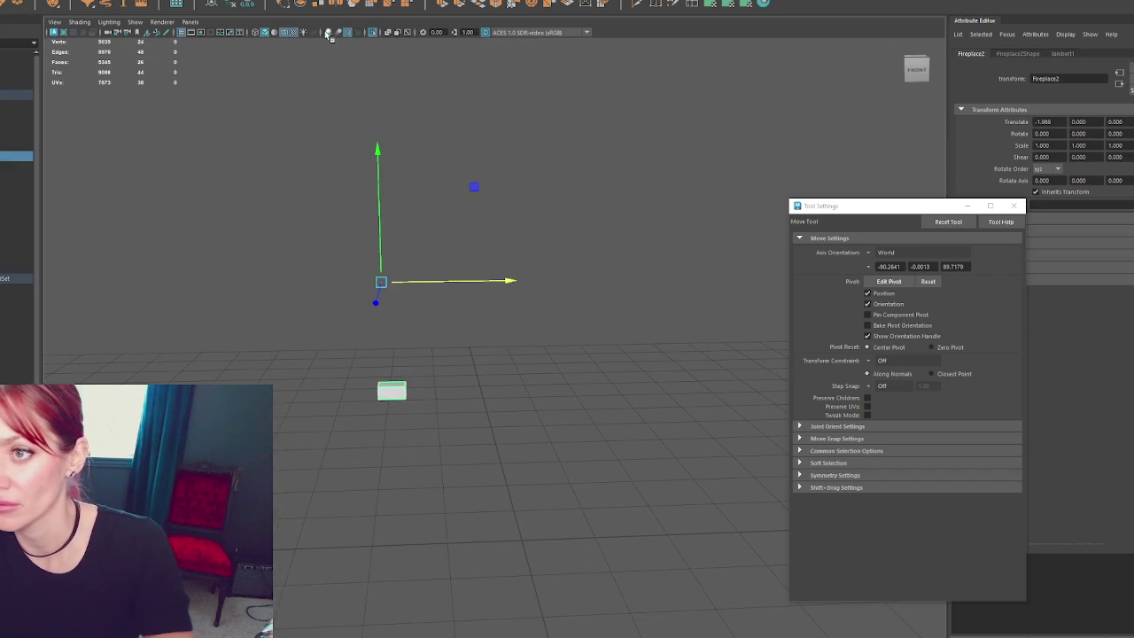
left_click(632, 273)
key("ctrl+1")
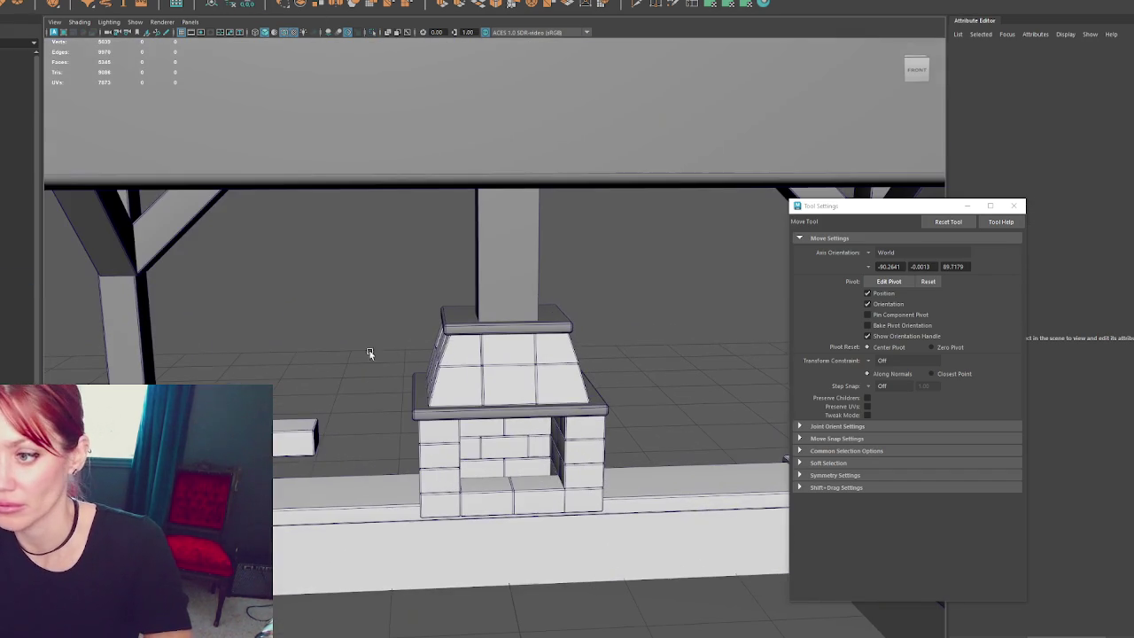
mouse_move(365, 442)
left_mouse_down()
mouse_move(545, 442)
mouse_move(505, 296)
mouse_move(508, 305)
mouse_move(612, 262)
mouse_move(647, 296)
left_mouse_up()
left_click(514, 398)
left_click(497, 436)
key("e")
key("w")
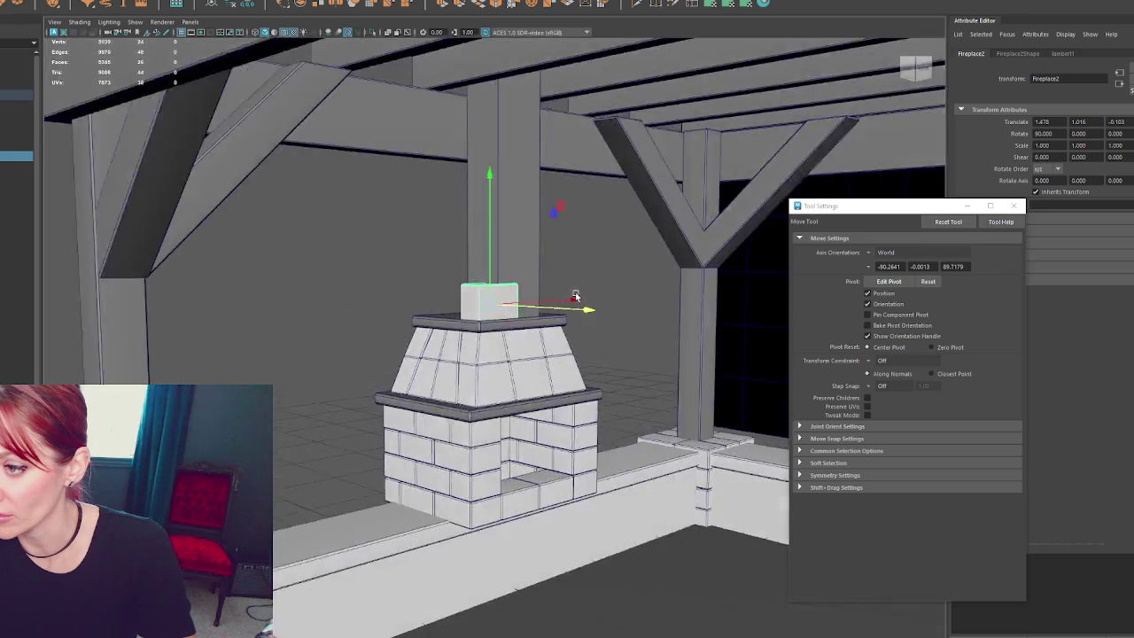
- Slide the small top box beside the chimney column and make a copy of it
mouse_move(578, 305)
left_mouse_down("alt")
mouse_move(537, 302)
mouse_move(588, 299)
left_mouse_up("alt")
left_click(537, 311)
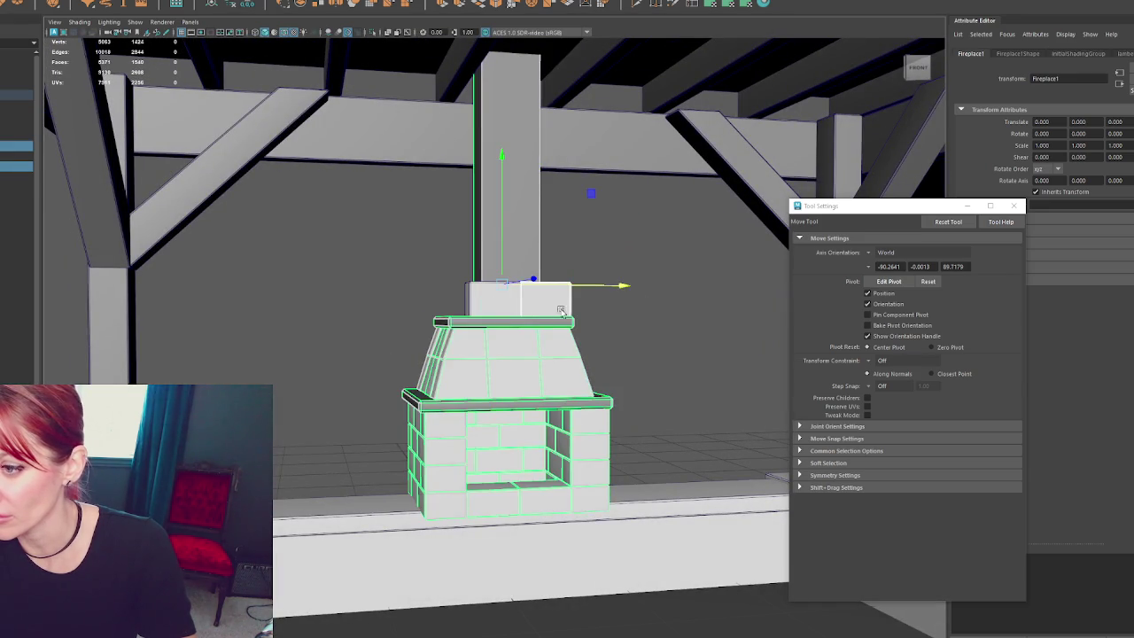
left_click(546, 300)
mouse_move(595, 303)
left_mouse_down()
mouse_move(574, 306)
mouse_move(676, 324)
mouse_move(584, 316)
mouse_move(496, 337)
left_mouse_up()
key("ctrl+d")
- Shorten the right-hand box beside the column by pulling its end vertices left
scroll(494, 348, "up", 5)
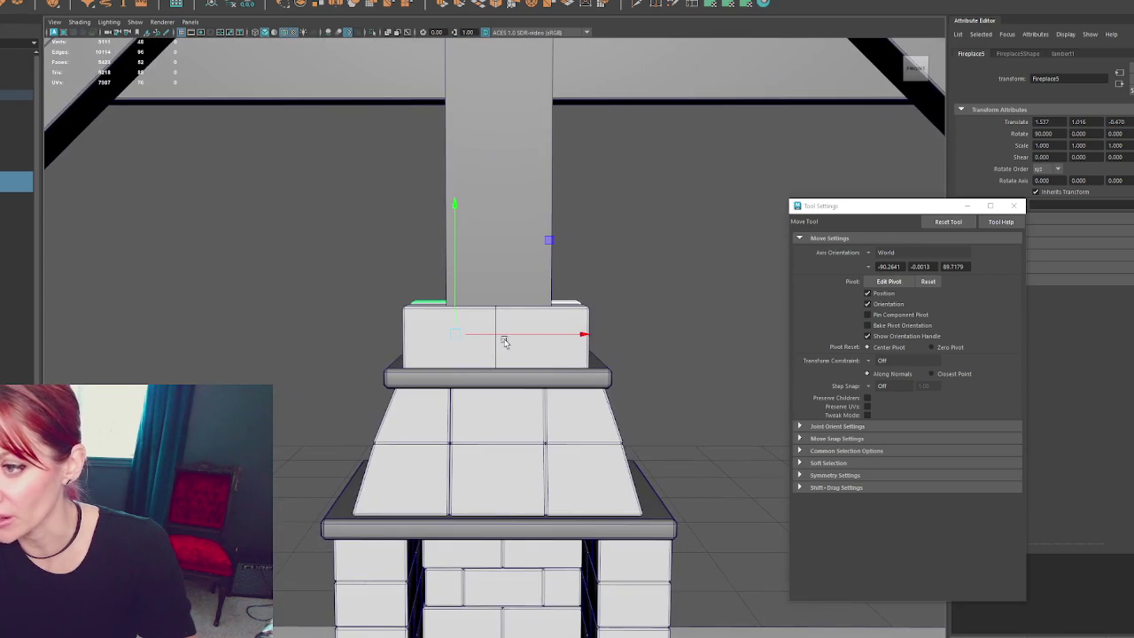
left_click(522, 324)
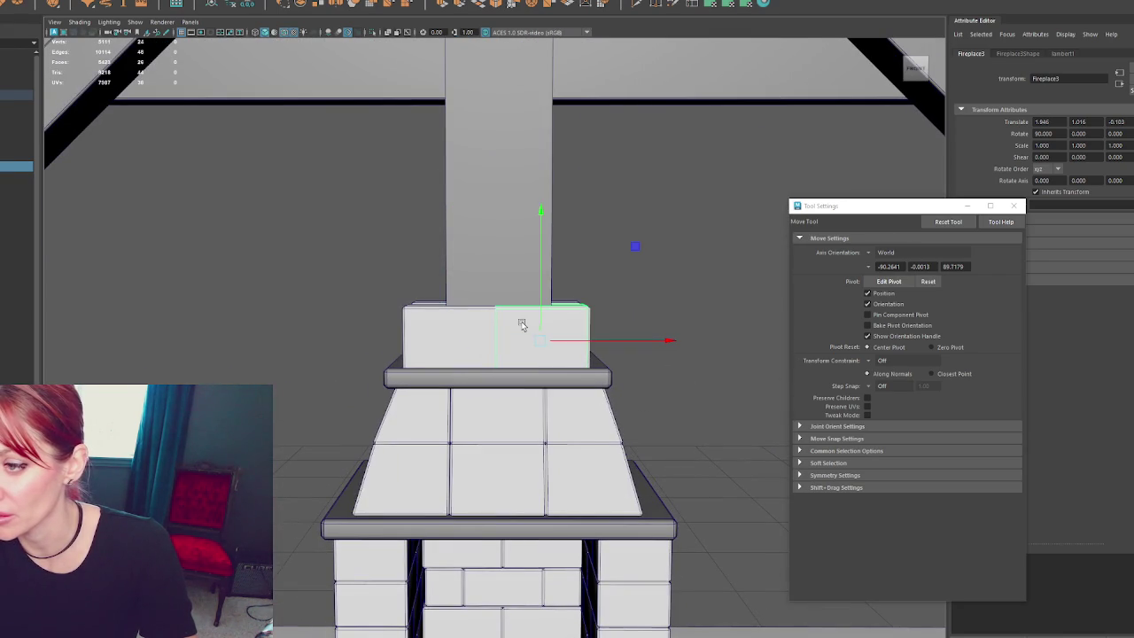
left_click_drag(614, 288, 585, 300, "alt")
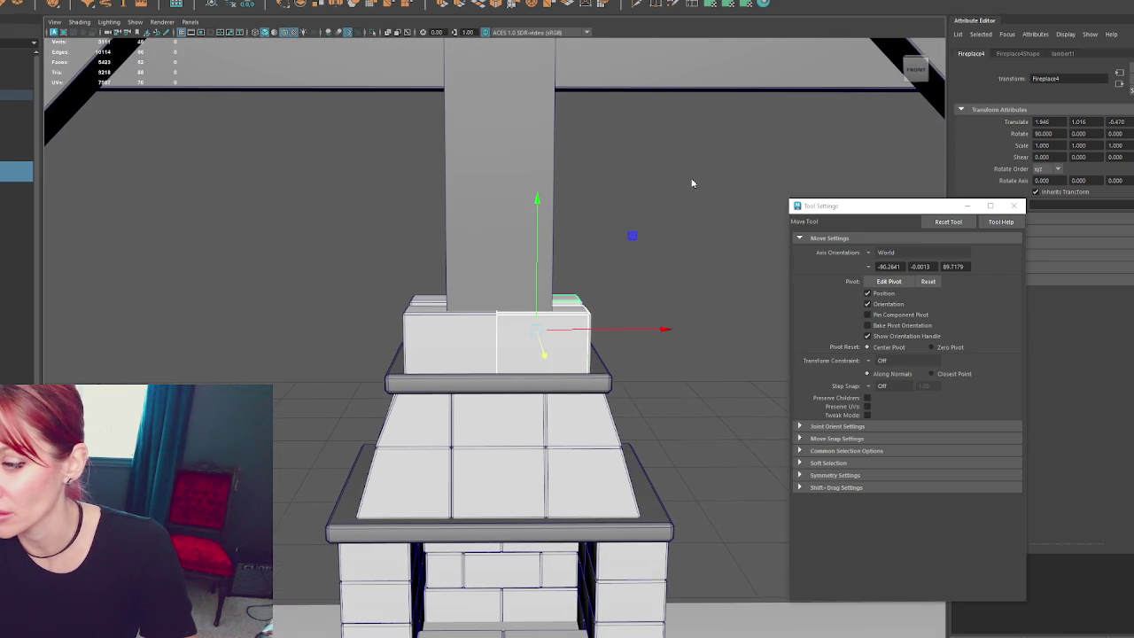
left_click(580, 186)
left_click_drag(580, 186, 596, 324)
left_click_drag(663, 339, 630, 342)
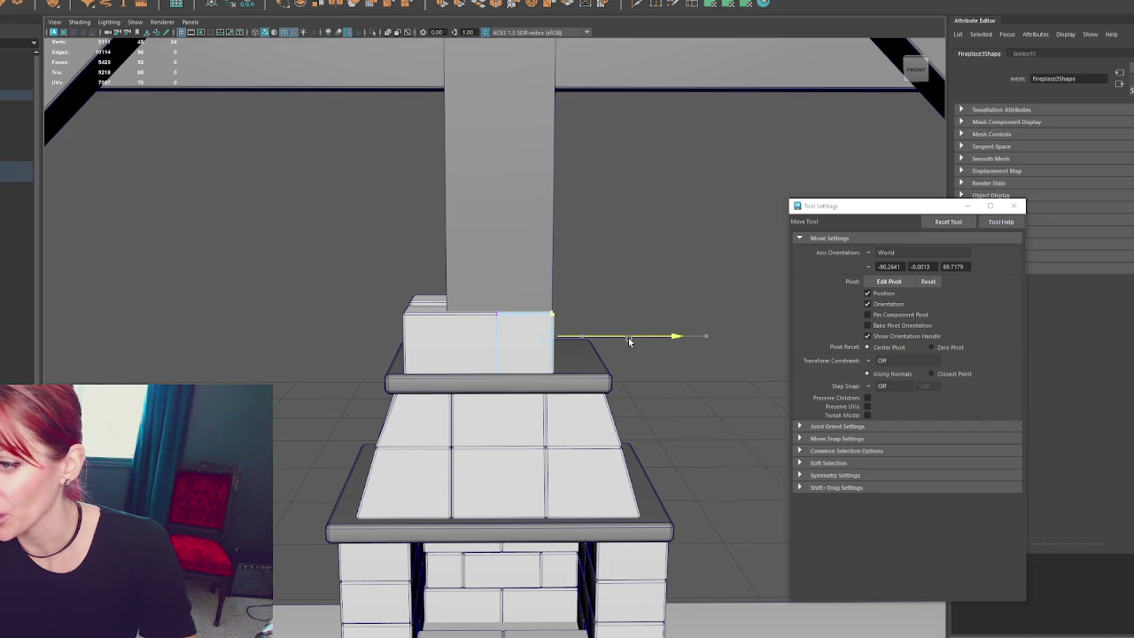
right_click_drag(609, 248, 637, 249)
- Slide out an extra copy of the block, then delete it
mouse_move(637, 250)
left_mouse_down("alt")
mouse_move(639, 324)
mouse_move(479, 191)
left_mouse_up("alt")
right_click_drag(479, 191, 376, 273, "alt")
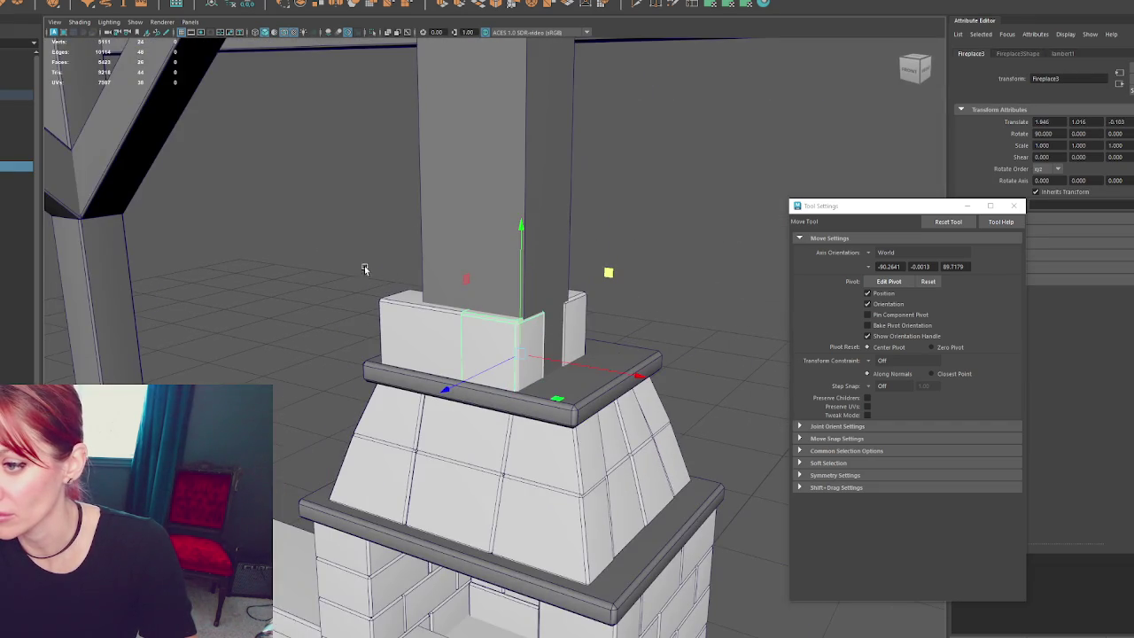
left_click_drag(608, 498, 628, 401, "alt")
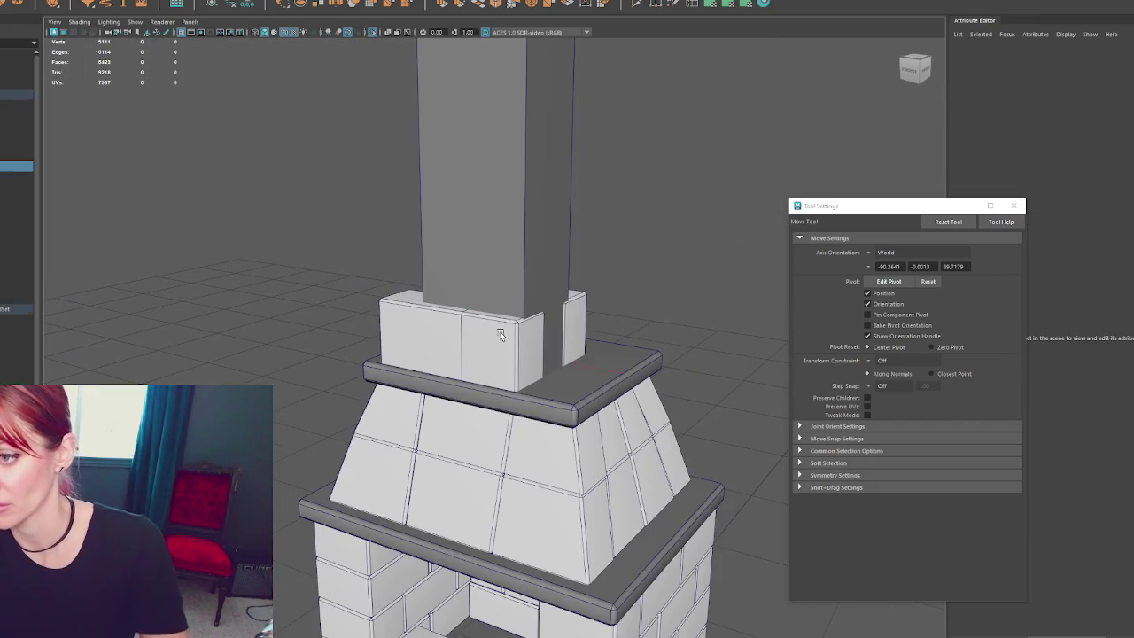
left_click_drag(499, 331, 498, 343, "alt")
left_click_drag(434, 364, 468, 364, "shift")
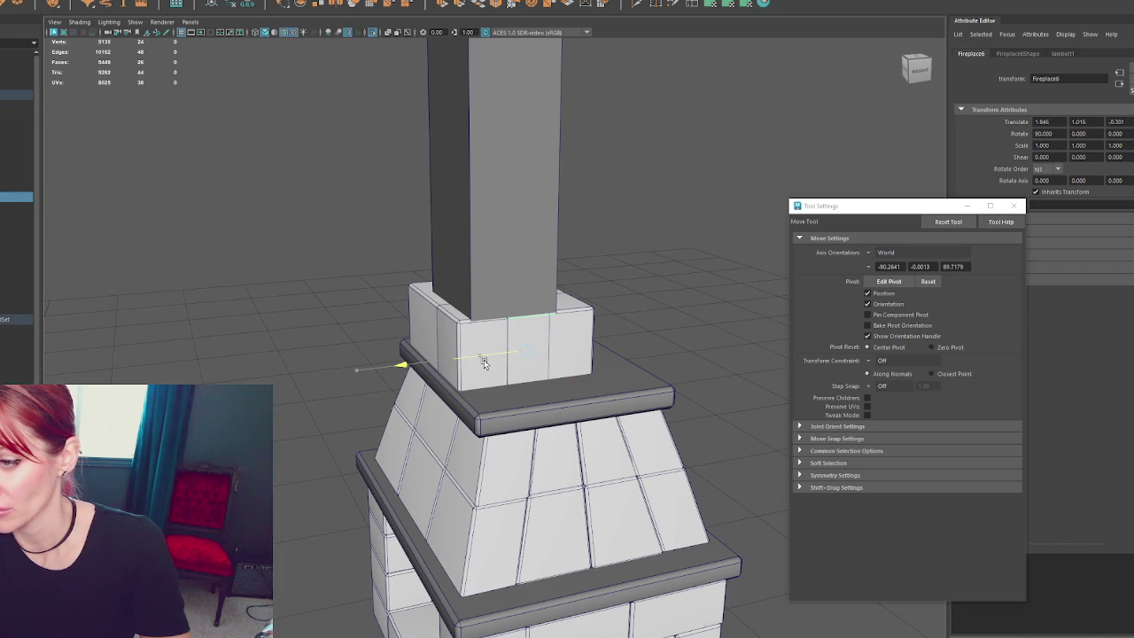
key("Delete")
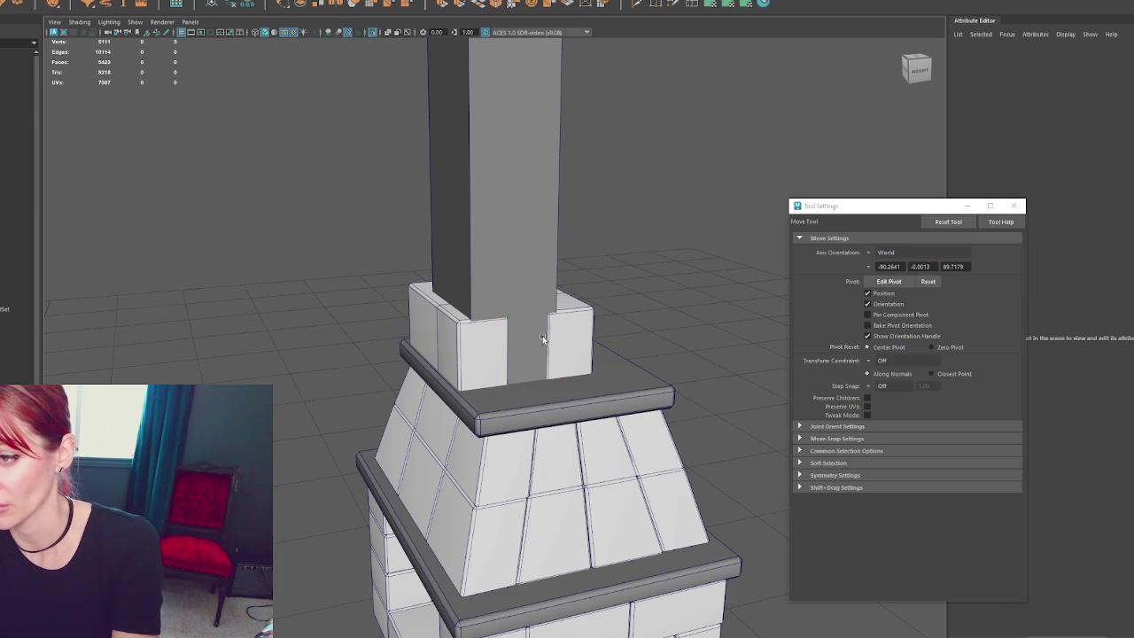
- Duplicate a brick block and slide a lower block along Z into place
left_click(561, 334)
key("shift+d")
key("4")
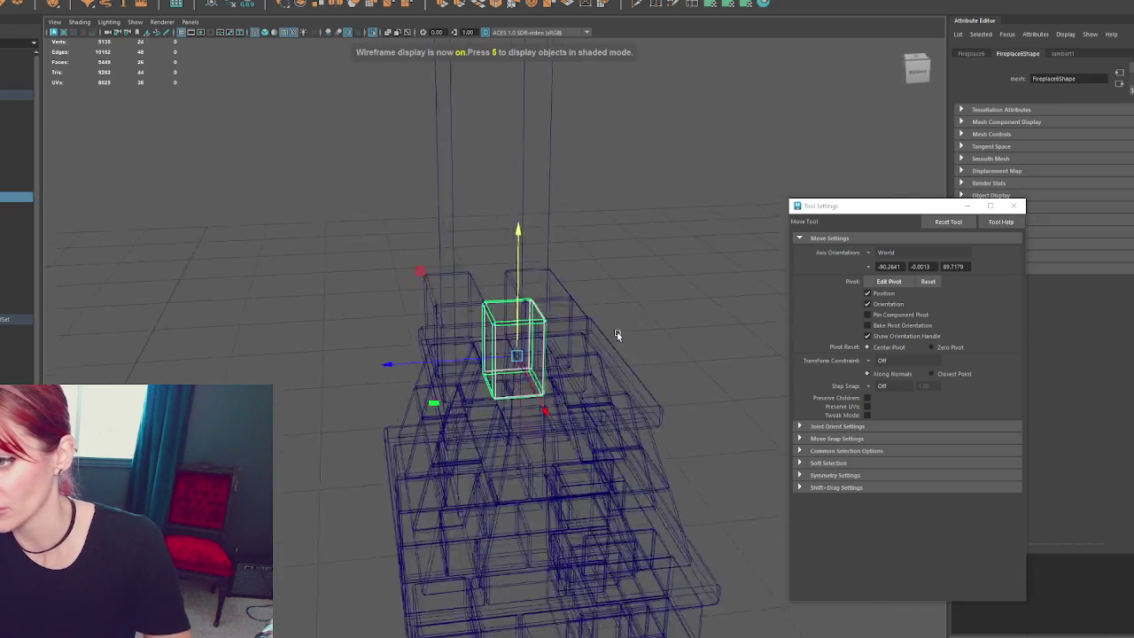
left_click(569, 311)
key("5")
left_click(521, 347)
mouse_move(521, 347)
left_mouse_down()
mouse_move(462, 354)
mouse_move(654, 356)
left_mouse_up()
- Shorten the front lower block, then duplicate it with its neighbour and raise the copies a row
left_click(456, 364)
mouse_move(576, 344)
left_mouse_down()
mouse_move(519, 352)
mouse_move(568, 350)
left_mouse_up()
left_click(505, 359)
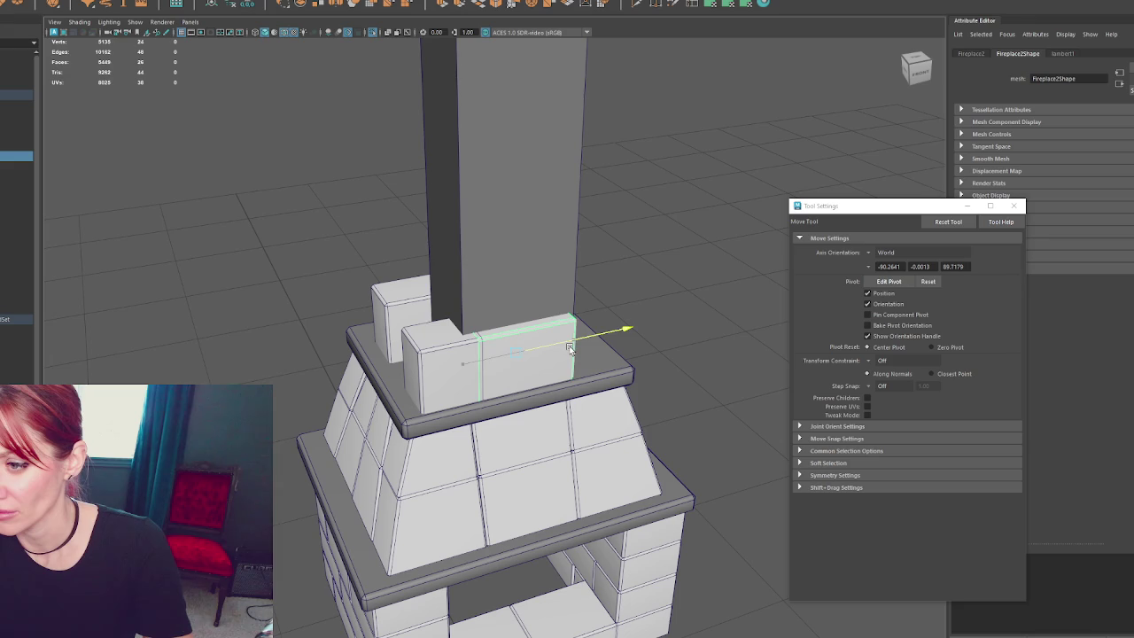
left_click(442, 358, "shift")
key("ctrl+d")
mouse_move(462, 350)
left_mouse_down()
mouse_move(458, 263)
mouse_move(513, 352)
mouse_move(417, 383)
mouse_move(329, 375)
mouse_move(540, 393)
mouse_move(468, 457)
left_mouse_up()
- Turn the left upper block 90 degrees and set it beside the other on the lower row
left_click(413, 499)
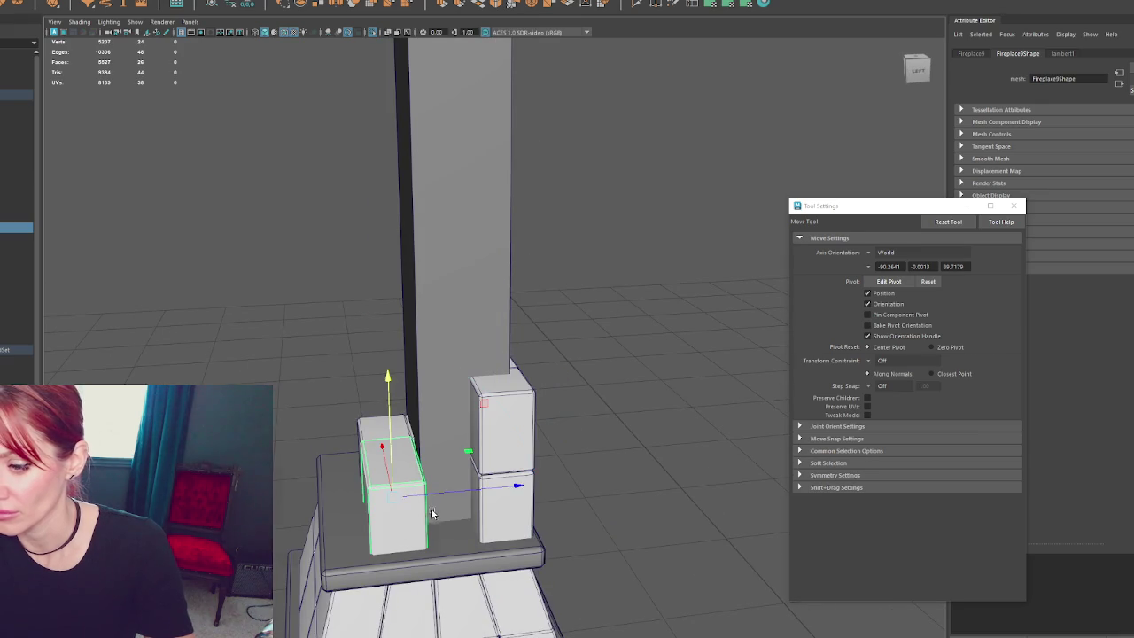
key("e")
left_click_drag(432, 561, 492, 552)
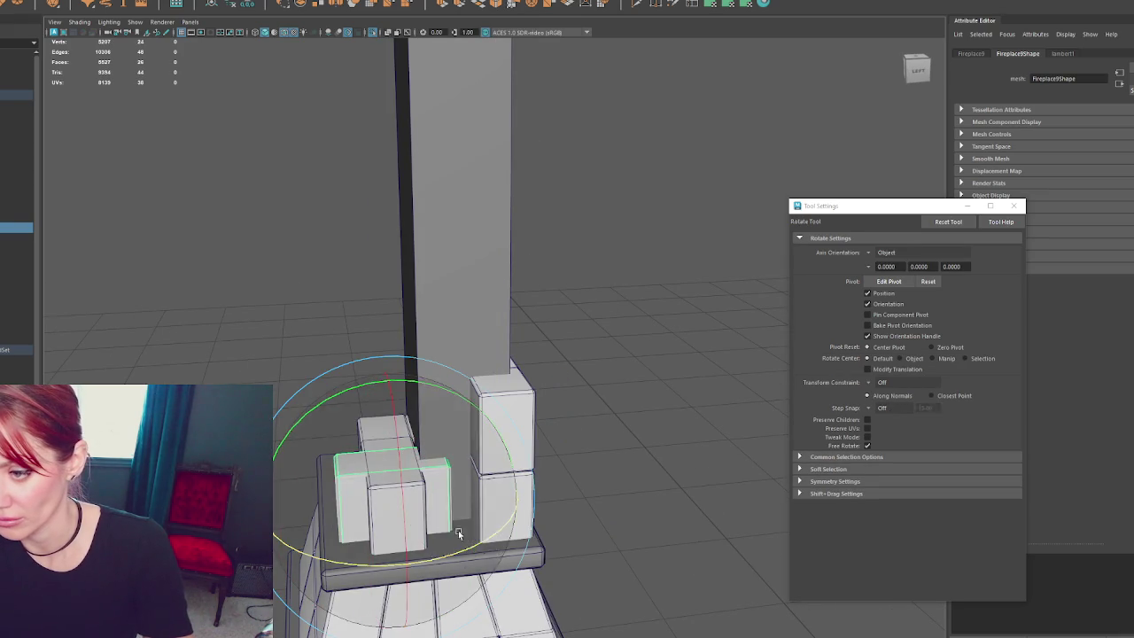
key("w")
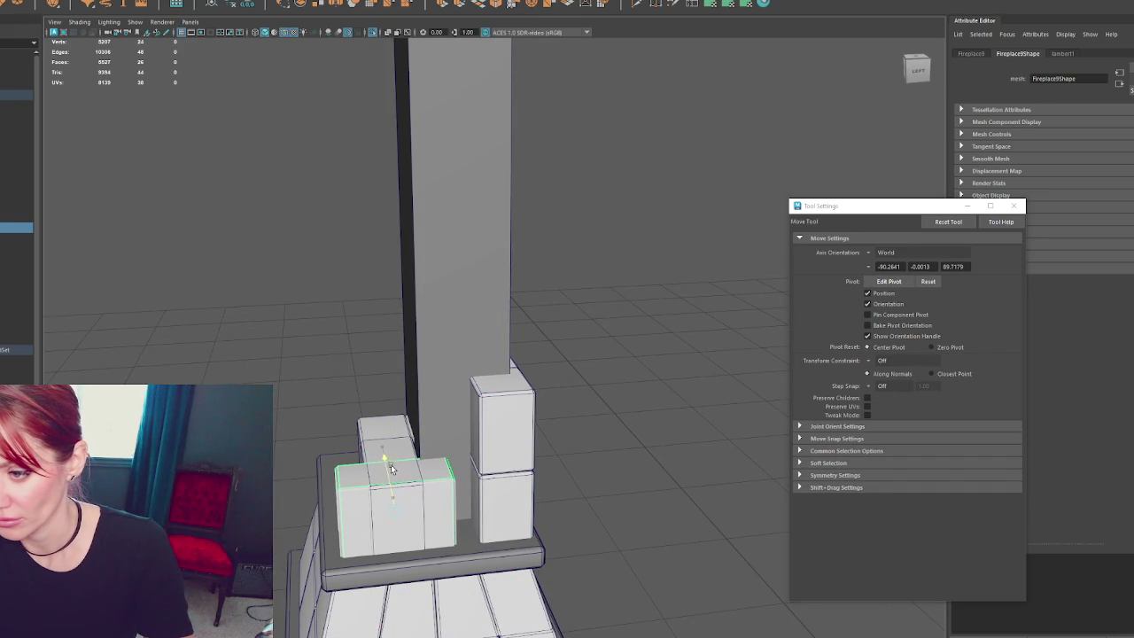
left_click_drag(458, 508, 483, 509)
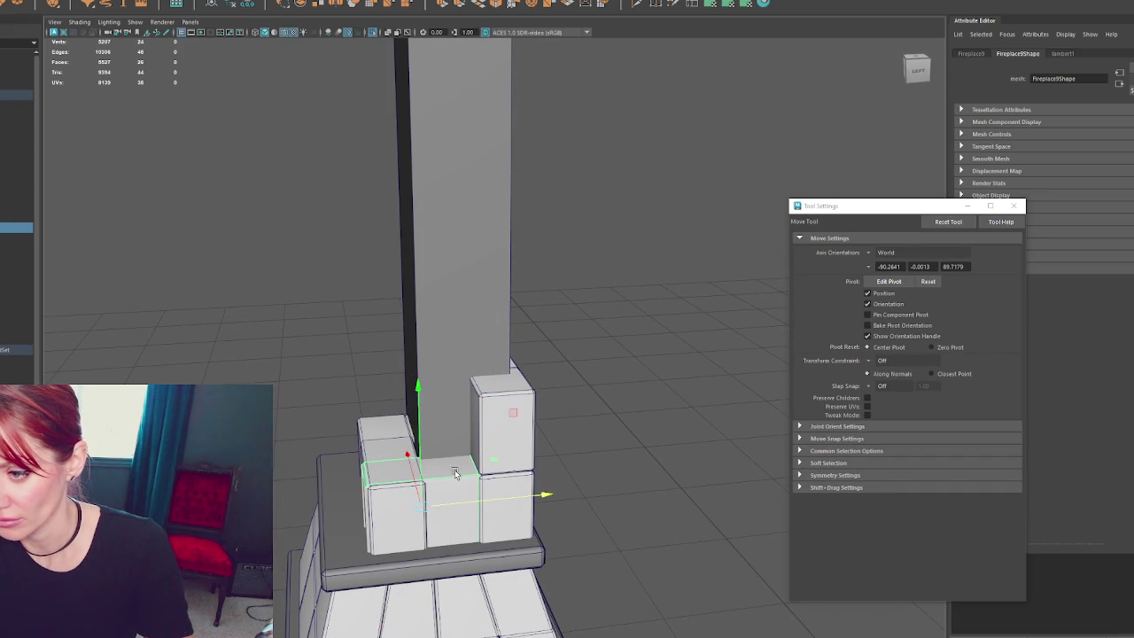
left_click_drag(420, 464, 435, 383)
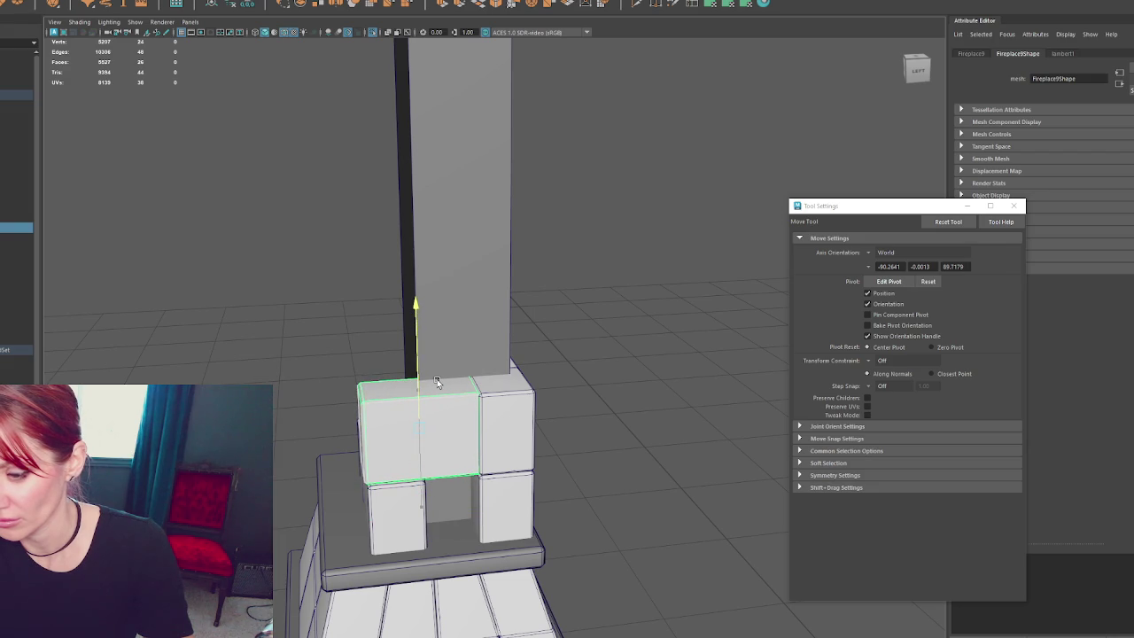
- Place the narrow right block, then duplicate it and turn the copy about its vertical axis
mouse_move(524, 401)
left_mouse_down("alt")
mouse_move(561, 422)
mouse_move(540, 421)
mouse_move(637, 421)
left_mouse_up("alt")
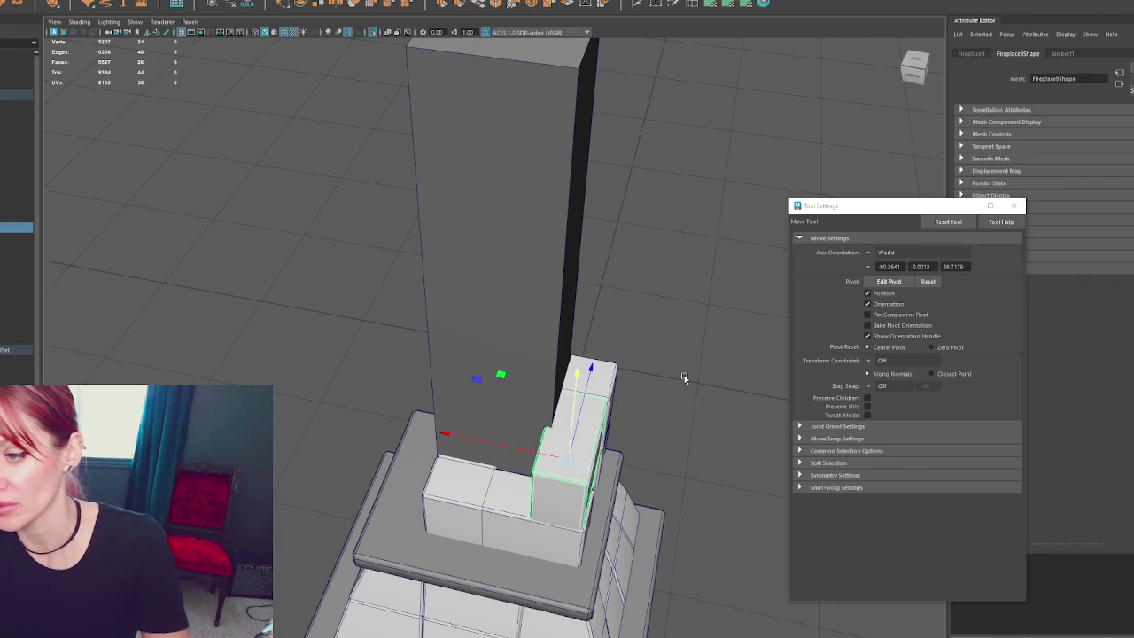
left_click_drag(671, 384, 508, 383, "alt")
left_click(508, 383)
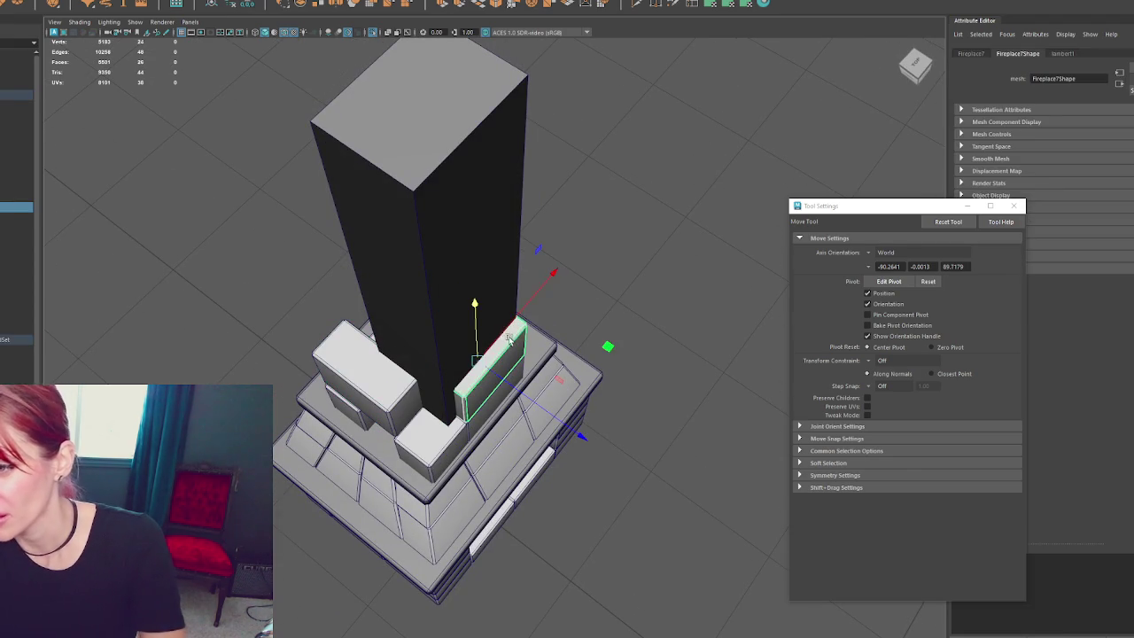
mouse_move(501, 333)
left_mouse_down()
mouse_move(470, 363)
mouse_move(541, 286)
left_mouse_up()
key("ctrl+d")
key("f")
key("e")
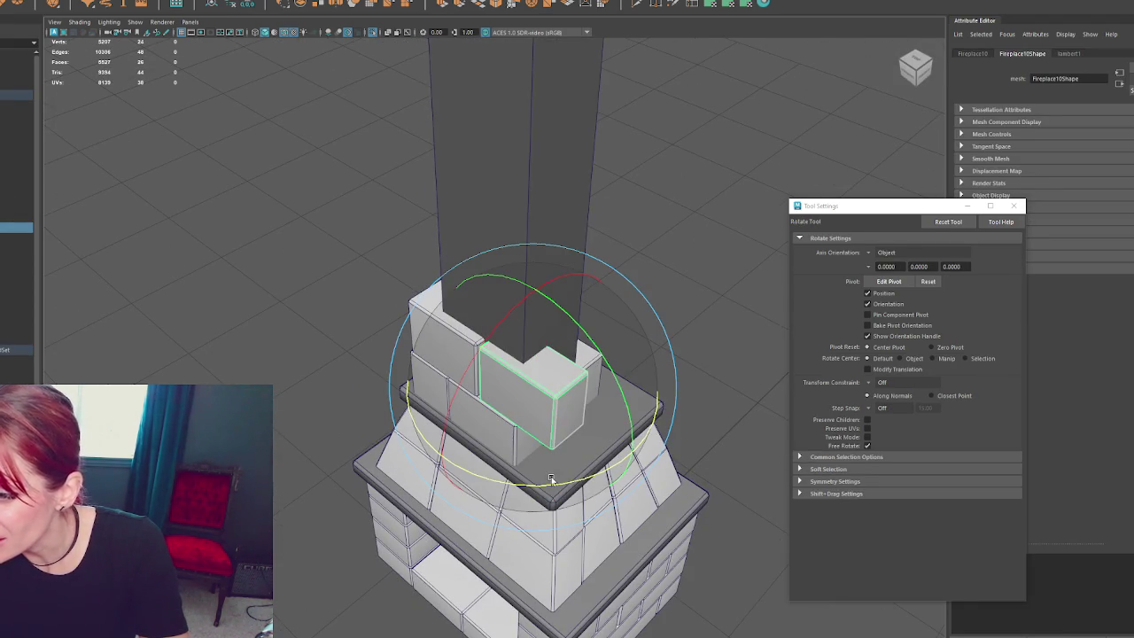
mouse_move(548, 481)
left_mouse_down()
mouse_move(586, 466)
mouse_move(535, 404)
mouse_move(496, 390)
mouse_move(566, 364)
mouse_move(494, 390)
left_mouse_up()
key("w")
- Add another rotated copy in front of the column and push it back against it
key("ctrl+d")
key("e")
mouse_move(606, 496)
left_mouse_down()
mouse_move(657, 493)
mouse_move(660, 481)
left_mouse_up()
key("w")
left_click_drag(560, 450, 586, 444)
- Check the finished brick ring, then hide the chimney column with Ctrl+H
left_click(496, 466)
mouse_move(497, 467)
left_mouse_down("alt")
mouse_move(416, 459)
mouse_move(355, 470)
mouse_move(499, 413)
mouse_move(532, 417)
left_mouse_up("alt")
left_click(400, 454)
left_click(302, 488)
left_click(500, 412)
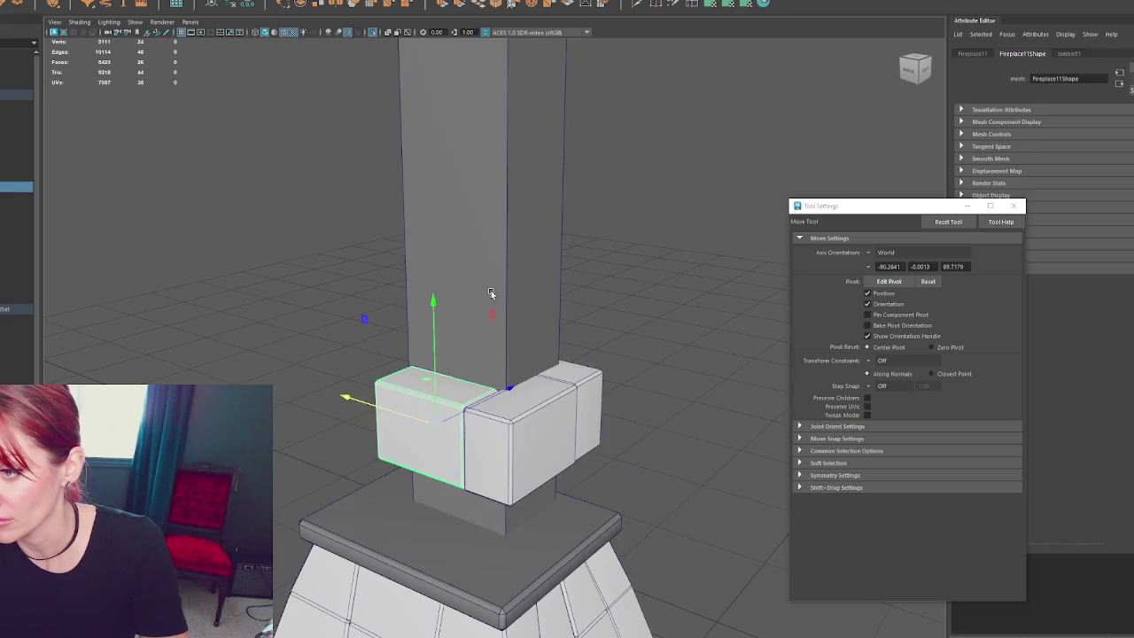
key("ctrl+h")
key("ctrl+shift+h")
left_click(539, 236)
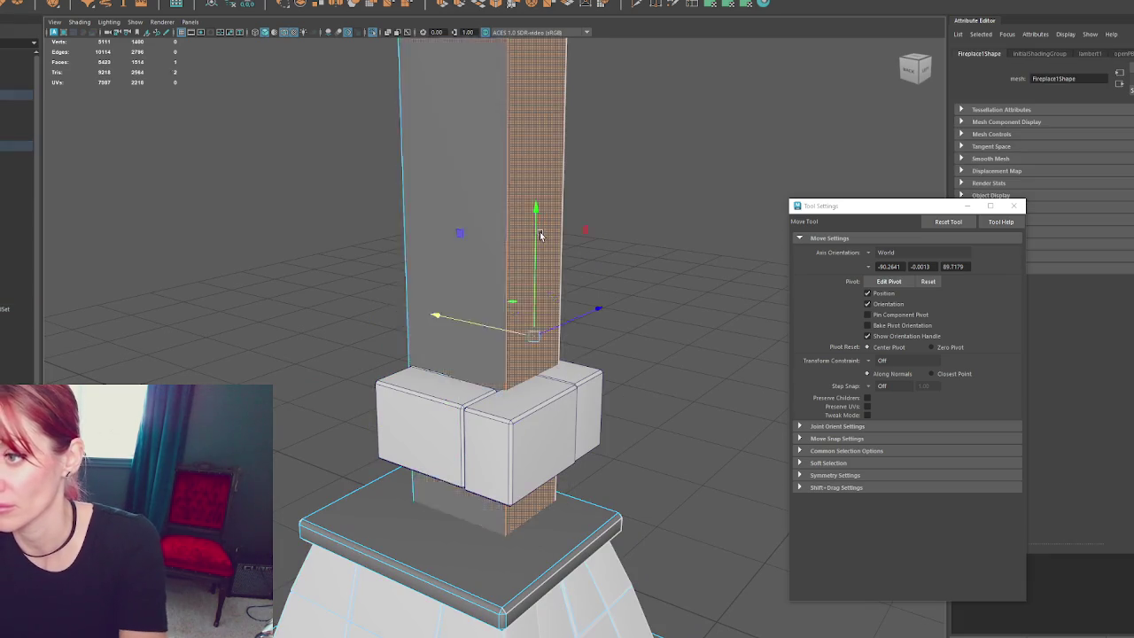
key("ctrl+h")
left_click_drag(564, 379, 652, 325, "alt")
left_click(509, 413)
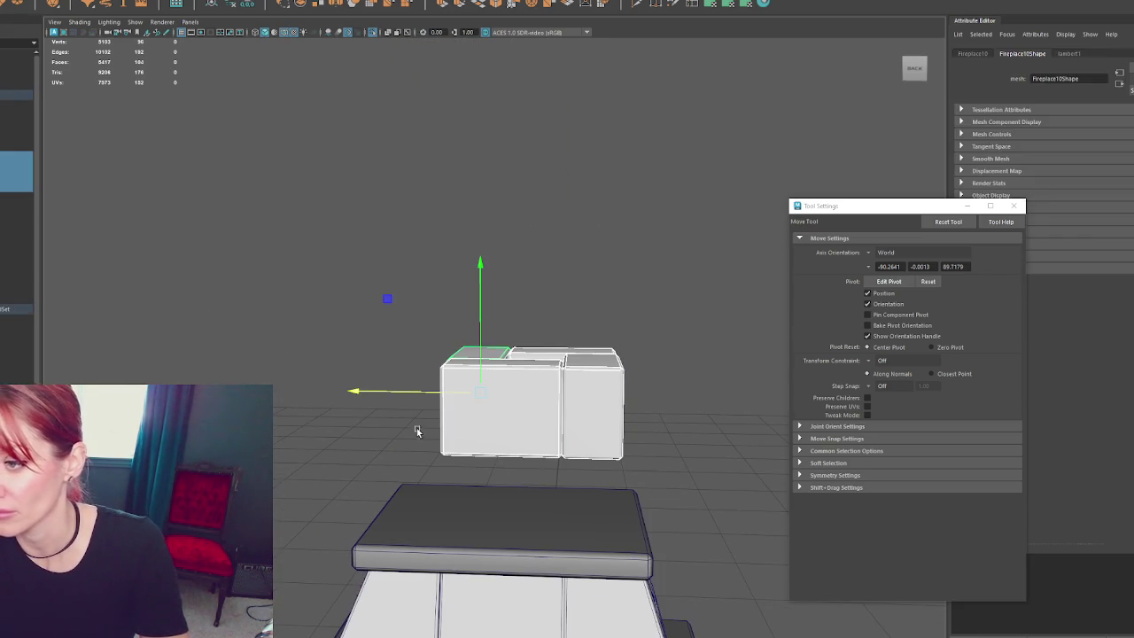
- Close the gaps between ring blocks and combine them into a single mesh
mouse_move(411, 393)
left_mouse_down()
mouse_move(407, 358)
mouse_move(458, 401)
left_mouse_up()
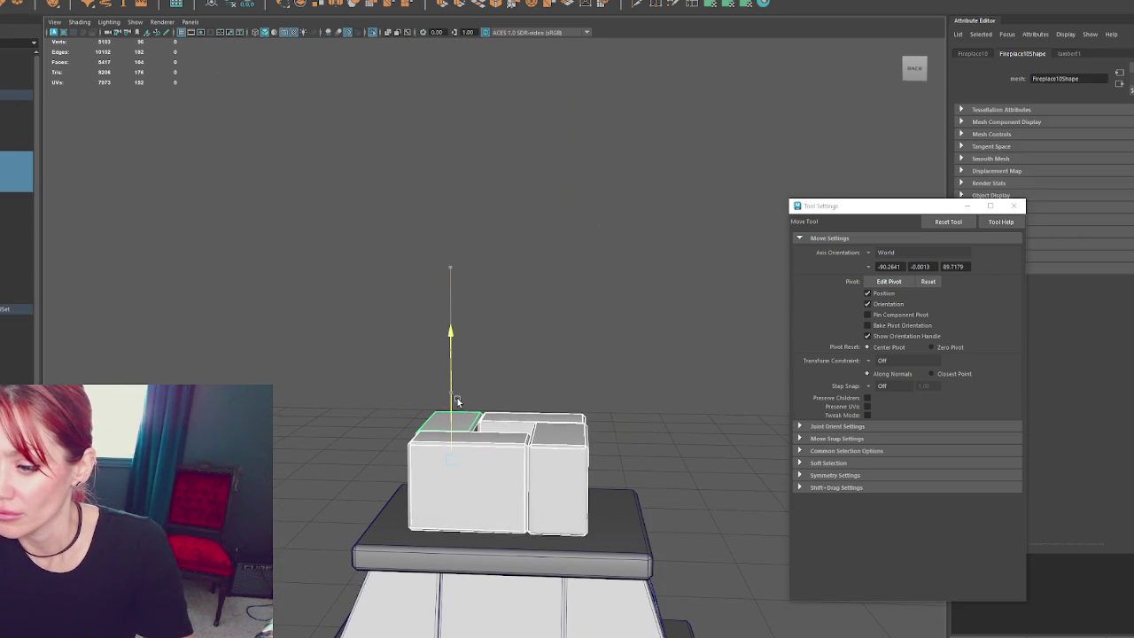
mouse_move(393, 466)
left_mouse_down()
mouse_move(513, 459)
mouse_move(535, 443)
mouse_move(540, 309)
mouse_move(580, 443)
left_mouse_up()
left_click_drag(552, 407, 400, 418, "alt")
left_click(461, 398)
scroll(482, 428, "up", 3)
key("ctrl+z")
left_click(92, 2)
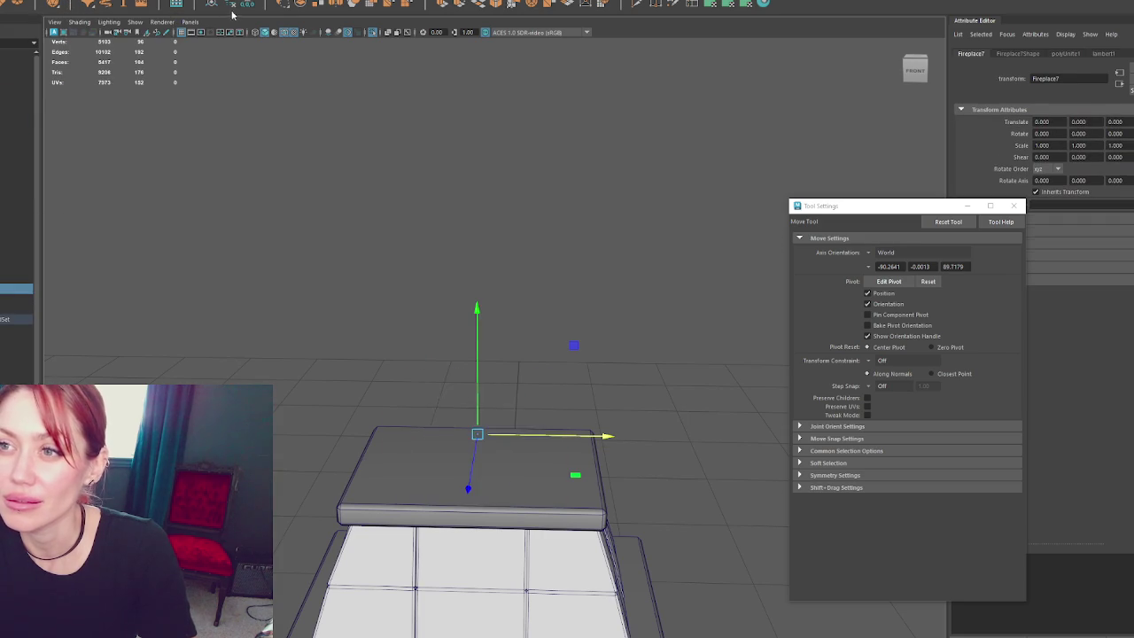
- Duplicate the combined ring, raise it on top, then rotate and mirror it to offset the bricks
key("ctrl+d")
left_click_drag(488, 349, 490, 266)
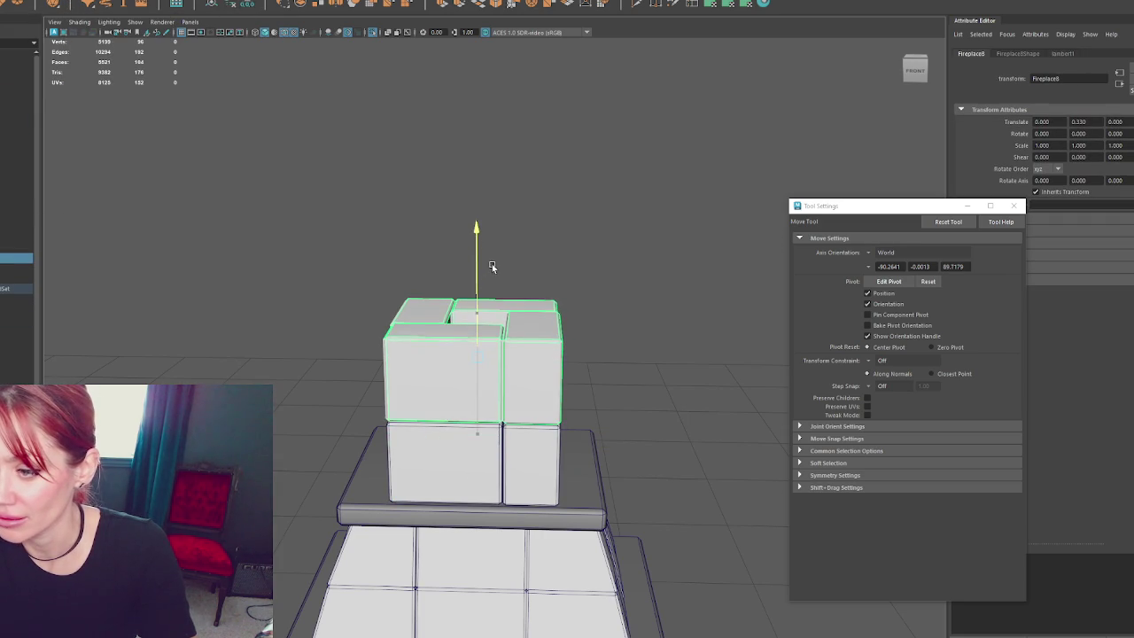
key("e")
mouse_move(525, 366)
left_mouse_down()
mouse_move(539, 398)
mouse_move(477, 396)
mouse_move(608, 383)
left_mouse_up()
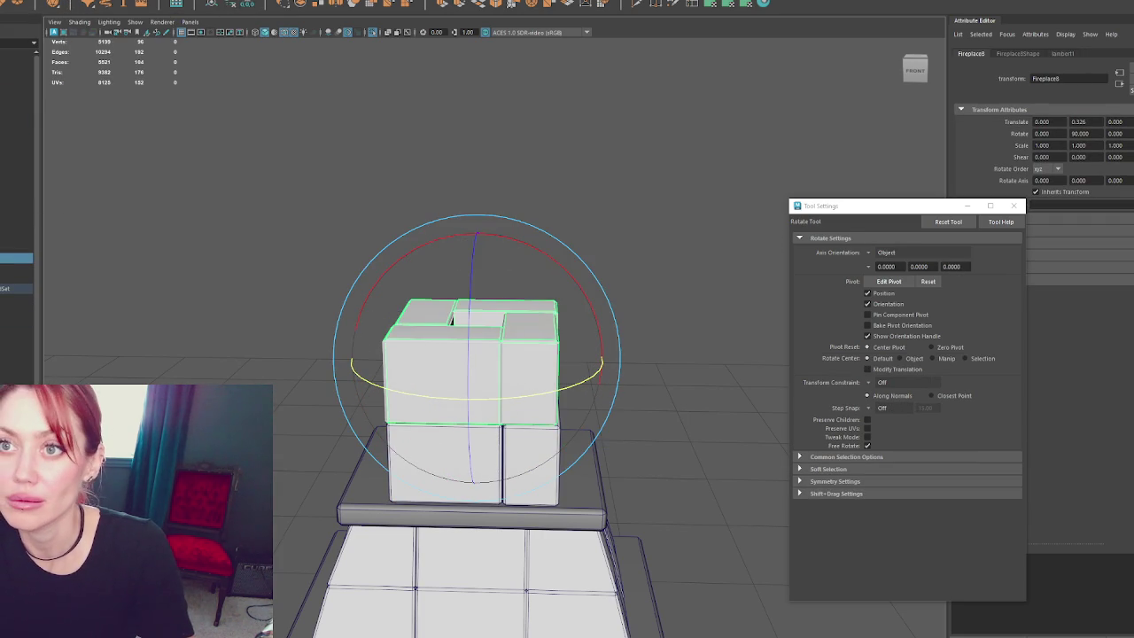
left_click(92, 1)
left_click(130, 124)
- Repeat the duplicate with Shift+D to stack more rings up toward the pergola beams
left_click(670, 169)
left_click(522, 454)
key("w")
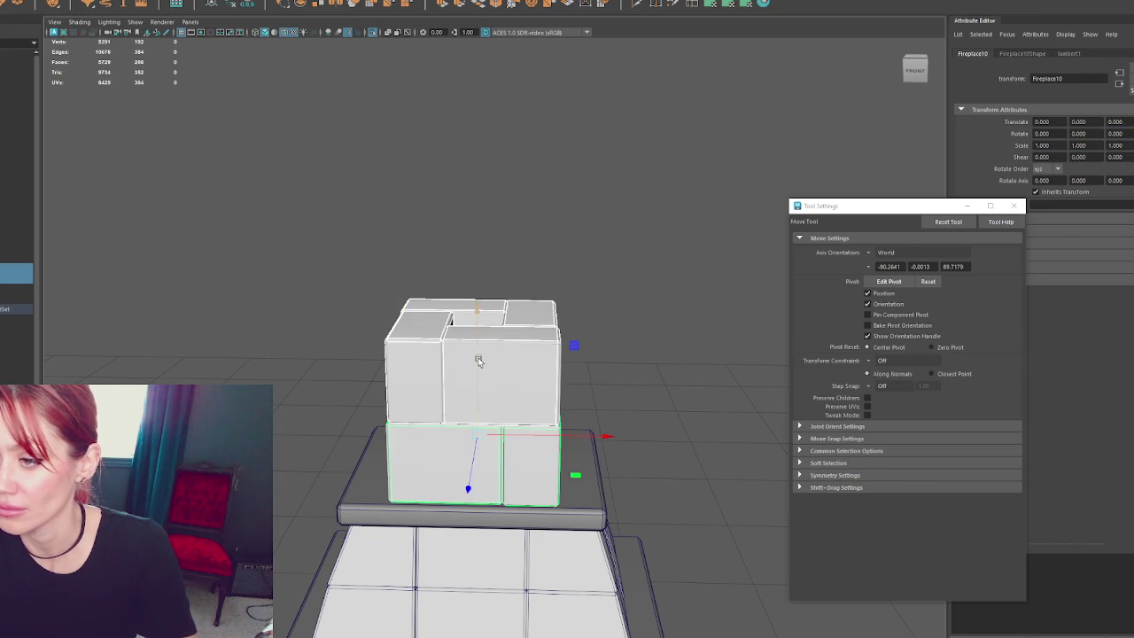
key("shift+d")
key("shift+d")
key("shift+d")
left_click_drag(498, 55, 498, 51)
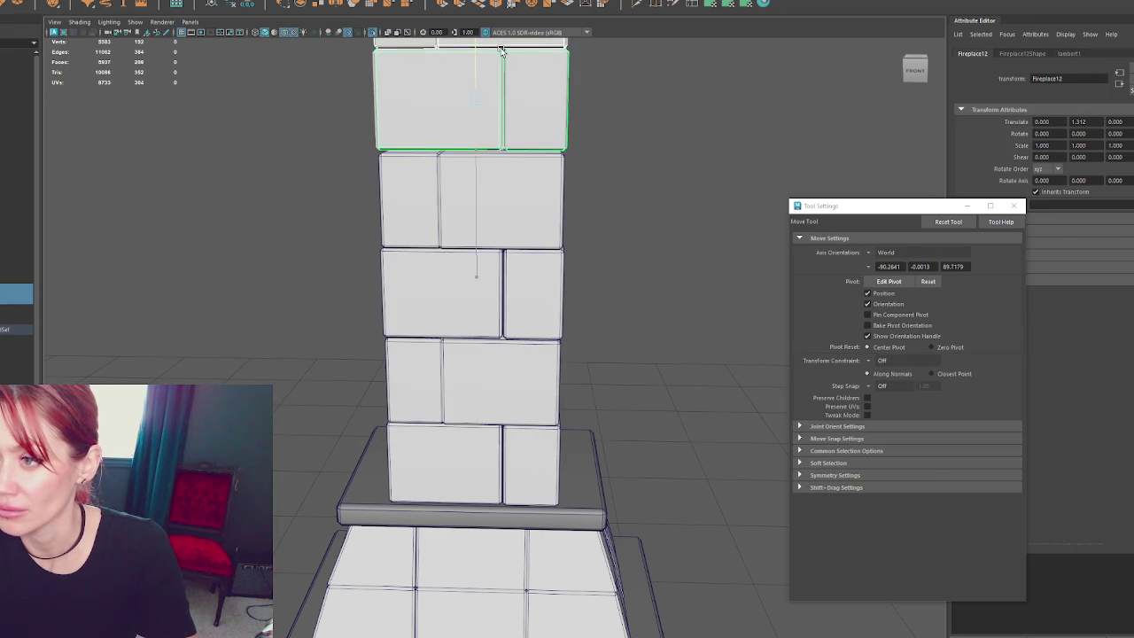
scroll(603, 219, "down", 5)
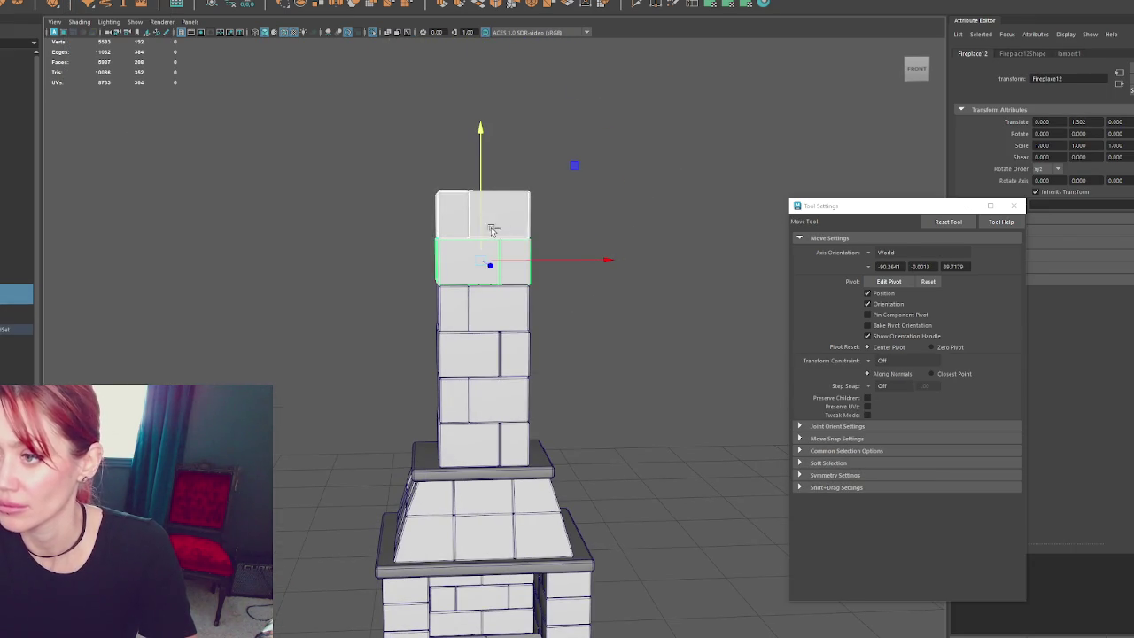
key("shift+d")
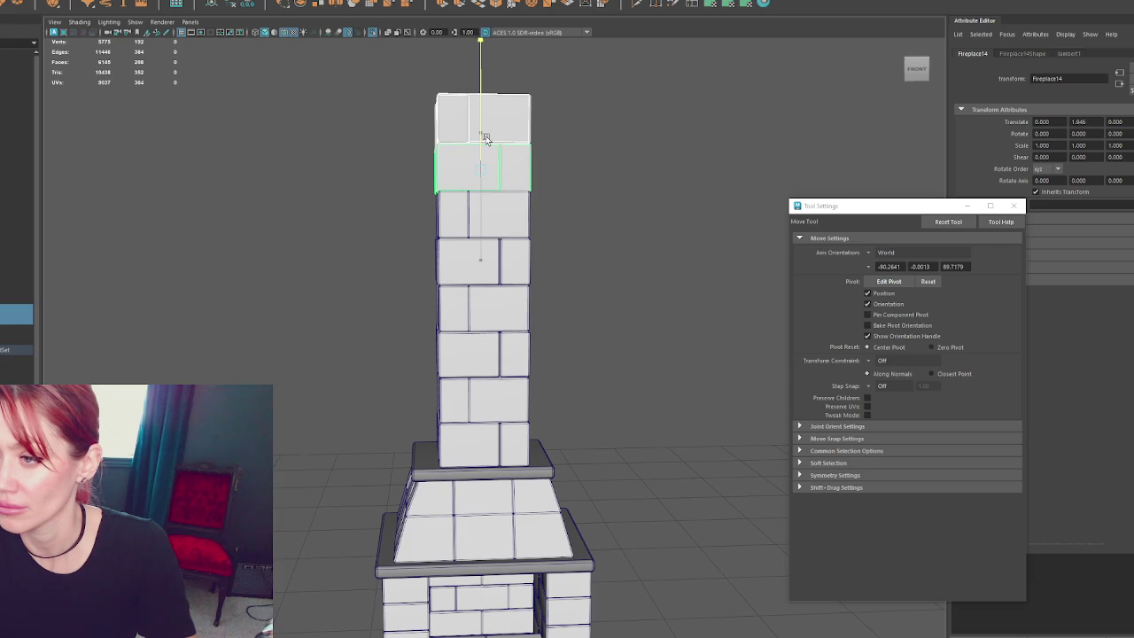
left_click(650, 177)
scroll(620, 217, "down", 4)
scroll(591, 355, "down", 4)
scroll(562, 366, "down", 4)
mouse_move(622, 217)
left_mouse_down("alt")
mouse_move(653, 311)
mouse_move(647, 396)
mouse_move(640, 316)
mouse_move(658, 203)
mouse_move(643, 197)
mouse_move(653, 289)
mouse_move(572, 246)
mouse_move(588, 284)
left_mouse_up("alt")
- Orbit and zoom in close on the chimney and select the base bricks
left_click_drag(519, 316, 516, 340, "alt")
right_click_drag(517, 340, 532, 330, "alt")
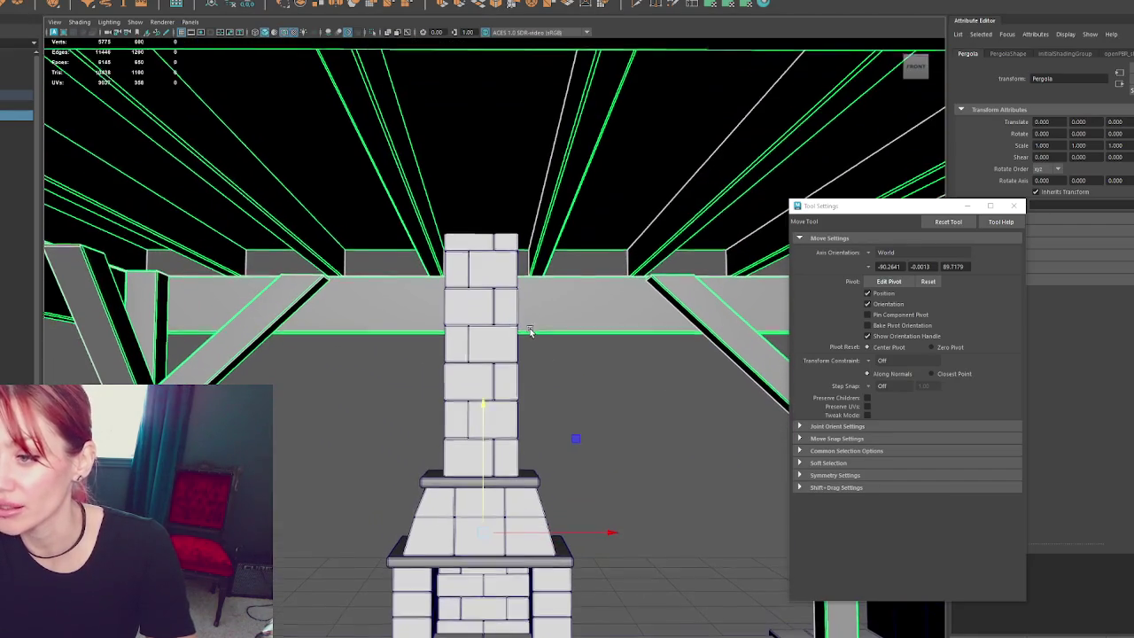
left_click_drag(532, 330, 596, 365, "alt")
scroll(595, 368, "down", 3)
scroll(603, 367, "down", 2)
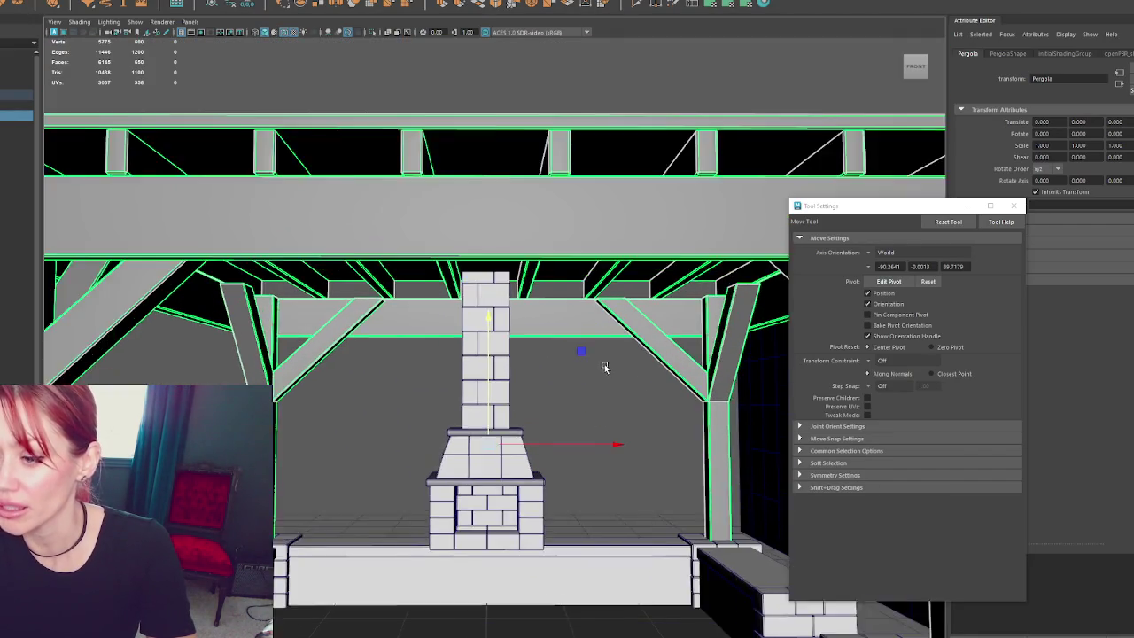
scroll(603, 362, "down", 3)
scroll(582, 319, "down", 3)
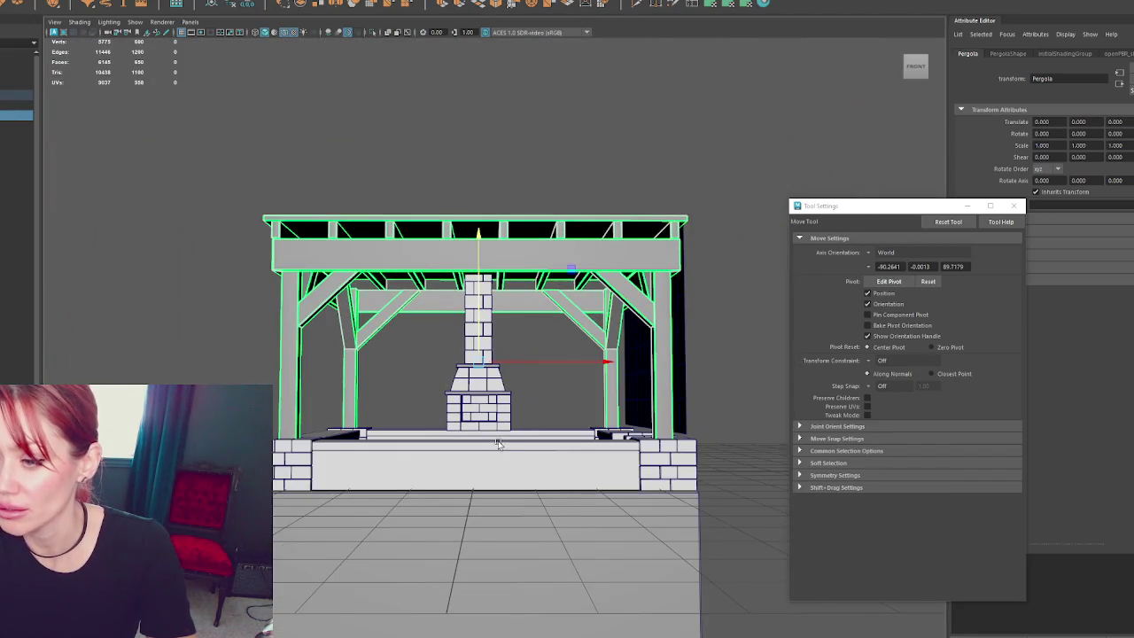
left_click(498, 444)
- Tilt the view to check the chimney against the ceiling beam, then clear the selection
mouse_move(615, 400)
left_mouse_down("alt")
mouse_move(611, 354)
mouse_move(612, 399)
left_mouse_up("alt")
scroll(539, 289, "up", 3)
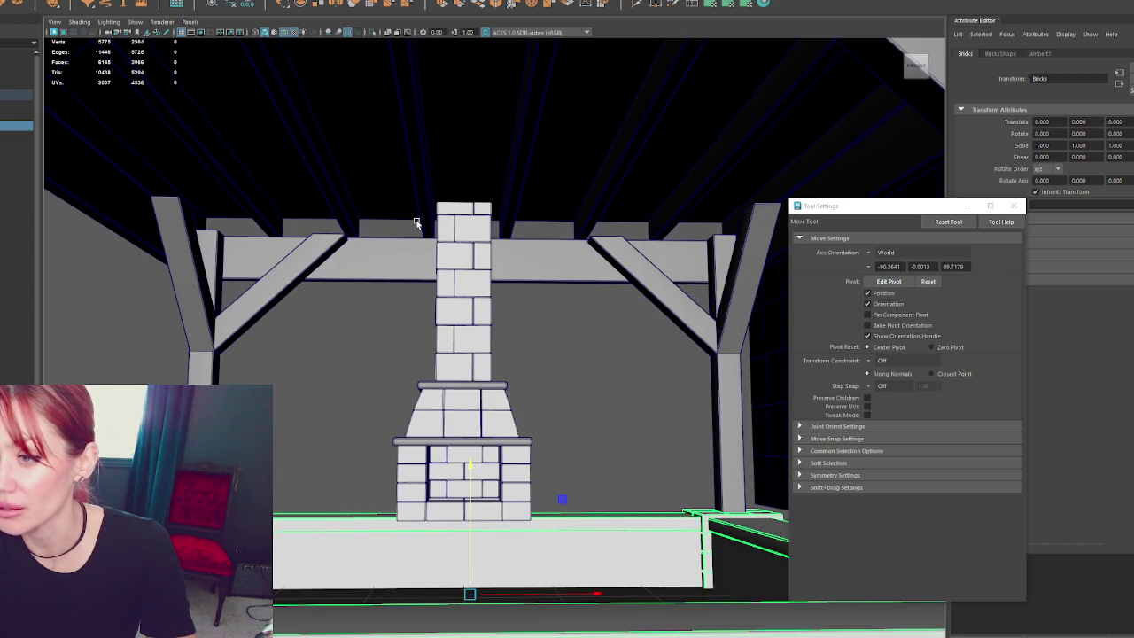
left_click_drag(598, 284, 594, 286, "alt")
scroll(510, 347, "down", 2)
scroll(523, 354, "down", 3)
left_click(527, 362)
scroll(541, 372, "down", 3)
scroll(550, 383, "down", 2)
- From a front view, select the chimney and its base and combine them into Fireplace15
left_click(915, 68)
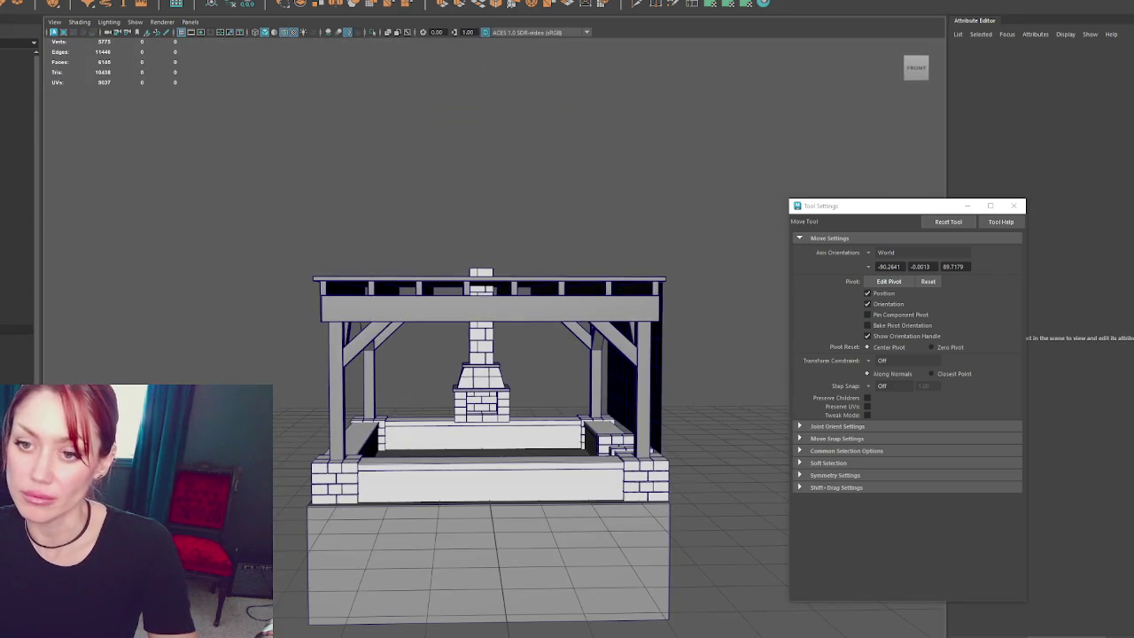
left_click(479, 346)
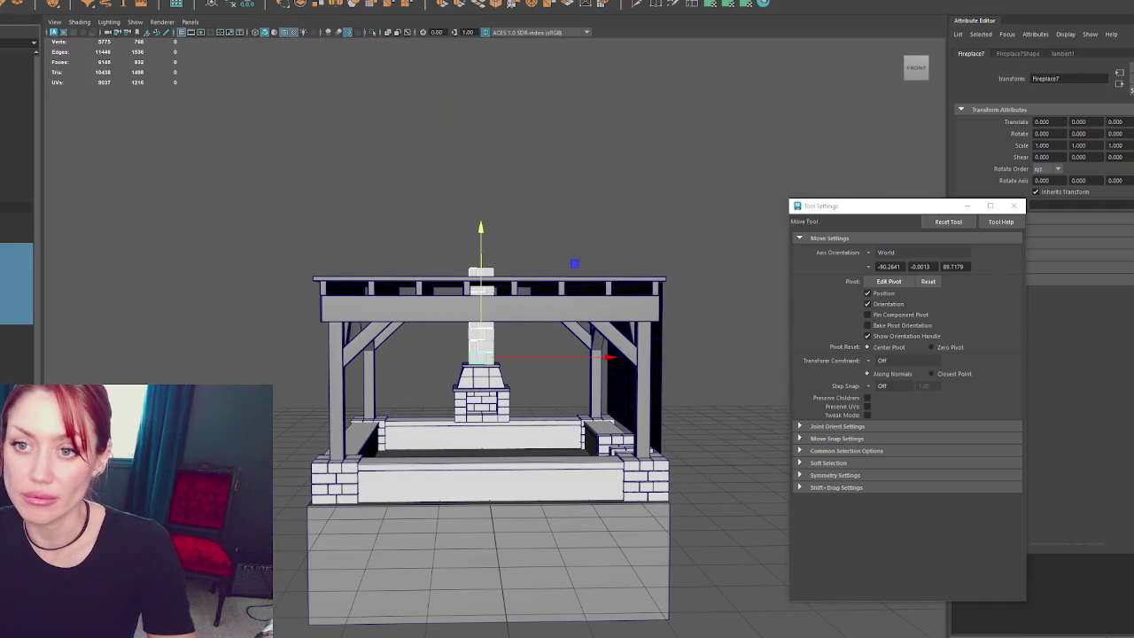
left_click(621, 381)
left_click(480, 346)
left_click(481, 399)
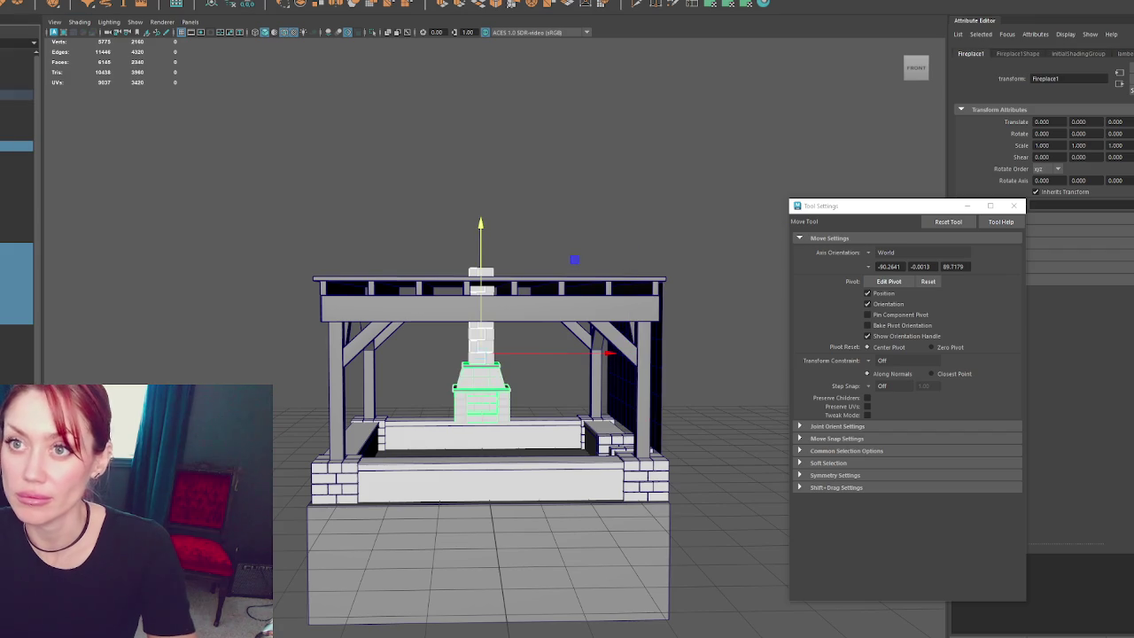
left_click(69, 4)
left_click(106, 151)
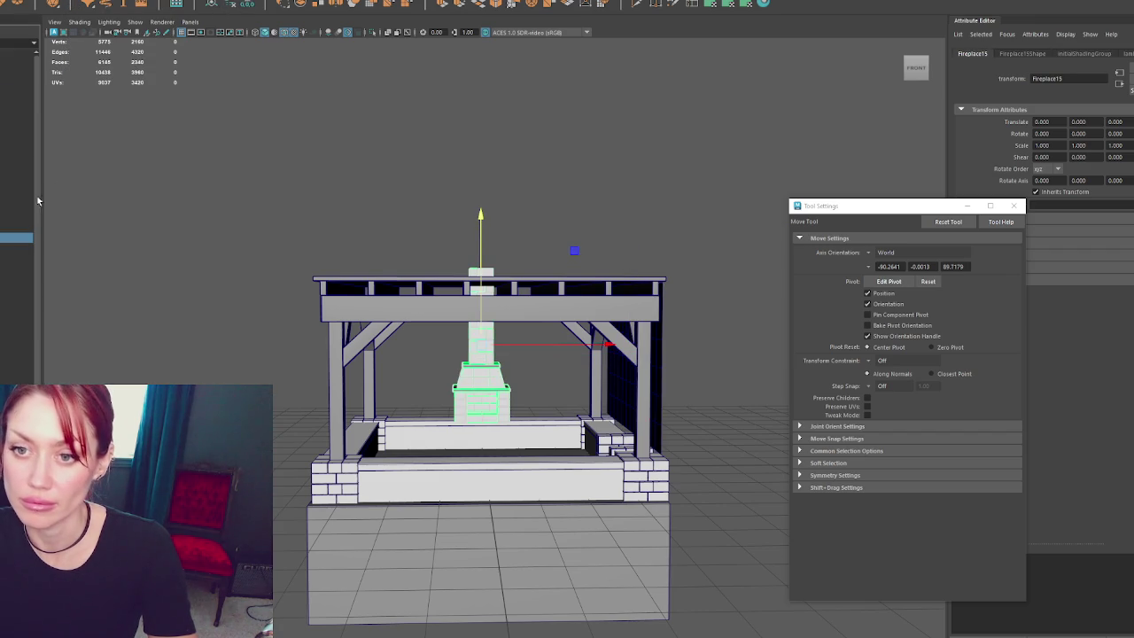
- Clear the selection, then select the whole BuildersShop model
left_click(146, 620)
left_click(18, 237)
left_click(17, 96)
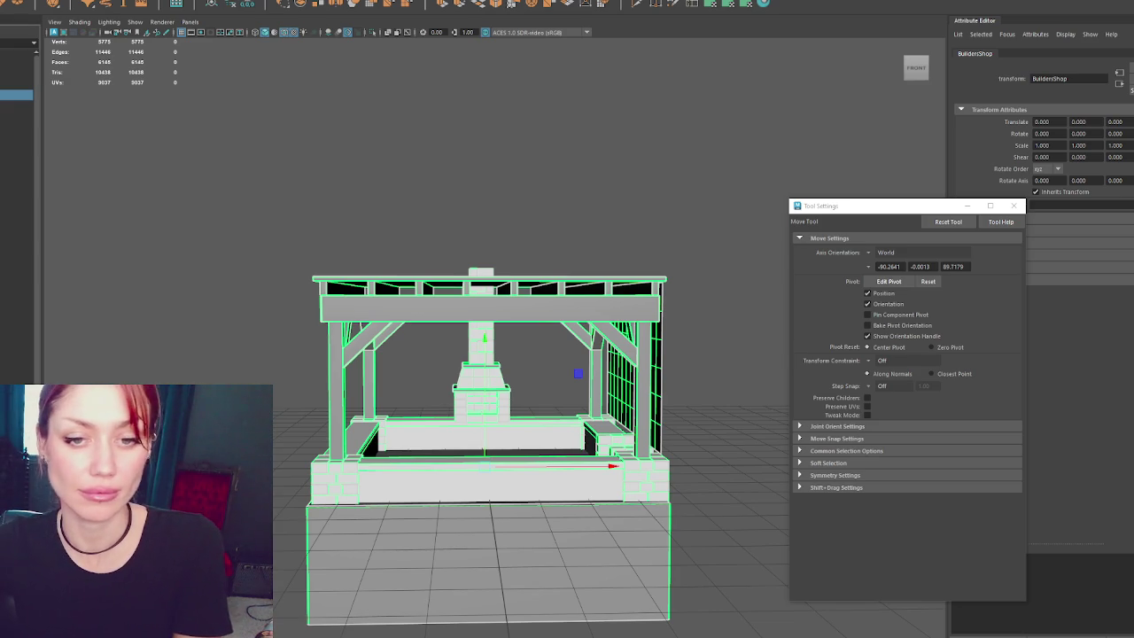
left_click_drag(322, 306, 482, 313, "alt")
scroll(437, 317, "up", 5)
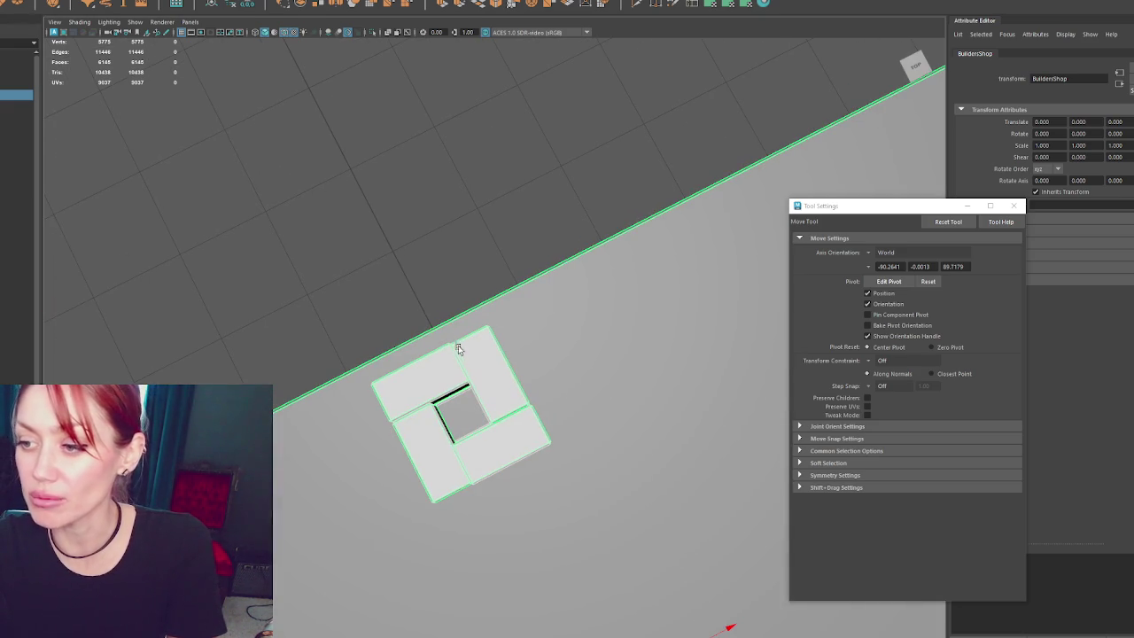
mouse_move(470, 402)
left_mouse_down("alt")
mouse_move(585, 455)
mouse_move(550, 446)
mouse_move(533, 415)
left_mouse_up("alt")
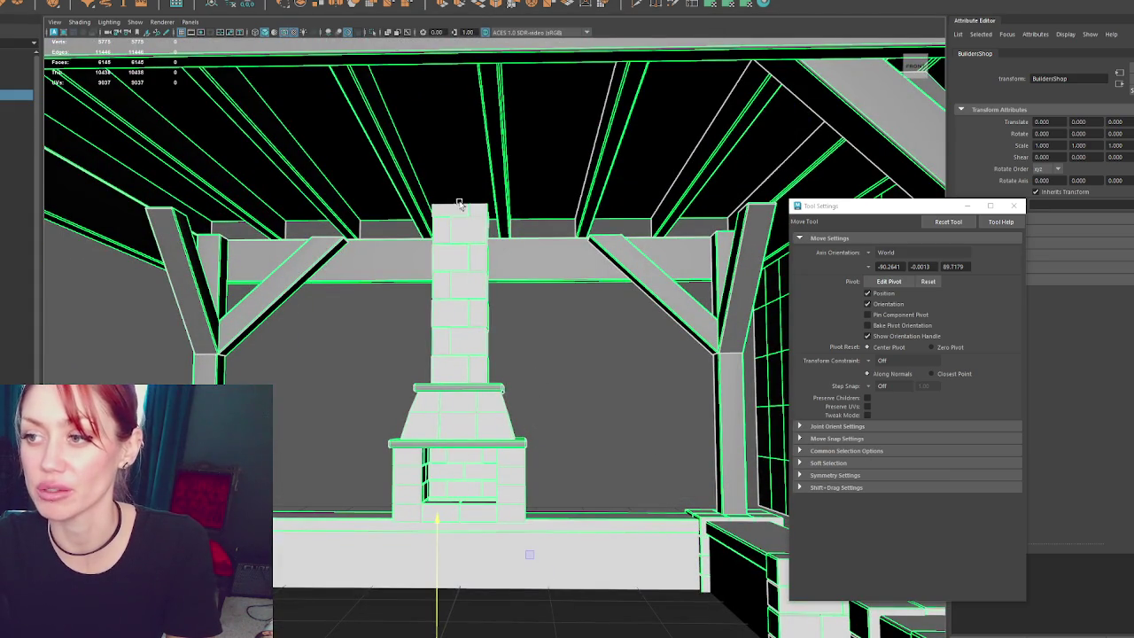
mouse_move(477, 186)
left_mouse_down("alt")
mouse_move(482, 280)
mouse_move(490, 198)
left_mouse_up("alt")
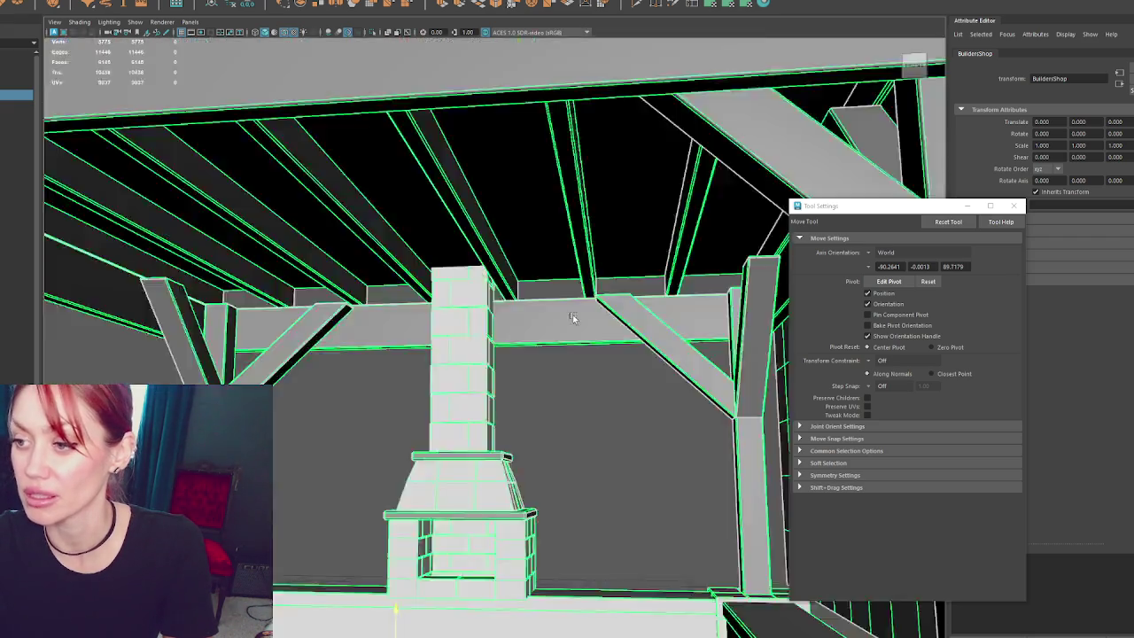
mouse_move(578, 128)
left_mouse_down("alt")
mouse_move(597, 375)
mouse_move(620, 246)
left_mouse_up("alt")
scroll(619, 295, "down", 3)
left_click(619, 295)
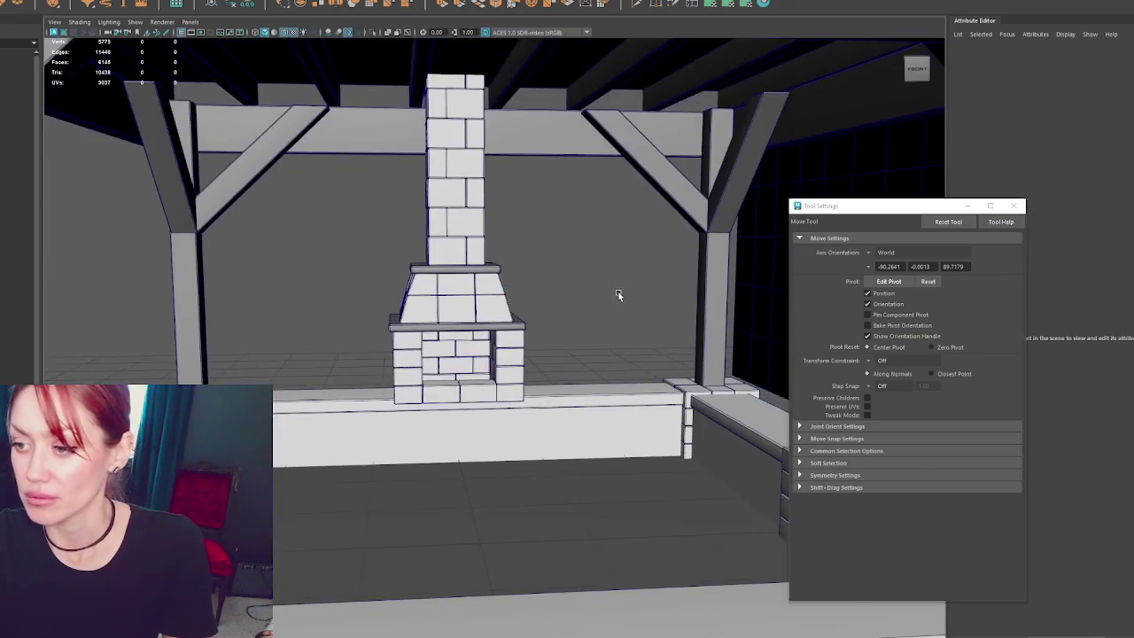
left_click_drag(368, 425, 266, 496, "alt")
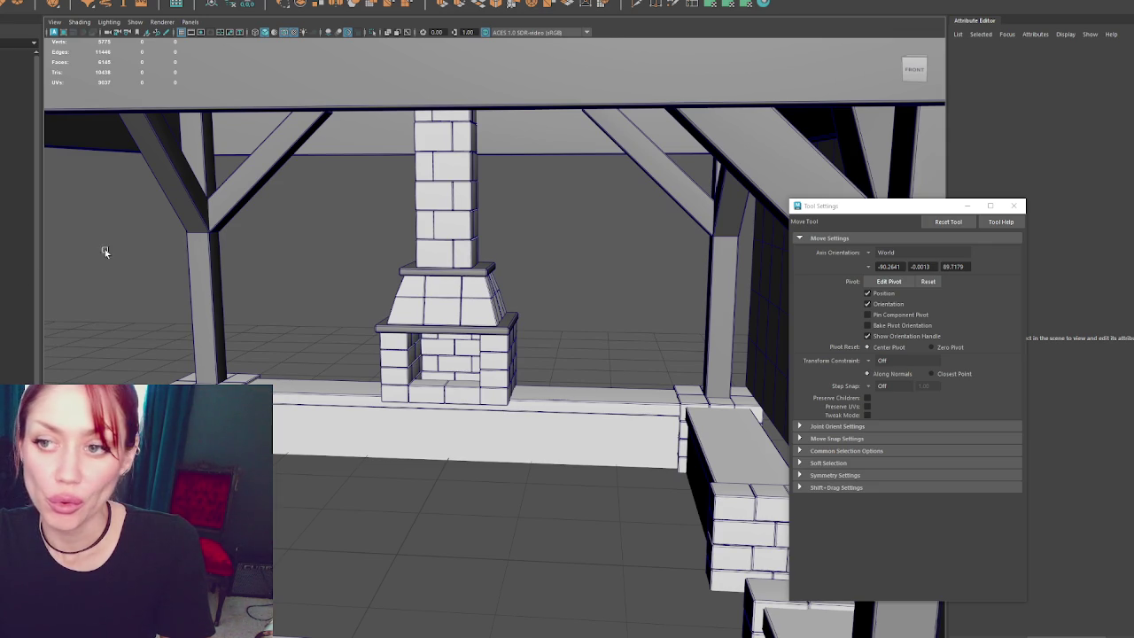
left_click(13, 41)
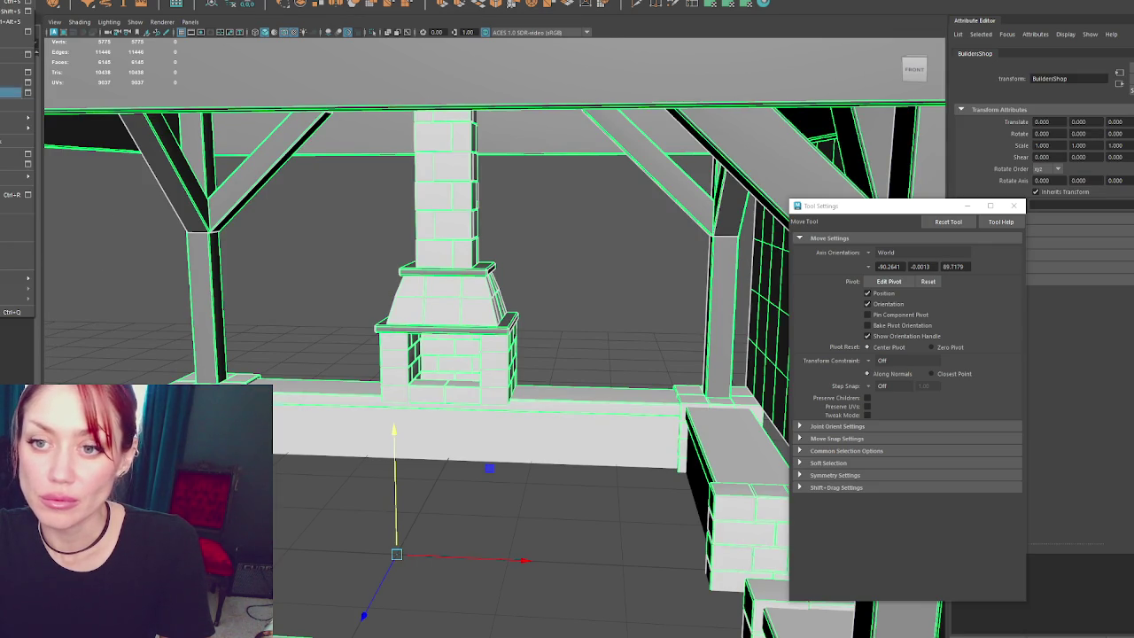
left_click(18, 92)
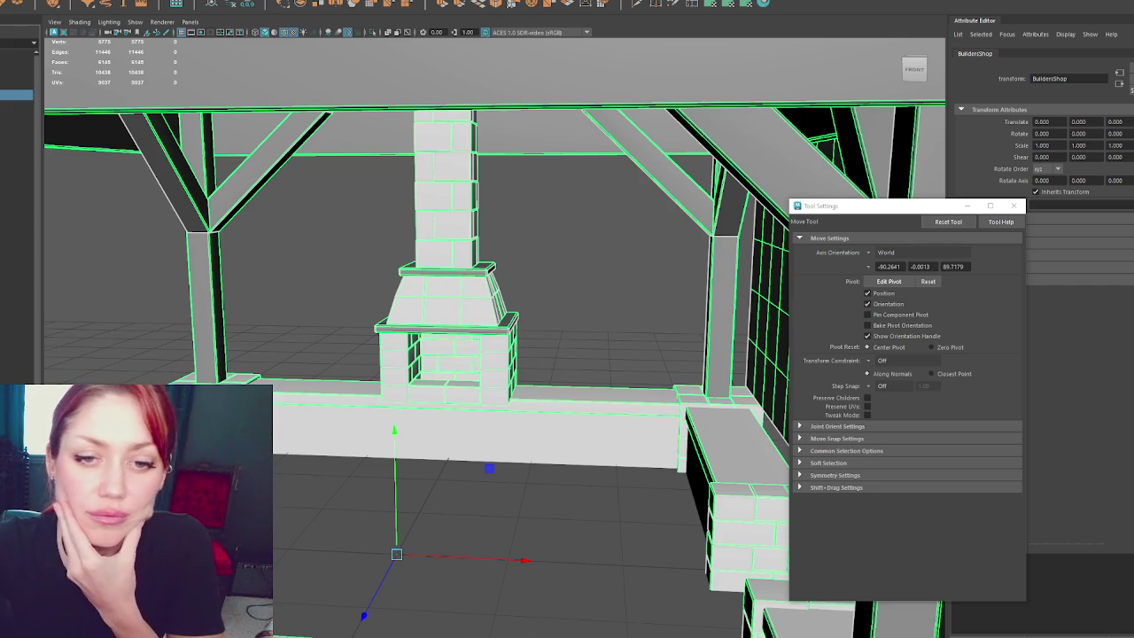
- Deselect everything in the Maya scene
left_click(159, 253)
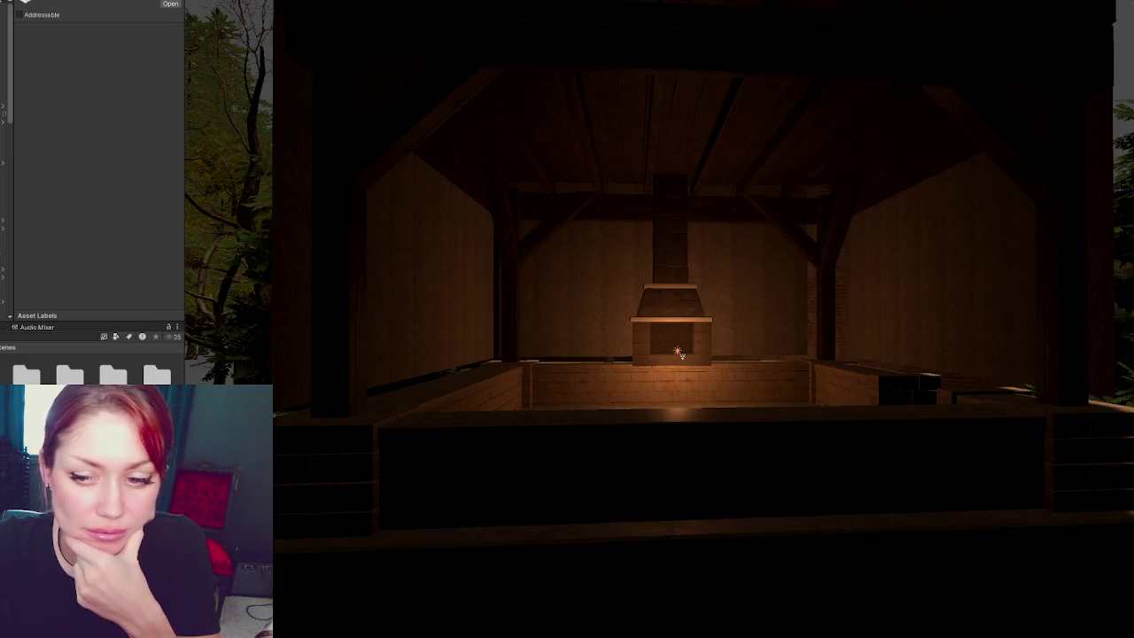
- Load the scene additively, then select and hide the three curtain meshes
right_click(124, 390)
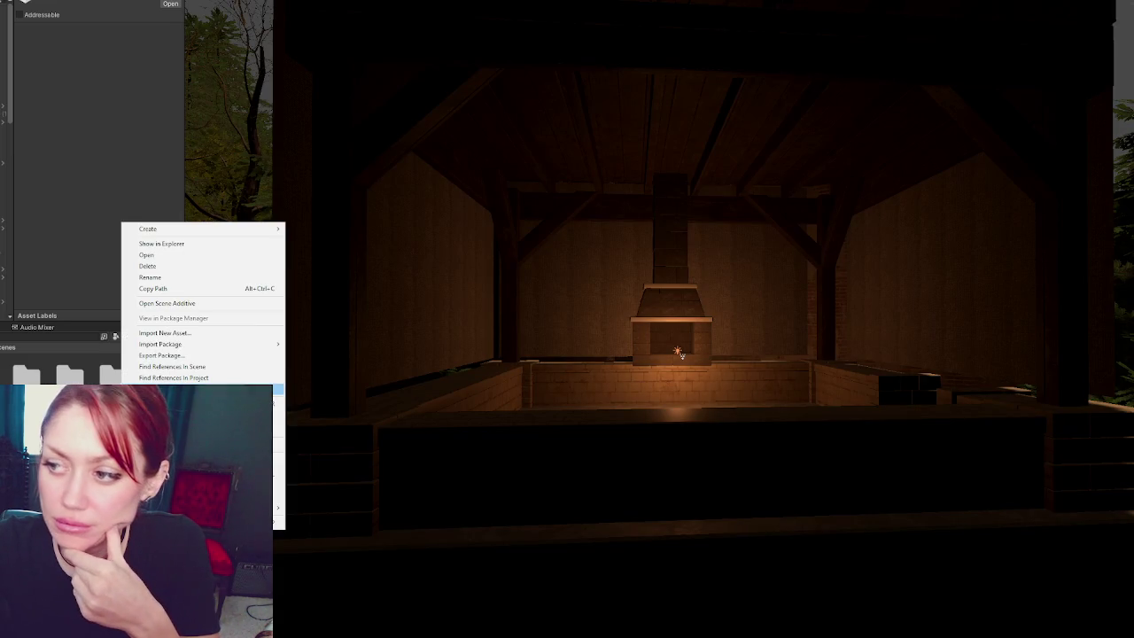
left_click(159, 303)
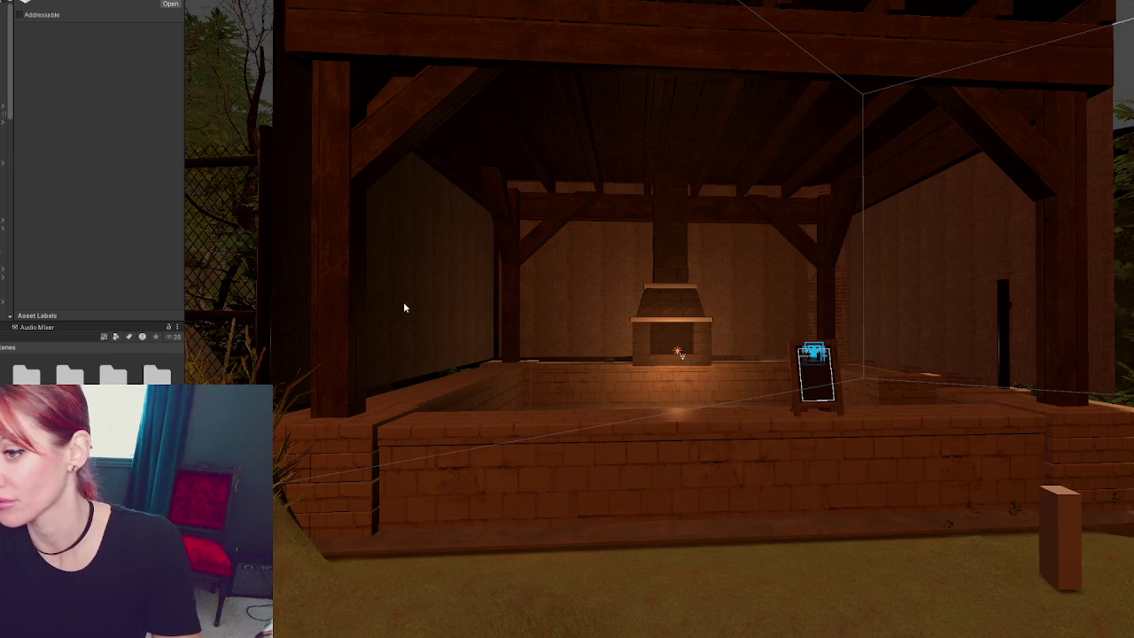
left_click(405, 310)
left_click(588, 304, "shift")
left_click(886, 275, "shift")
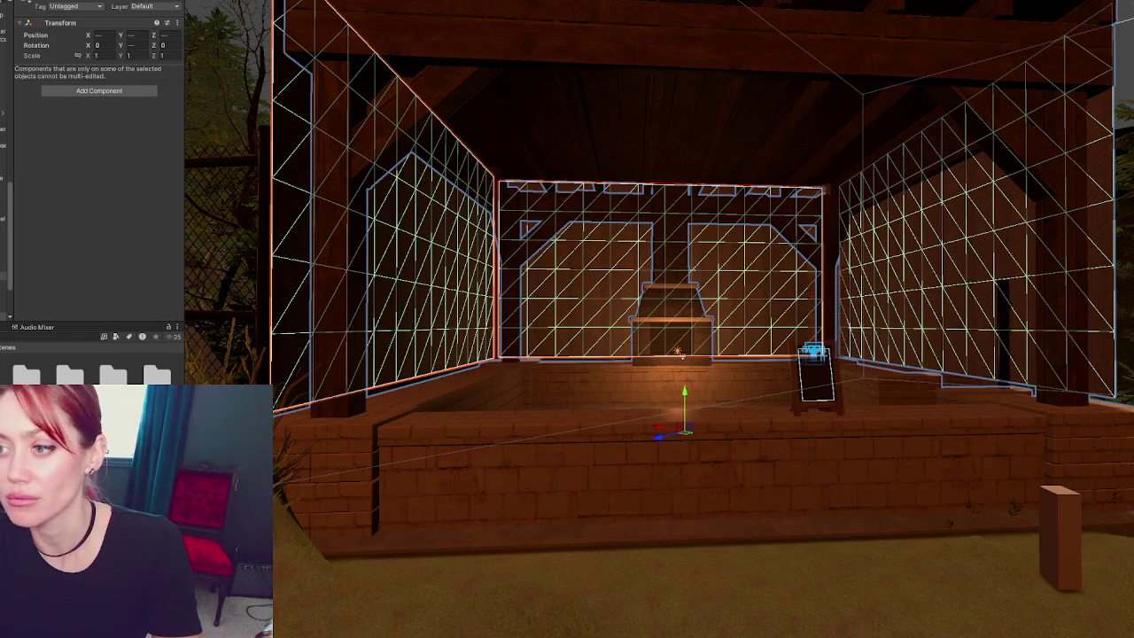
key("h")
key("h")
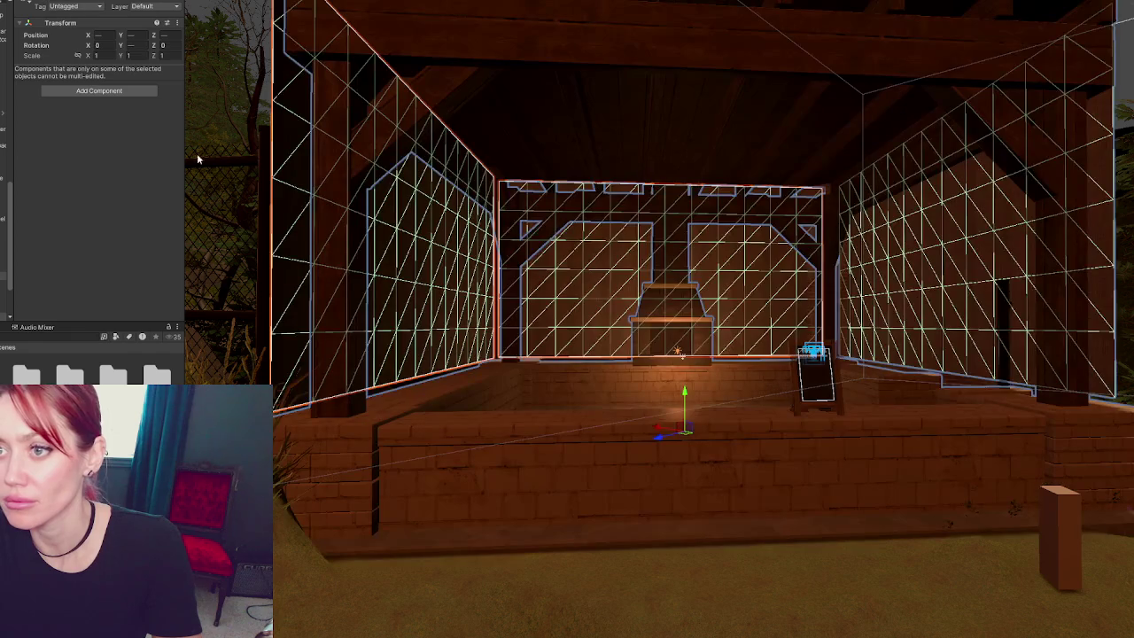
- Reselect the curtains, ending with only the right-wall curtain selected
left_click(430, 248)
left_click(603, 276, "shift")
left_click(900, 302, "shift")
left_click(863, 290, "shift")
left_click(745, 219)
left_click(934, 277)
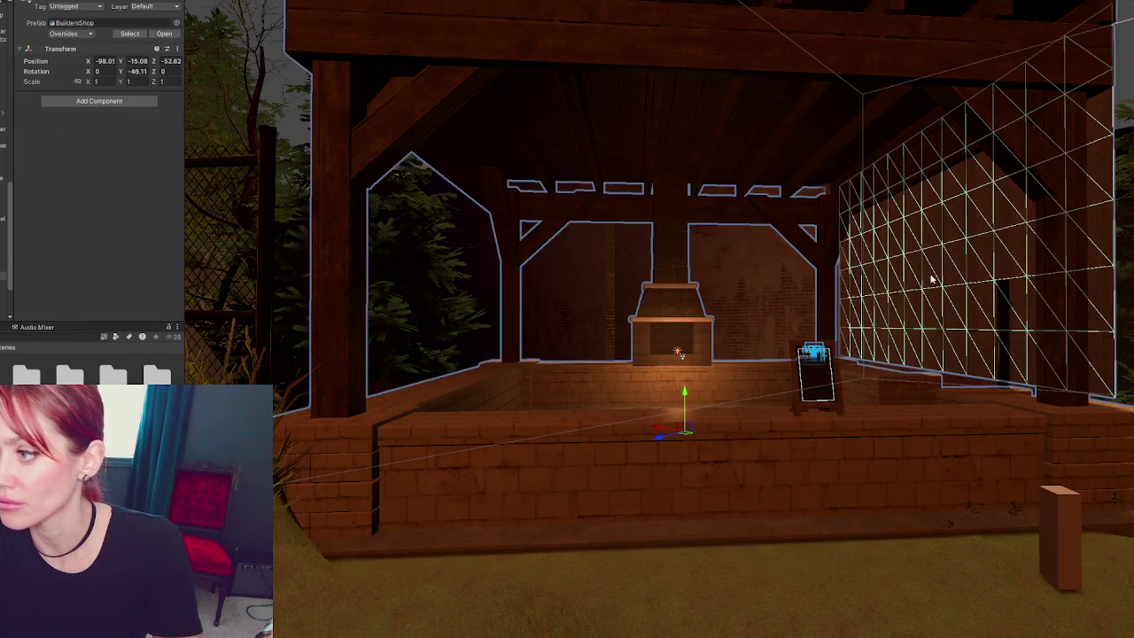
- Select the fireplace inside the BuildersShop prefab and drag a 'concrete' material onto the stage
left_click_drag(514, 213, 638, 259, "alt")
left_click(670, 304)
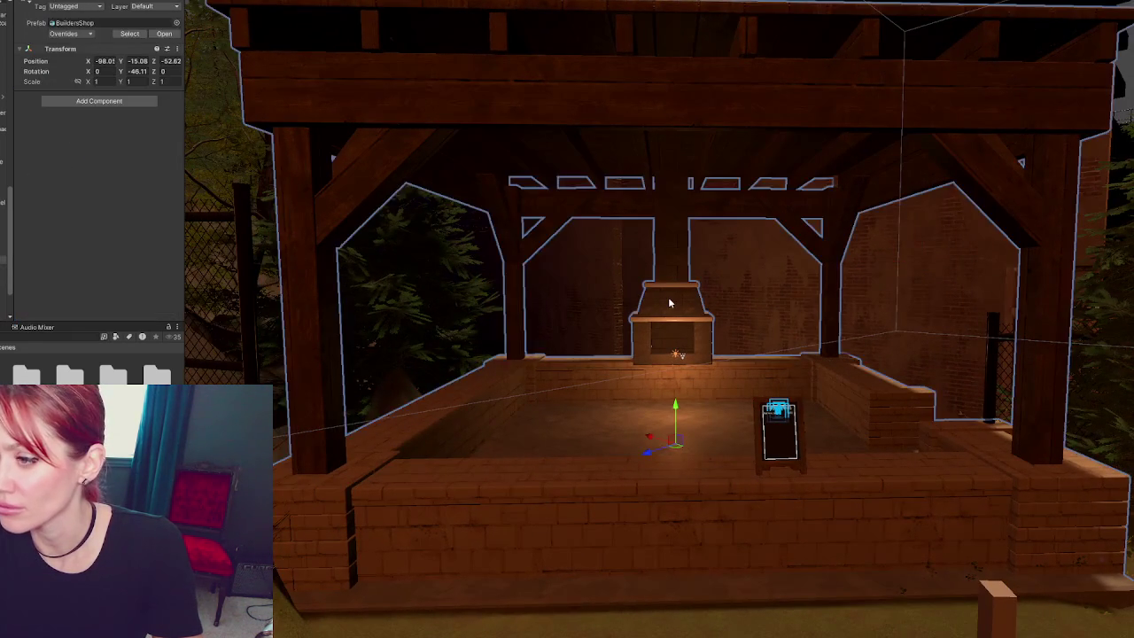
left_click(670, 304)
left_click_drag(172, 353, 395, 504)
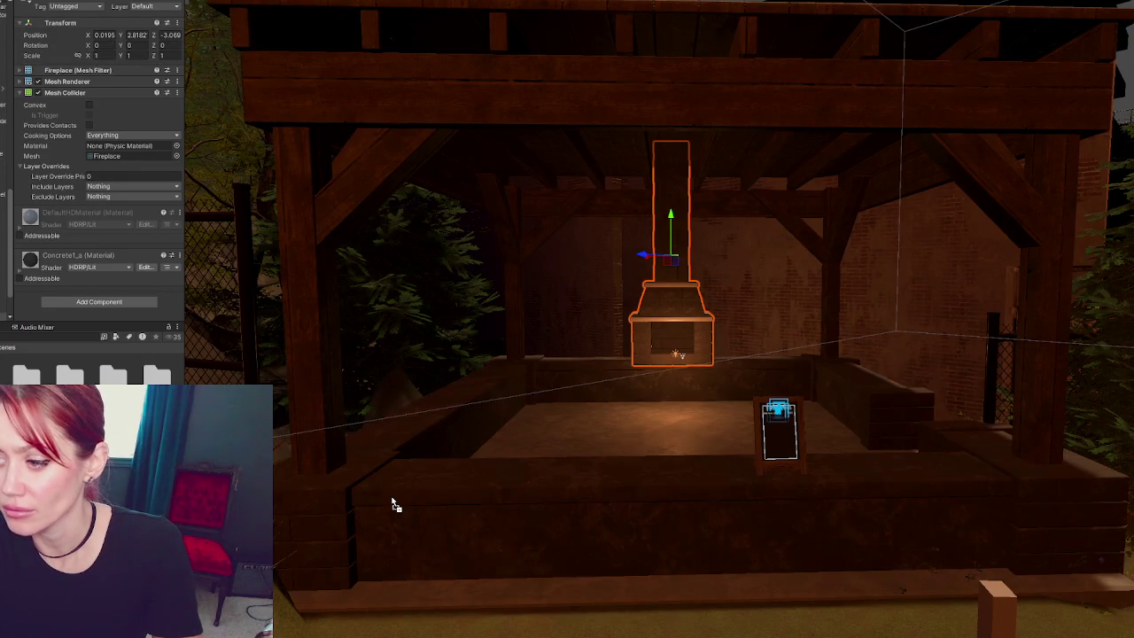
left_click(76, 337)
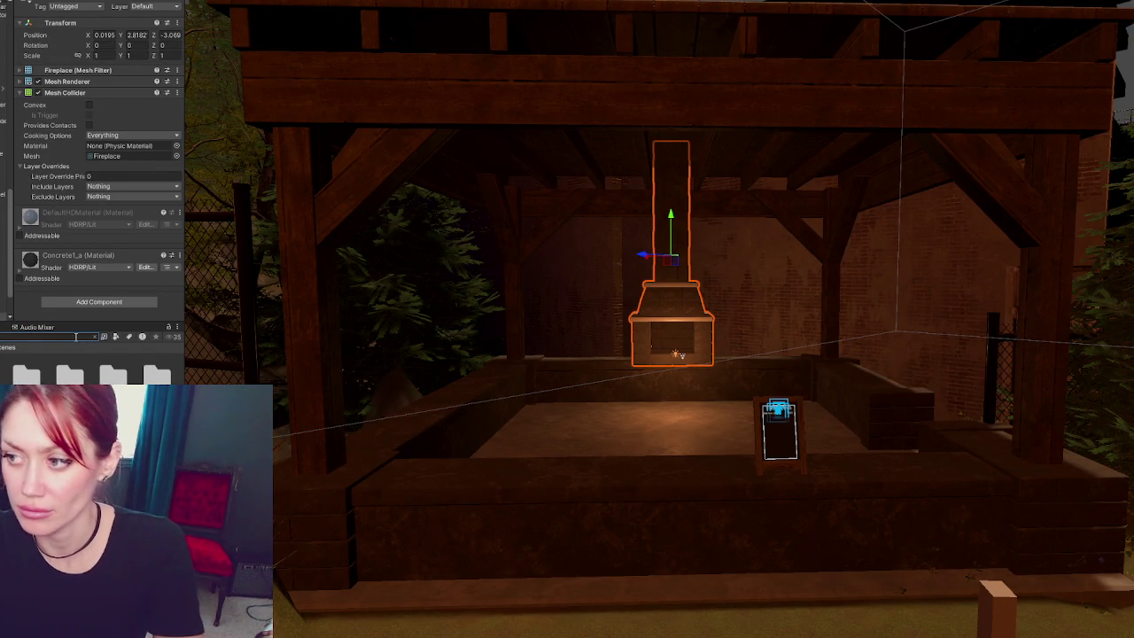
type("concrete")
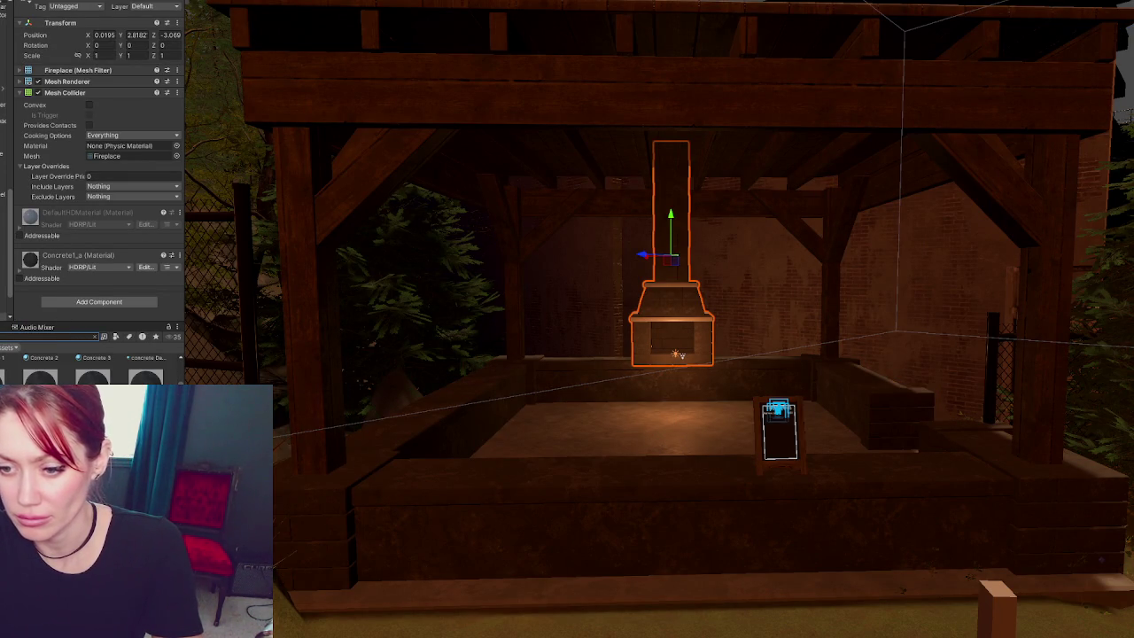
left_click_drag(40, 380, 445, 528)
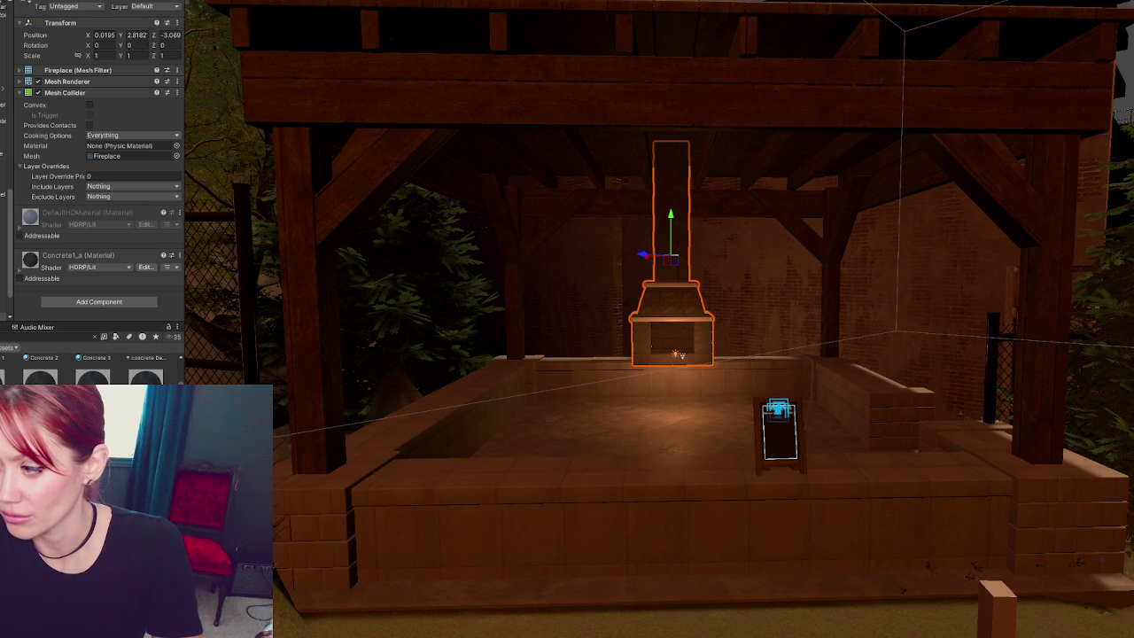
scroll(445, 486, "down", 5)
left_click_drag(715, 403, 435, 487, "alt")
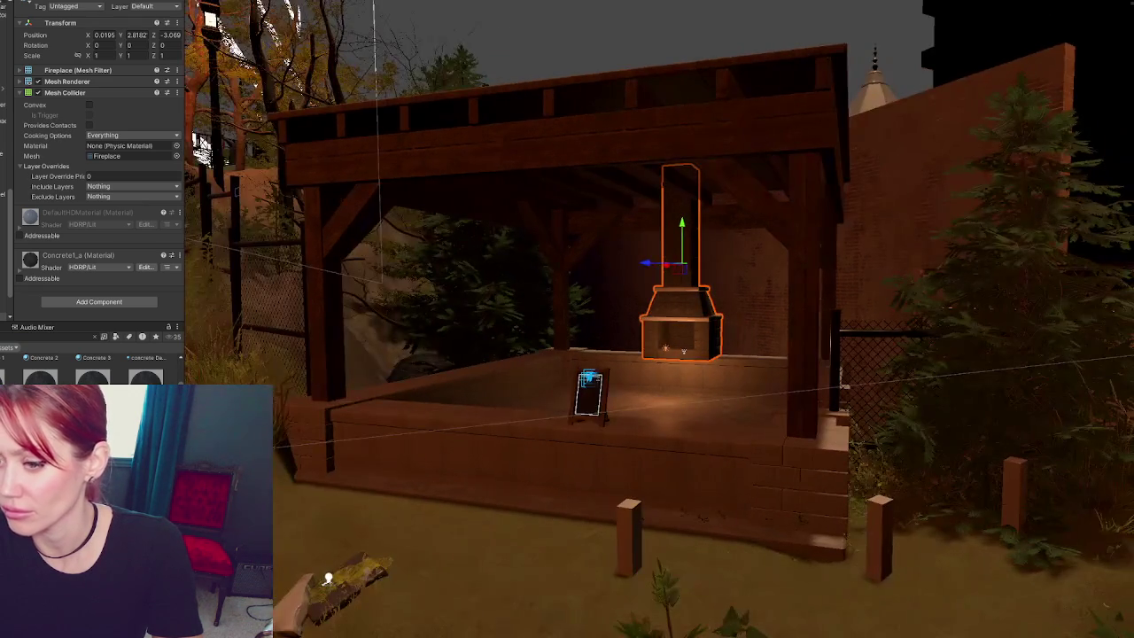
left_click(328, 578)
mouse_move(328, 578)
left_mouse_down("alt")
mouse_move(824, 521)
mouse_move(626, 388)
mouse_move(602, 433)
mouse_move(264, 179)
mouse_move(610, 357)
mouse_move(781, 475)
mouse_move(864, 491)
mouse_move(557, 383)
left_mouse_up("alt")
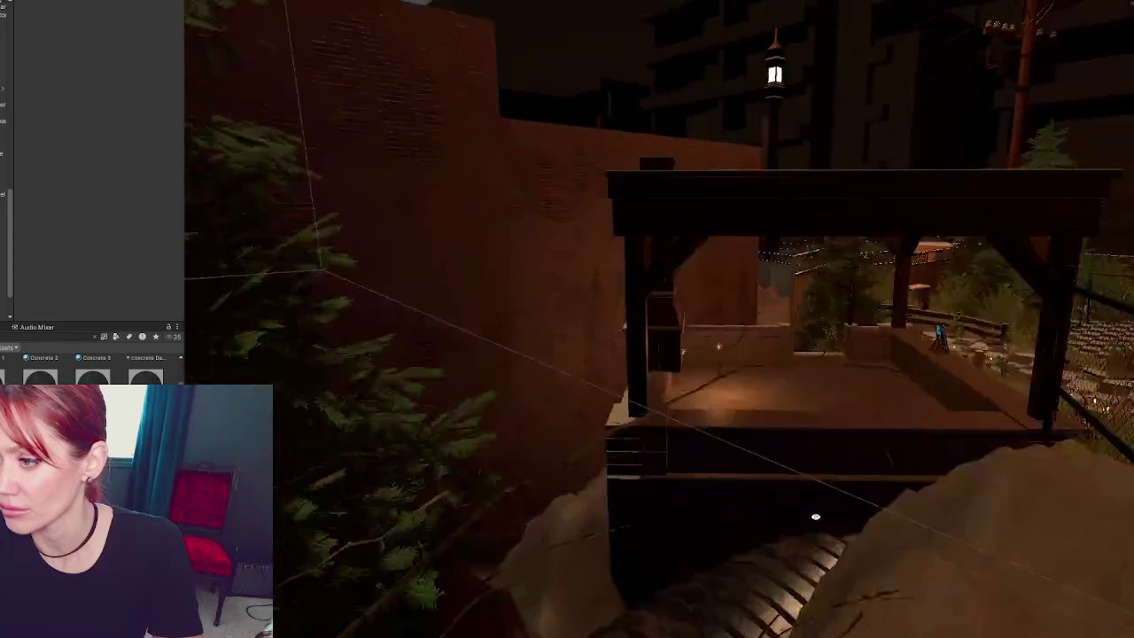
scroll(625, 388, "up", 5)
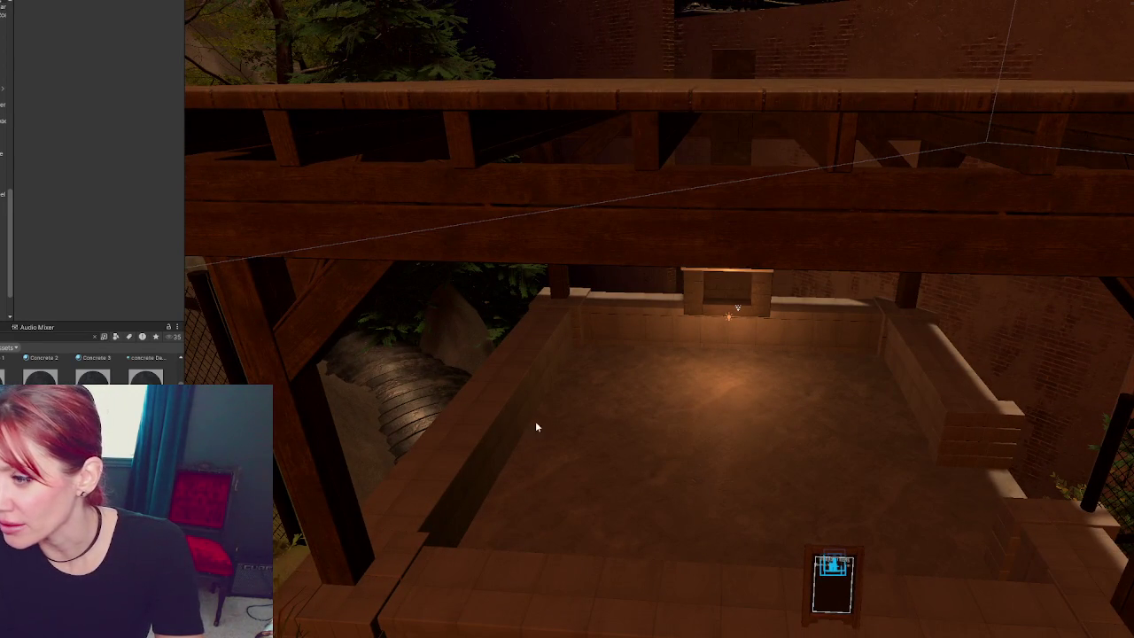
mouse_move(744, 484)
left_mouse_down("alt")
mouse_move(874, 375)
mouse_move(799, 435)
left_mouse_up("alt")
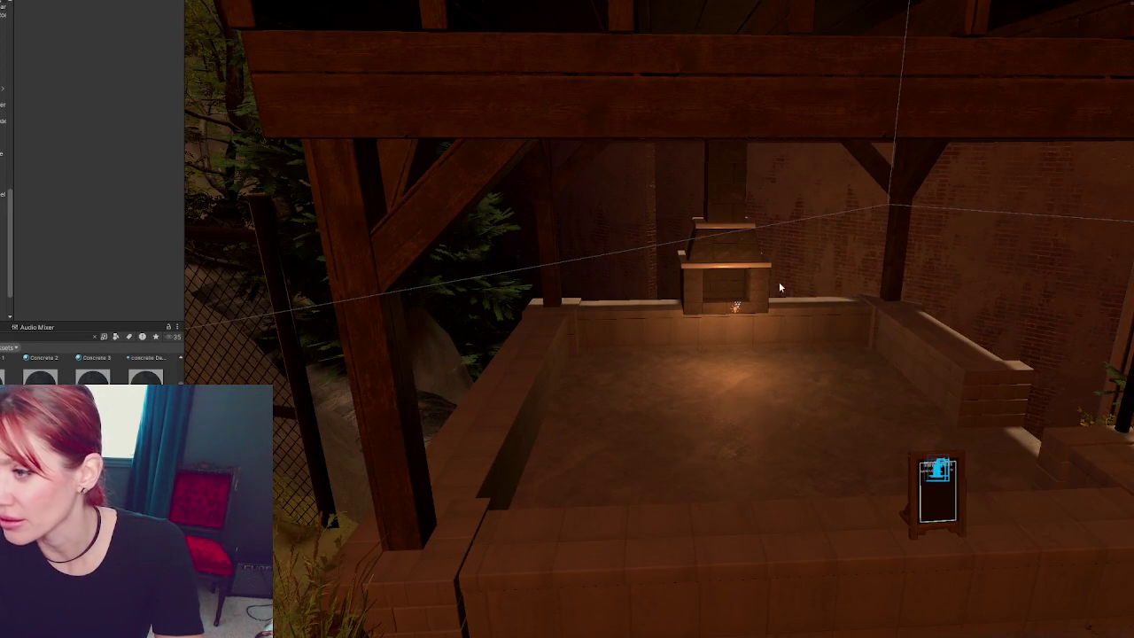
scroll(606, 381, "down", 3)
scroll(606, 381, "up", 3)
scroll(610, 381, "down", 2)
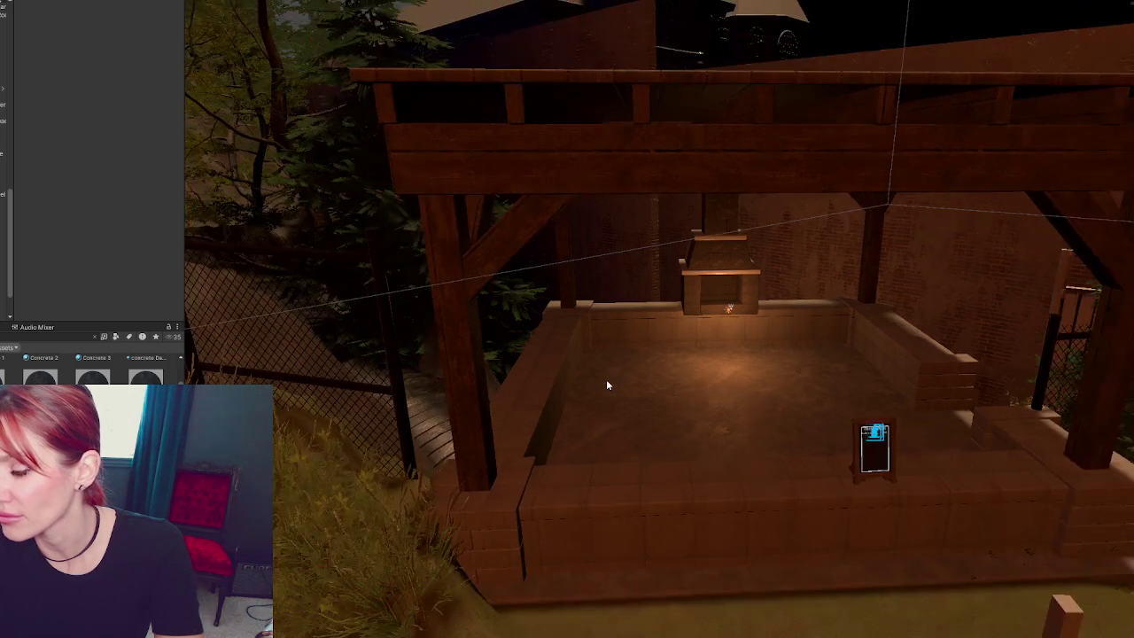
scroll(610, 381, "down", 2)
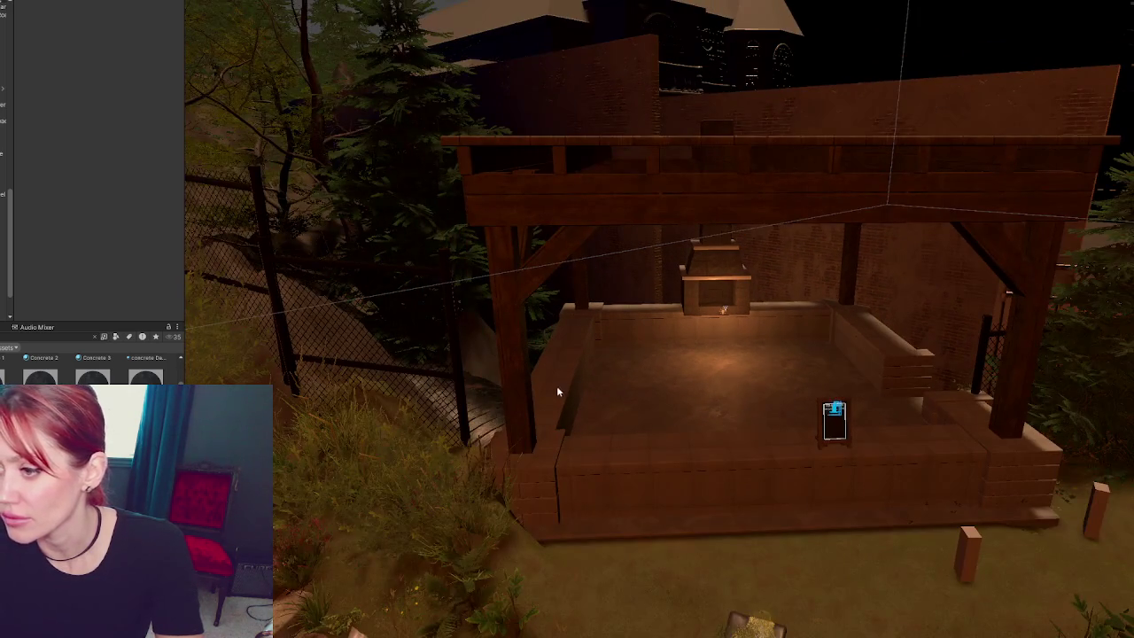
left_click_drag(610, 381, 899, 450, "alt")
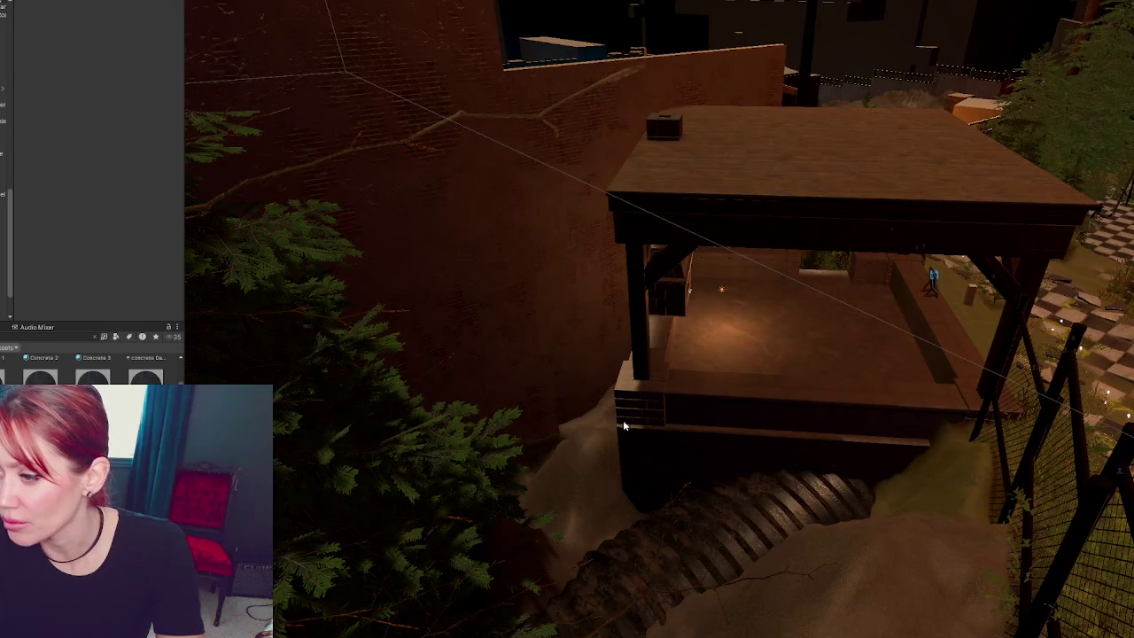
mouse_move(812, 304)
left_mouse_down("alt")
mouse_move(674, 283)
mouse_move(679, 391)
left_mouse_up("alt")
scroll(679, 391, "up", 1)
scroll(679, 391, "up", 3)
scroll(679, 391, "down", 4)
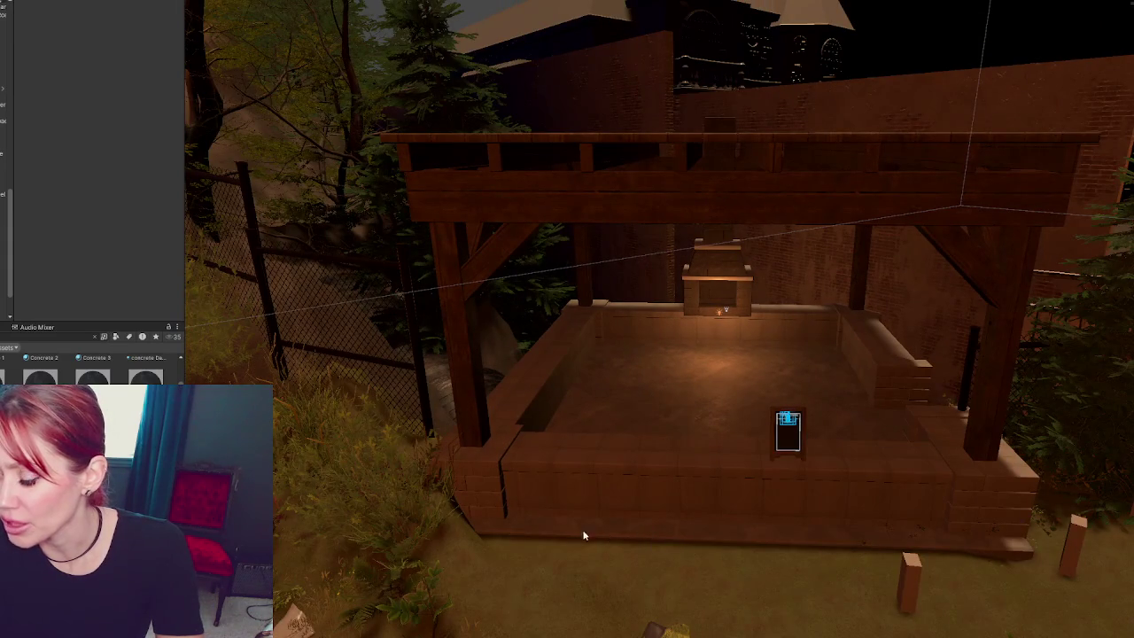
left_click_drag(606, 535, 883, 452, "alt")
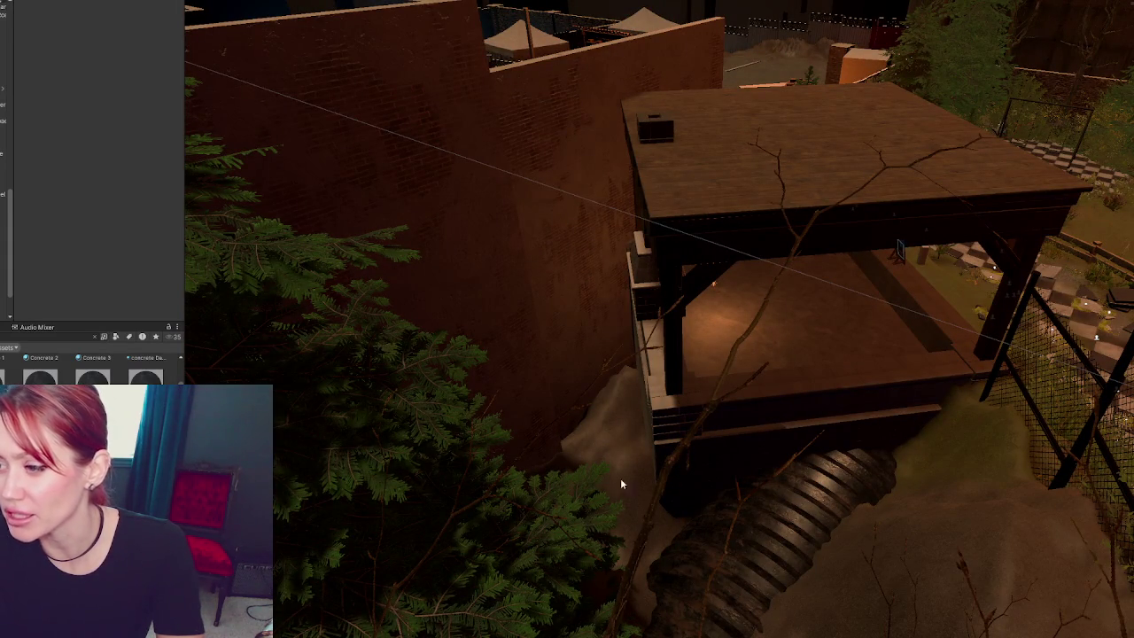
key("f")
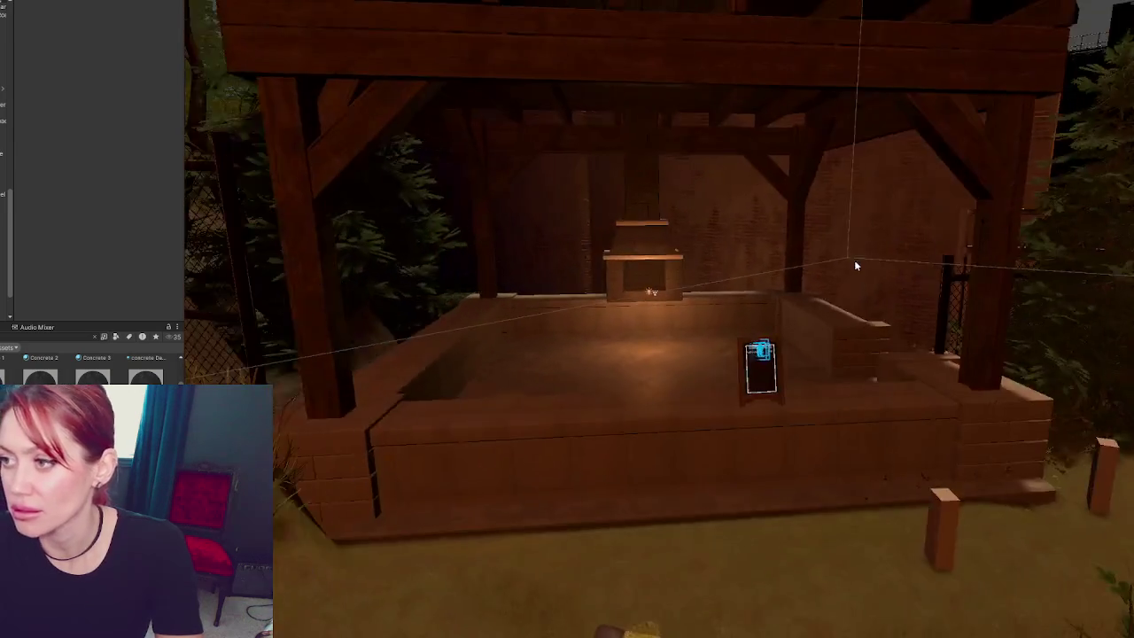
right_click_drag(812, 260, 768, 349)
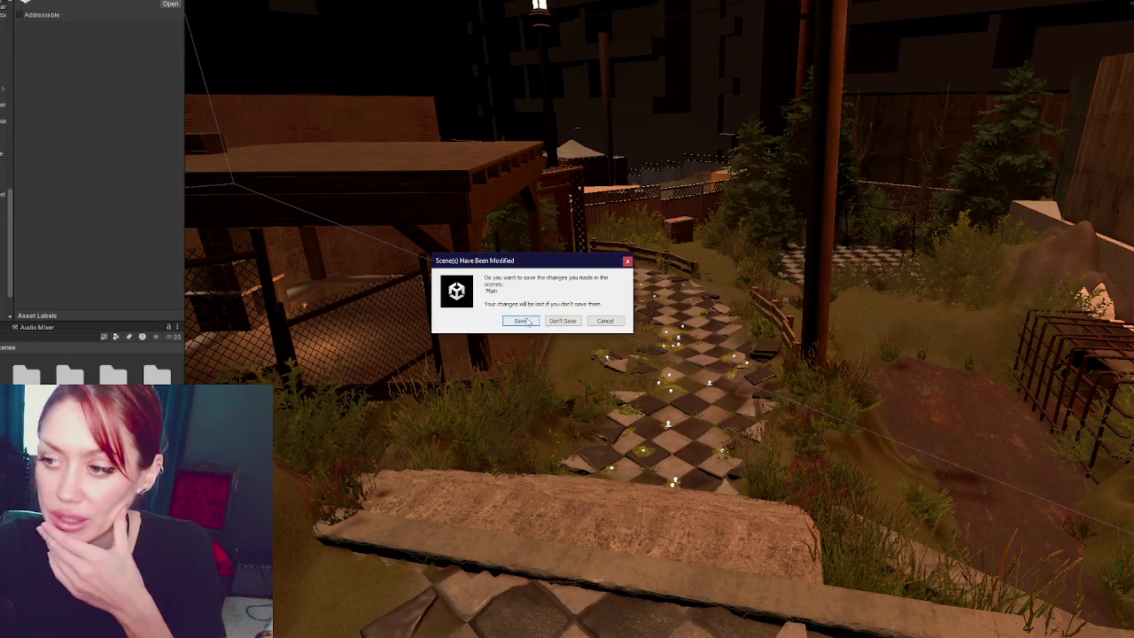
- Respond to the prompt about saving changes to the Main scene
key("Escape")
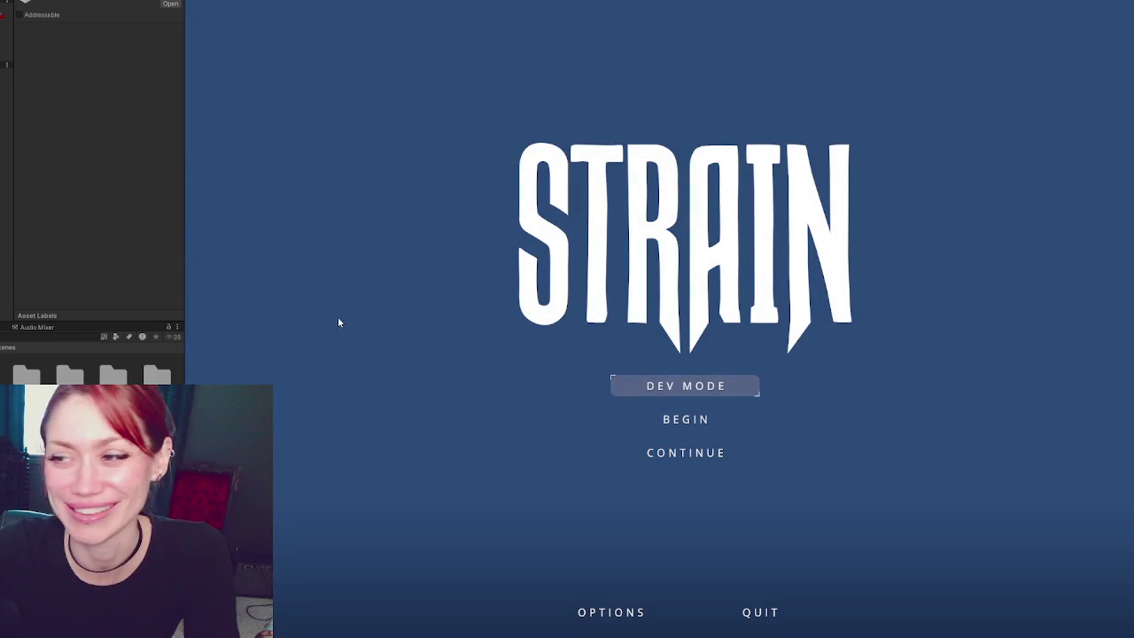
- Start the game and walk out through the wooden gate and the exit gate
left_click(686, 385)
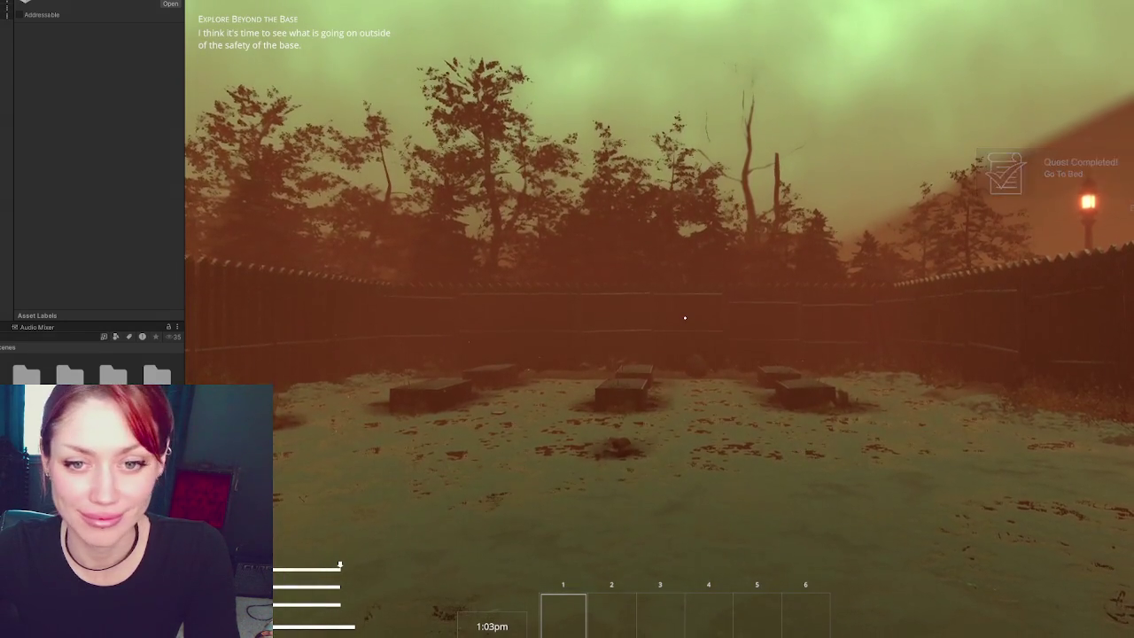
key("w")
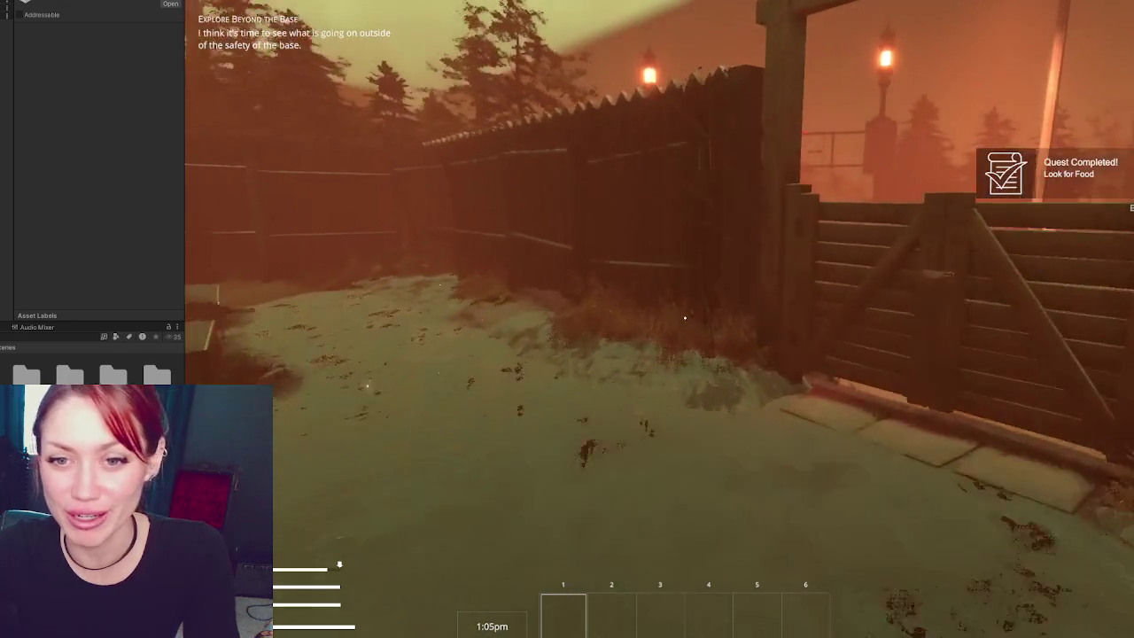
key("e")
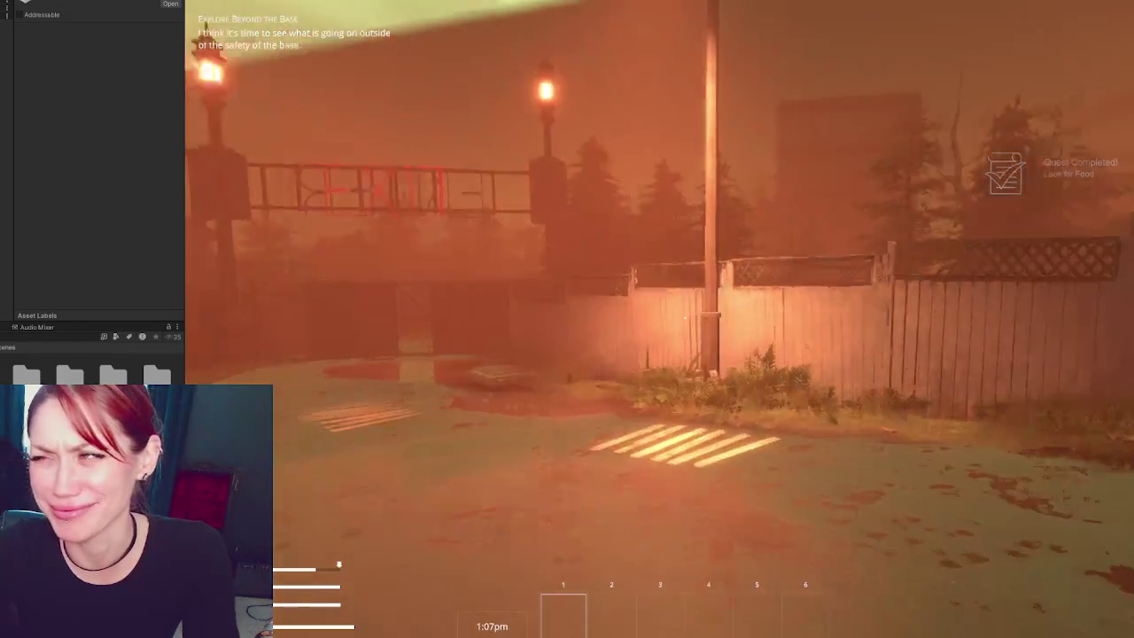
key("w")
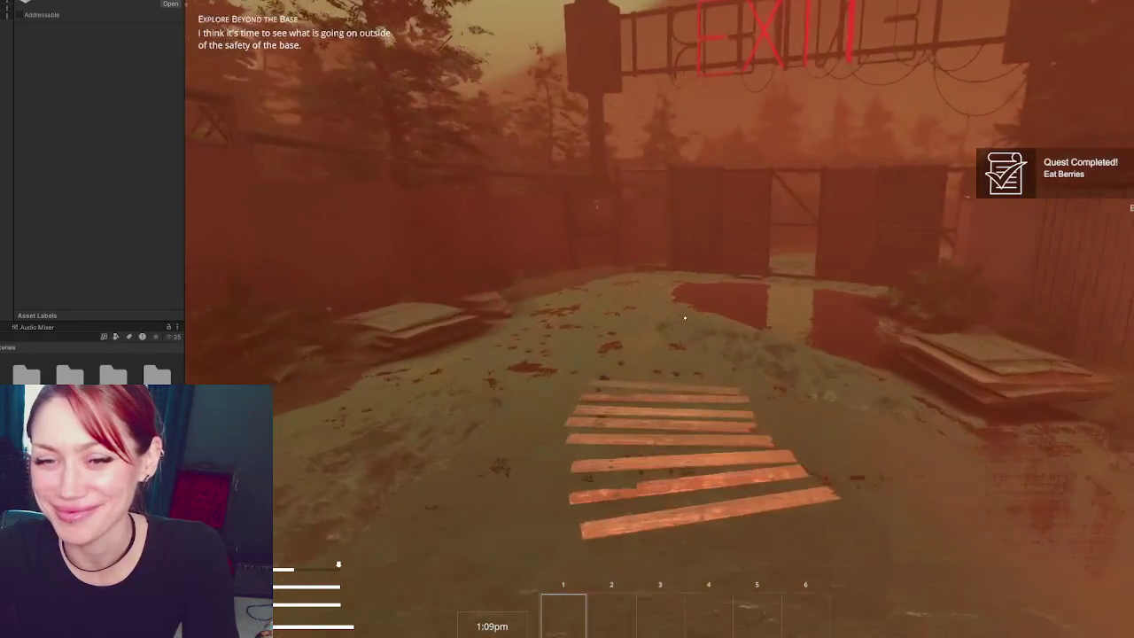
key("w")
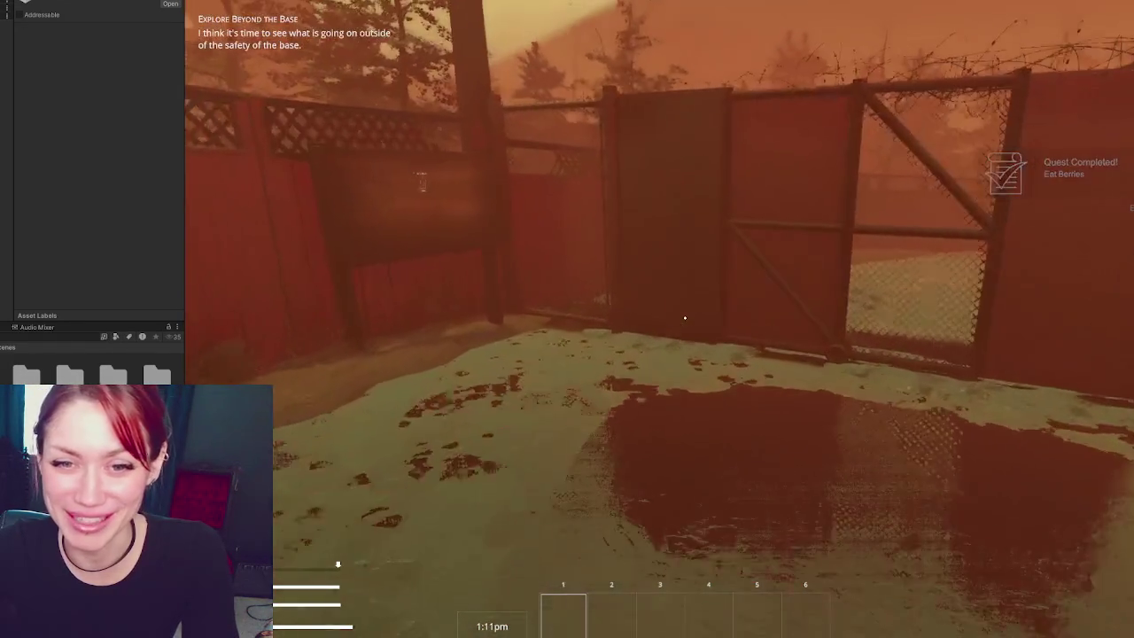
key("e")
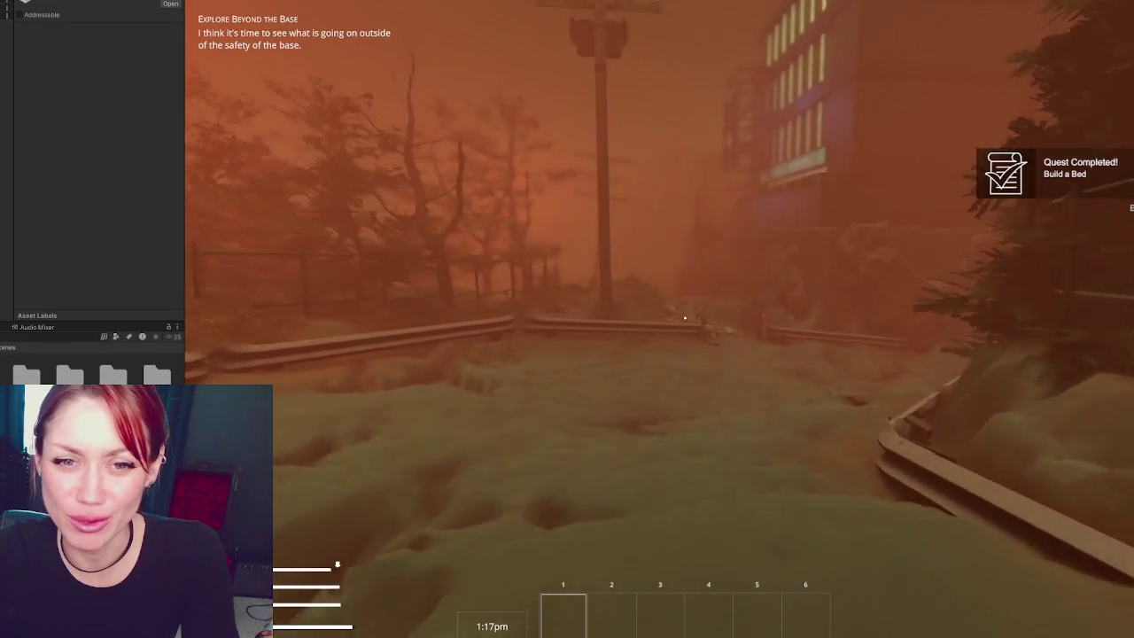
- Follow the rocky path through the guardrail gap down to the ledge facing the shelter
key("w")
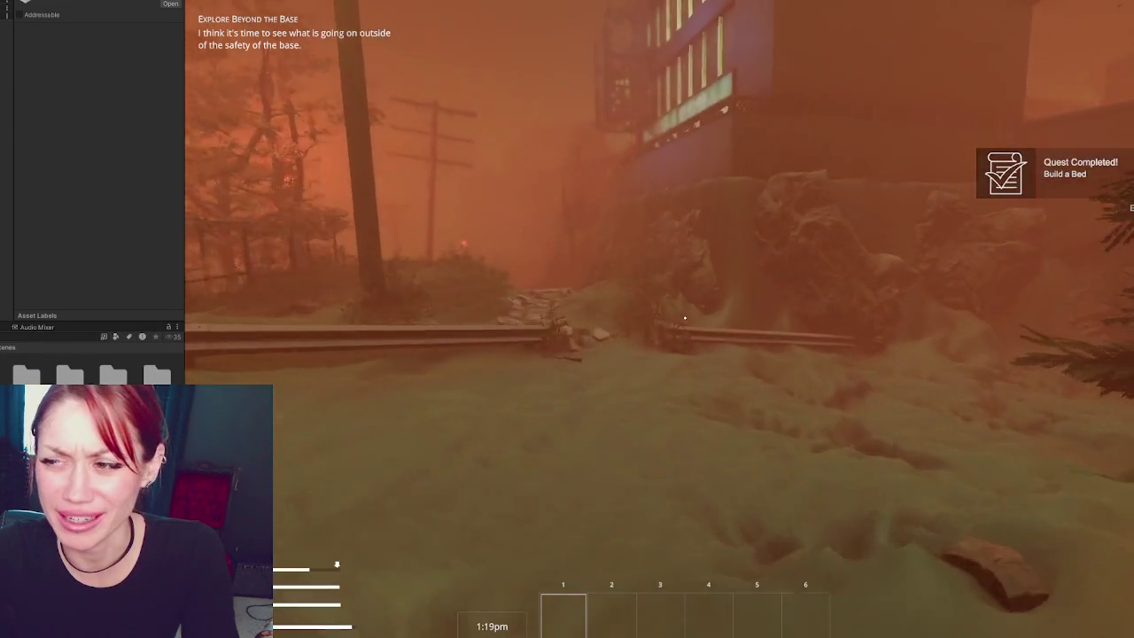
key("w")
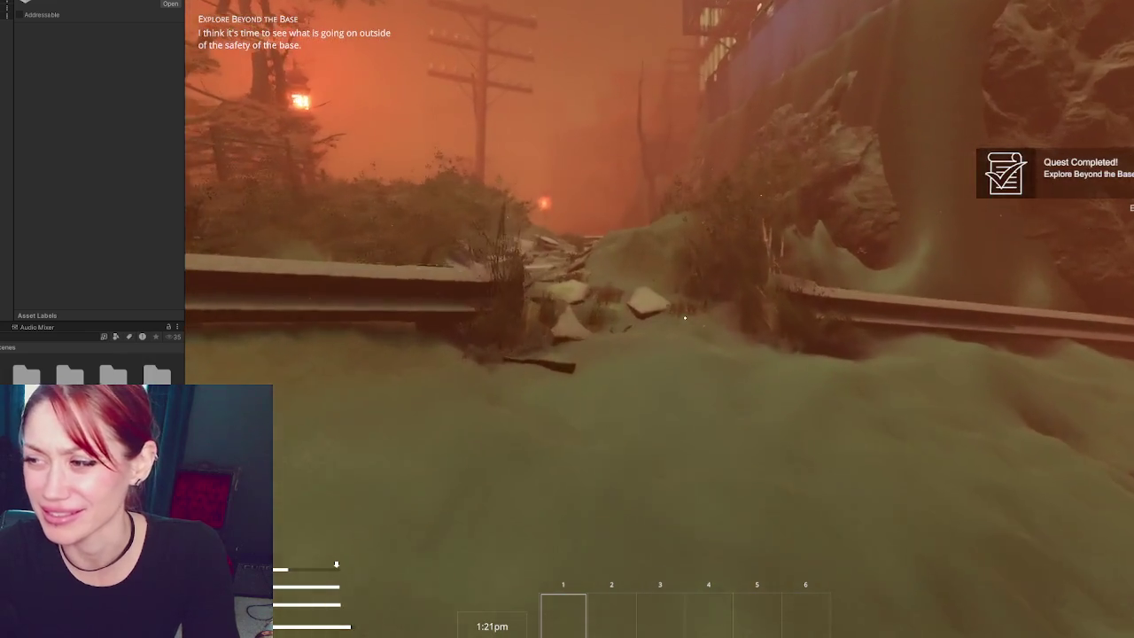
key("w")
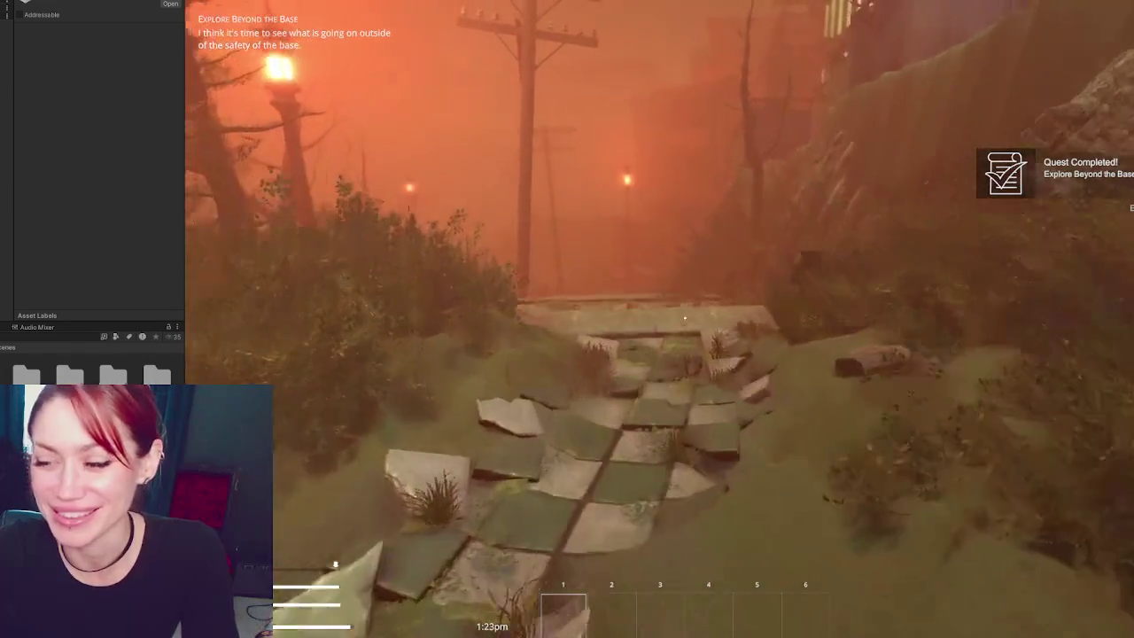
key("w")
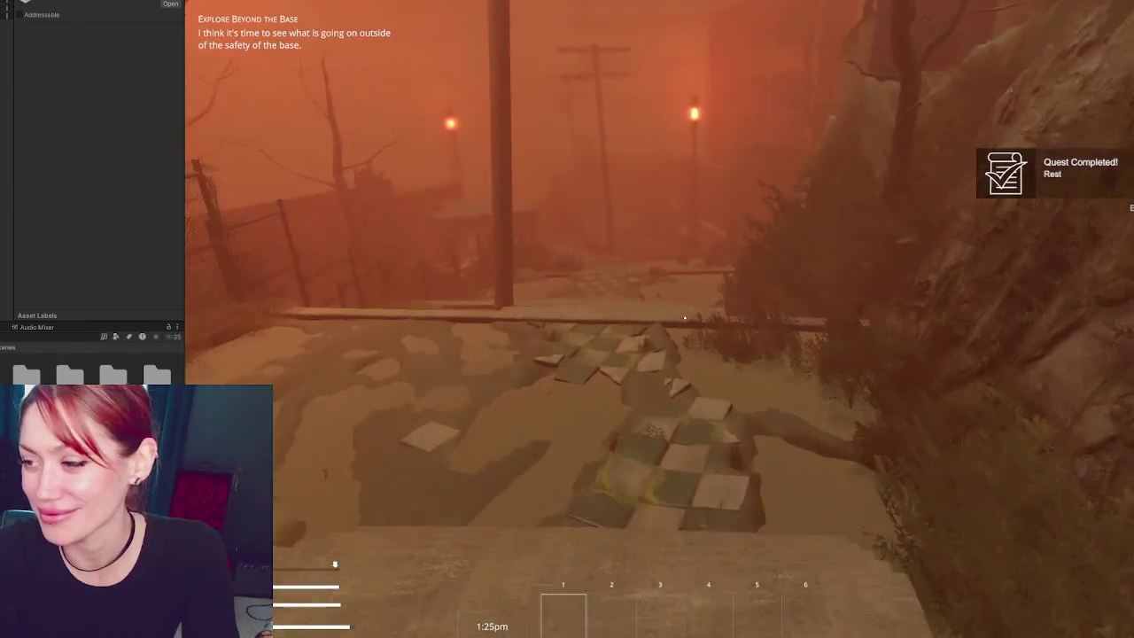
key("w")
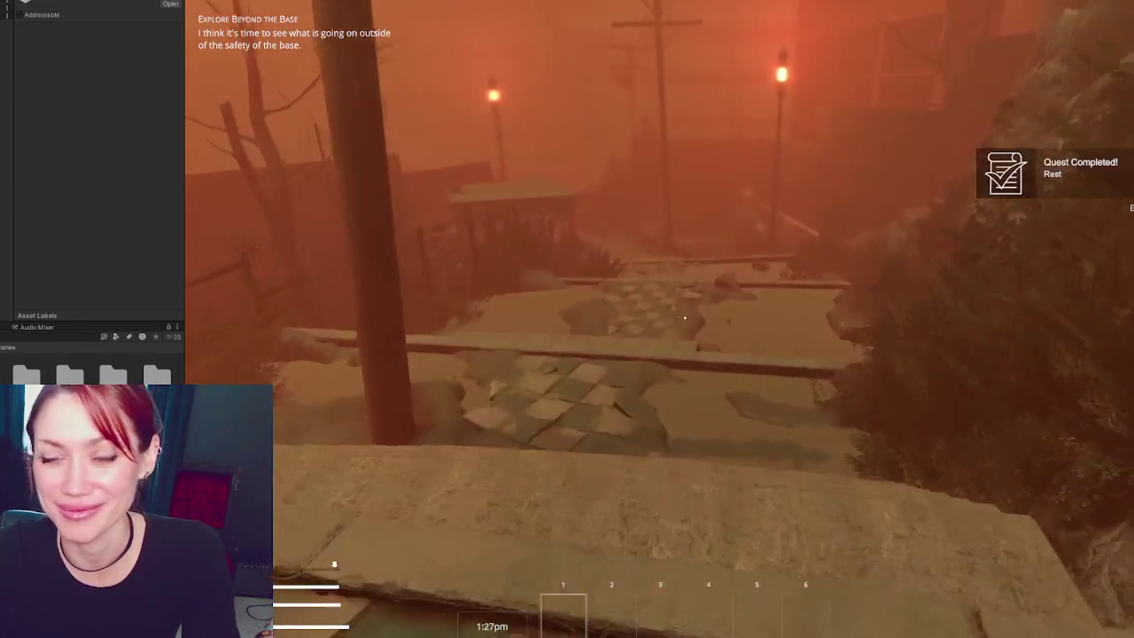
key("w")
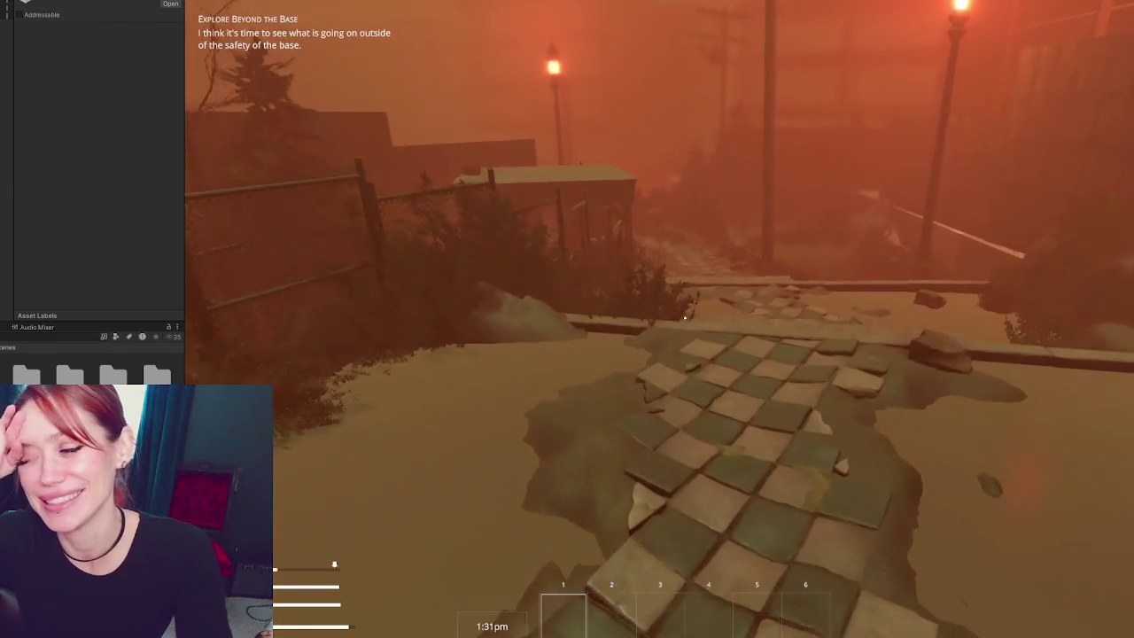
key("w")
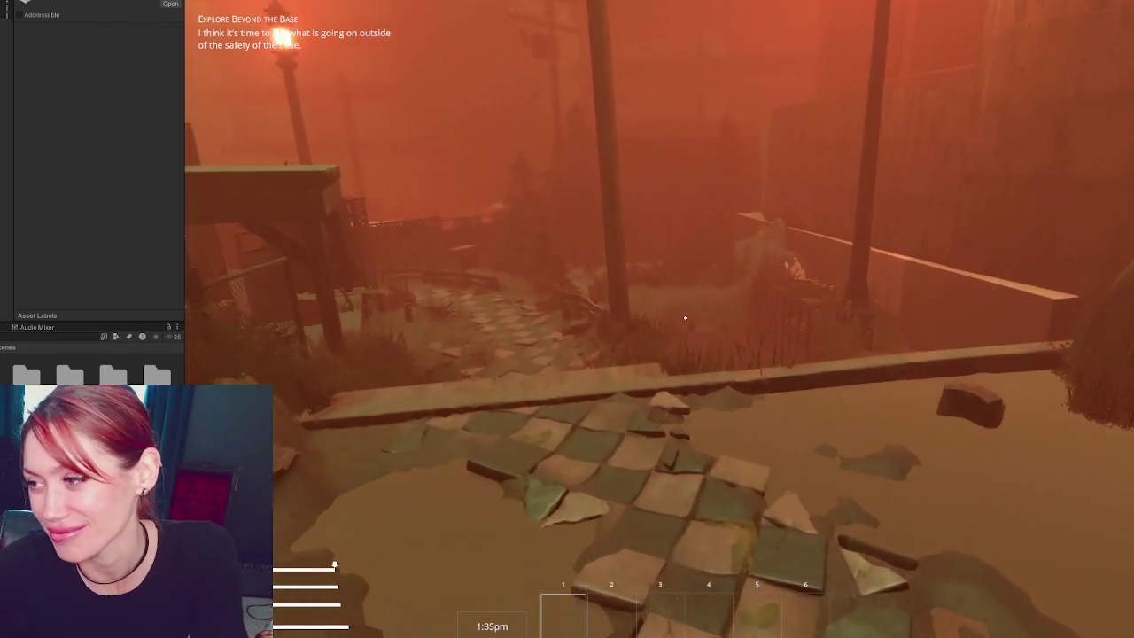
key("w")
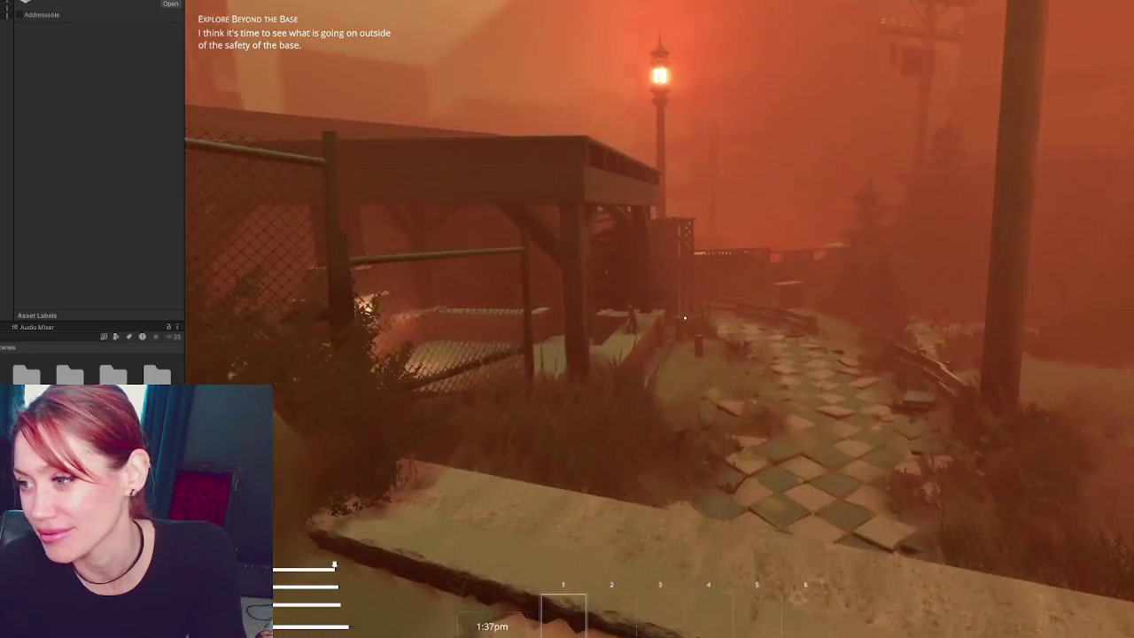
key("w")
- Circle in front of the shelter to the brick counter, then back away to view the roof
key("s")
key("d")
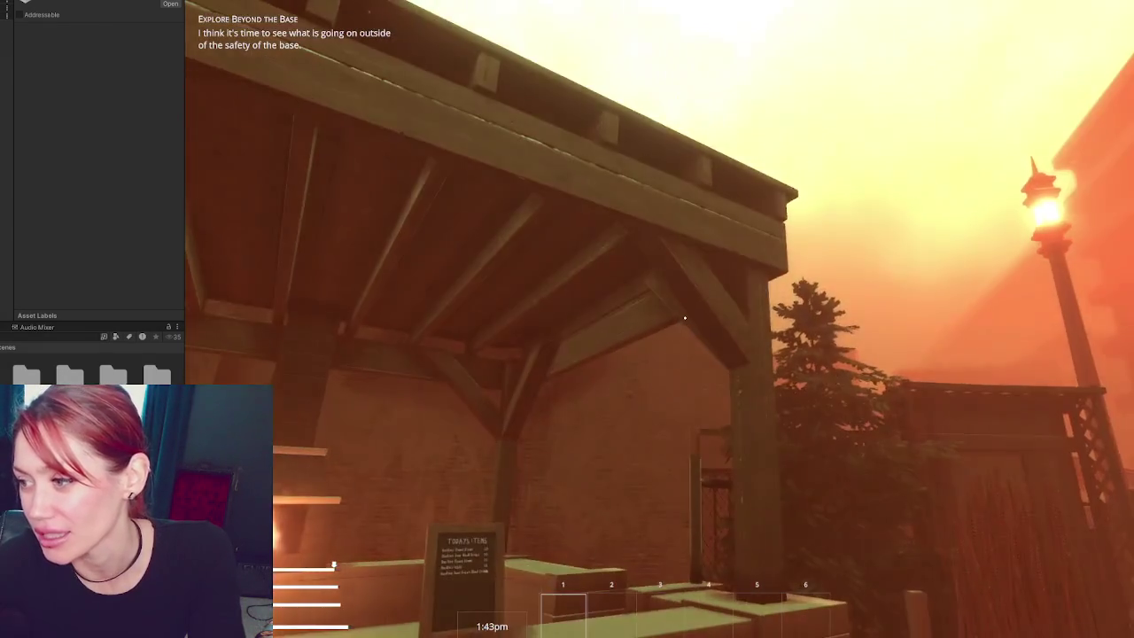
key("w")
key("s")
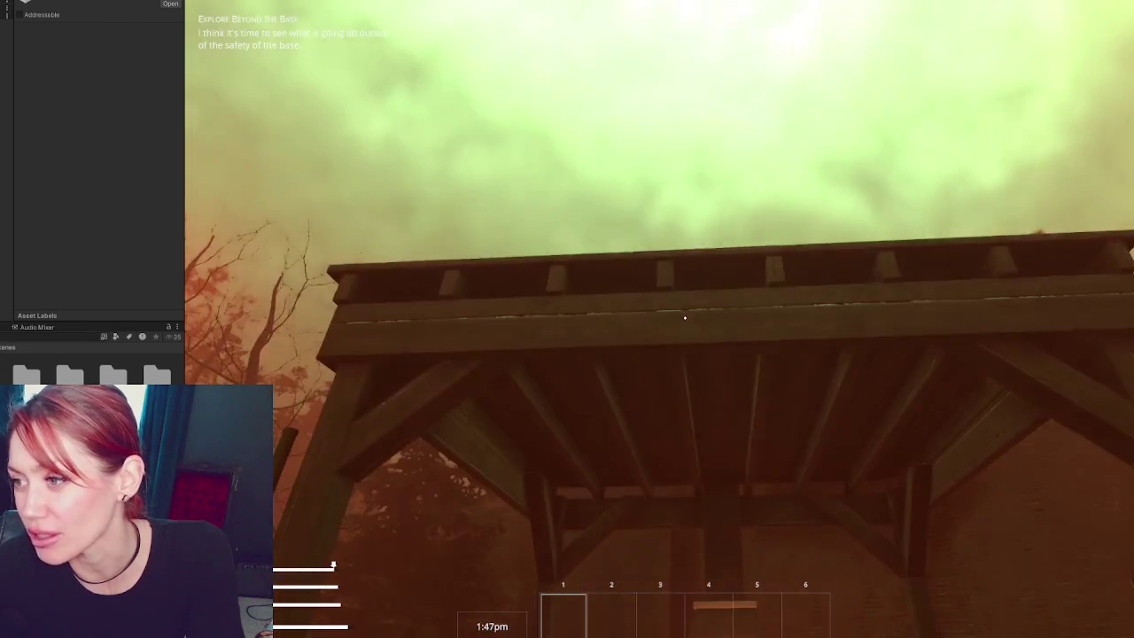
- Walk under the shelter to face the fireplace, then step back to see the counter and sign
key("w")
key("w")
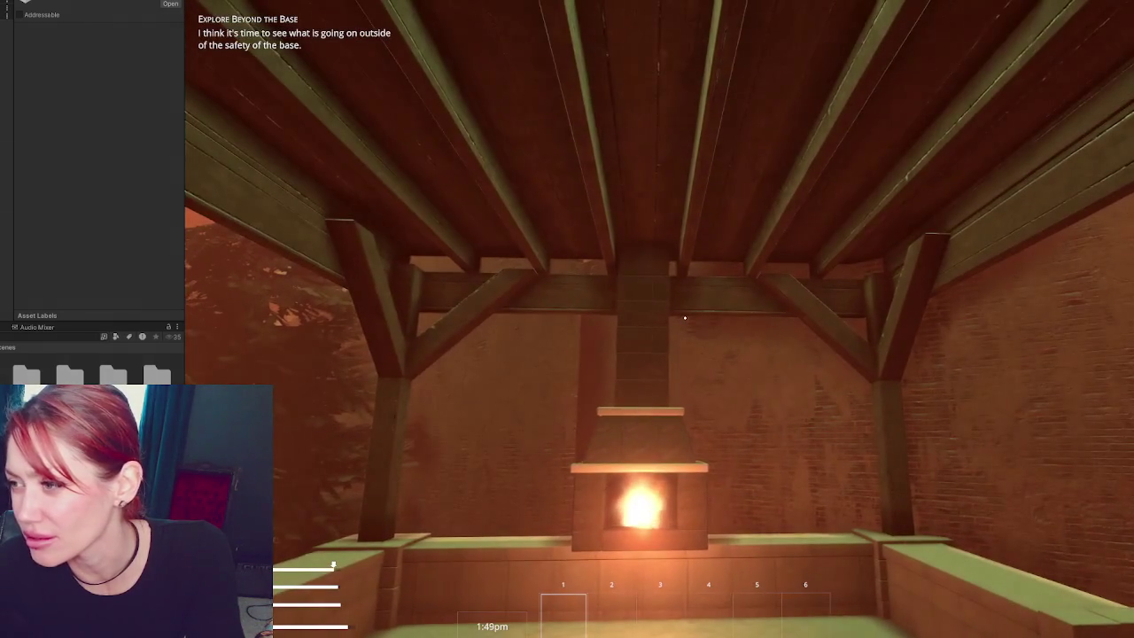
key("s")
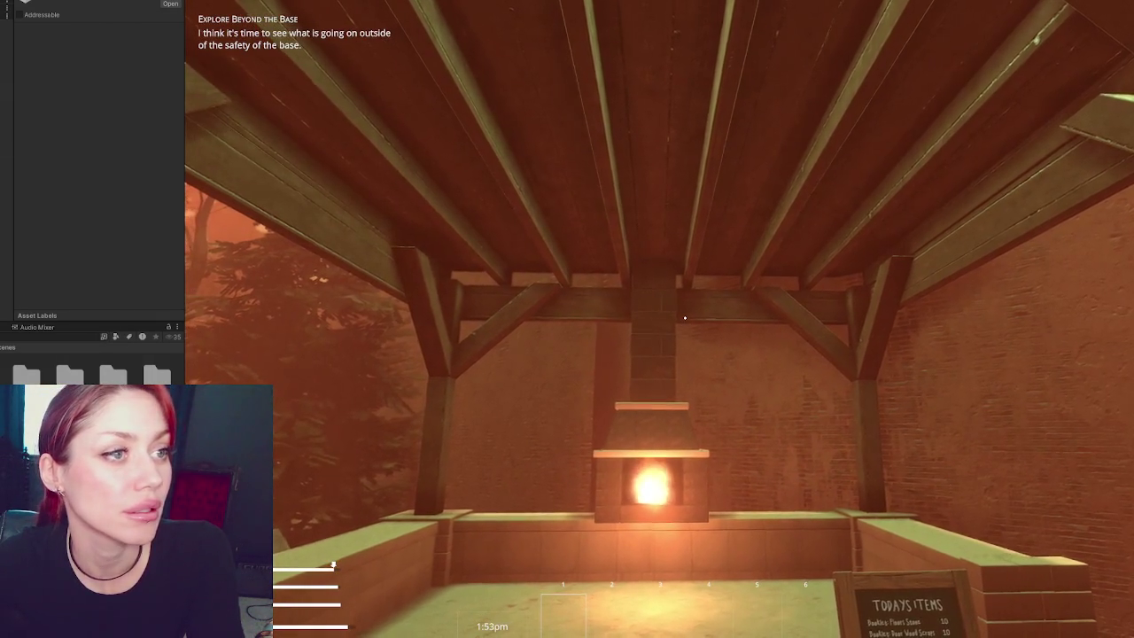
key("s")
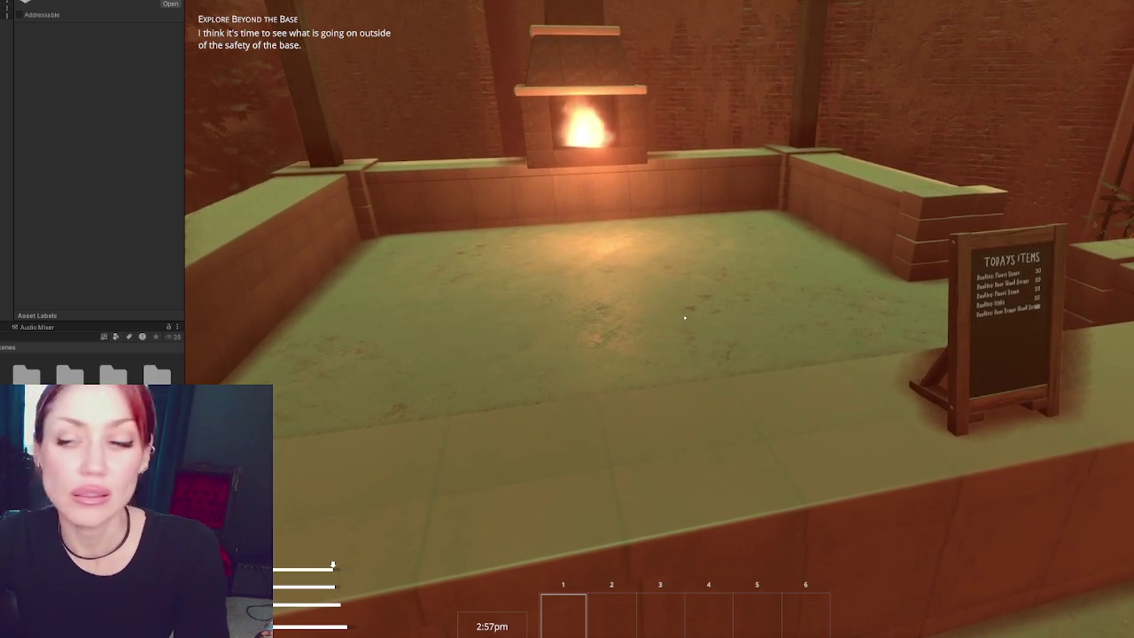
- Walk a loop up the staircase and along the paved path, back to the fireplace
key("w")
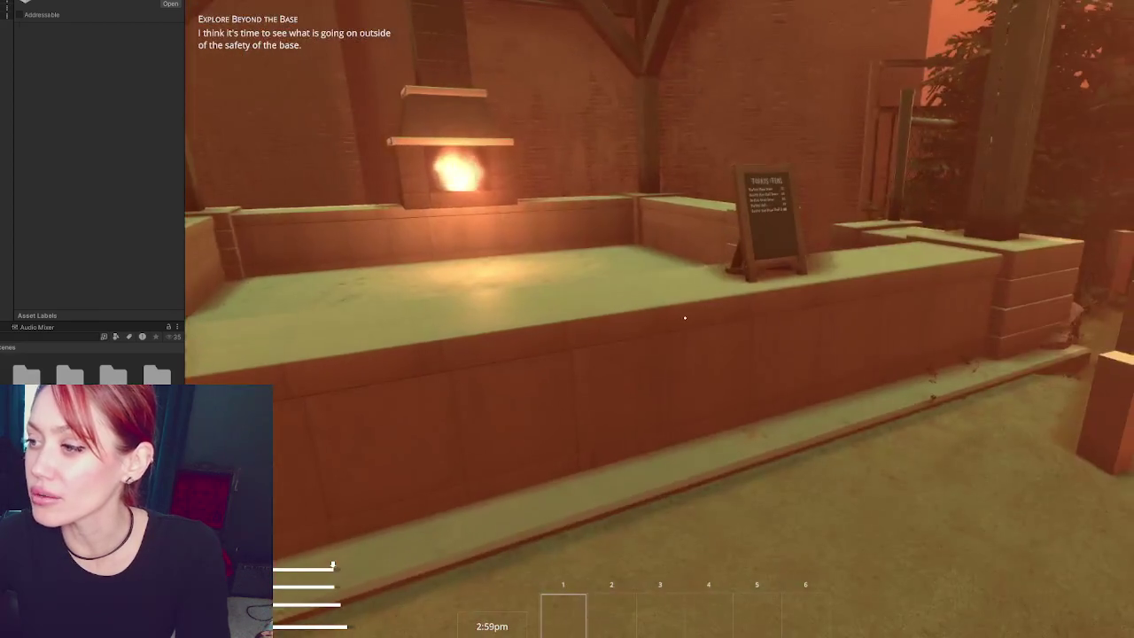
key("w")
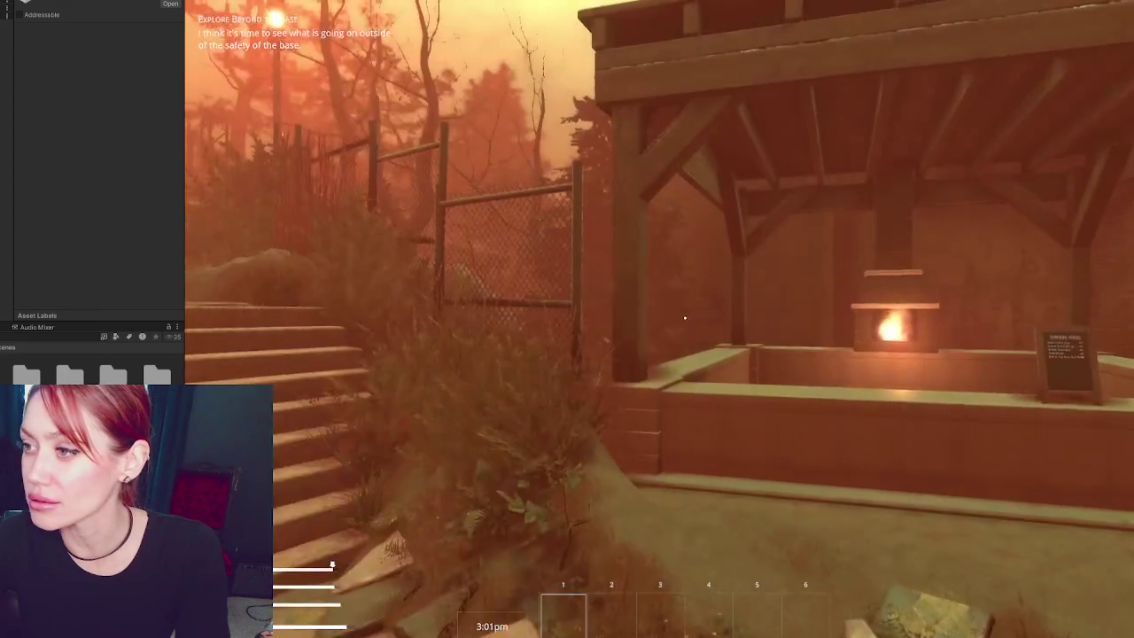
key("w")
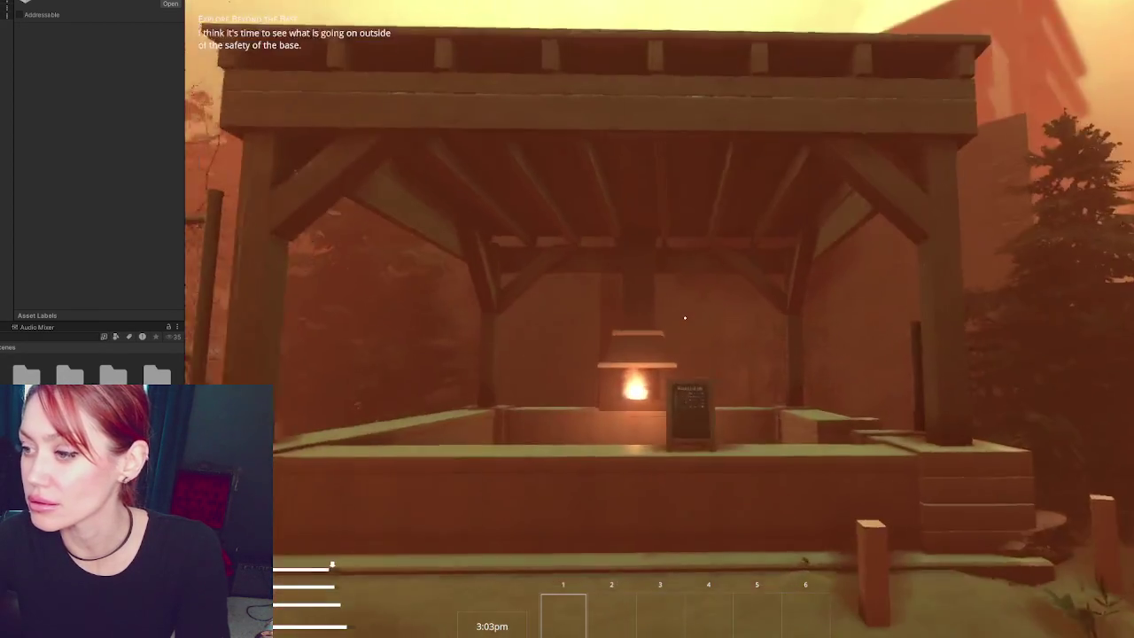
key("w")
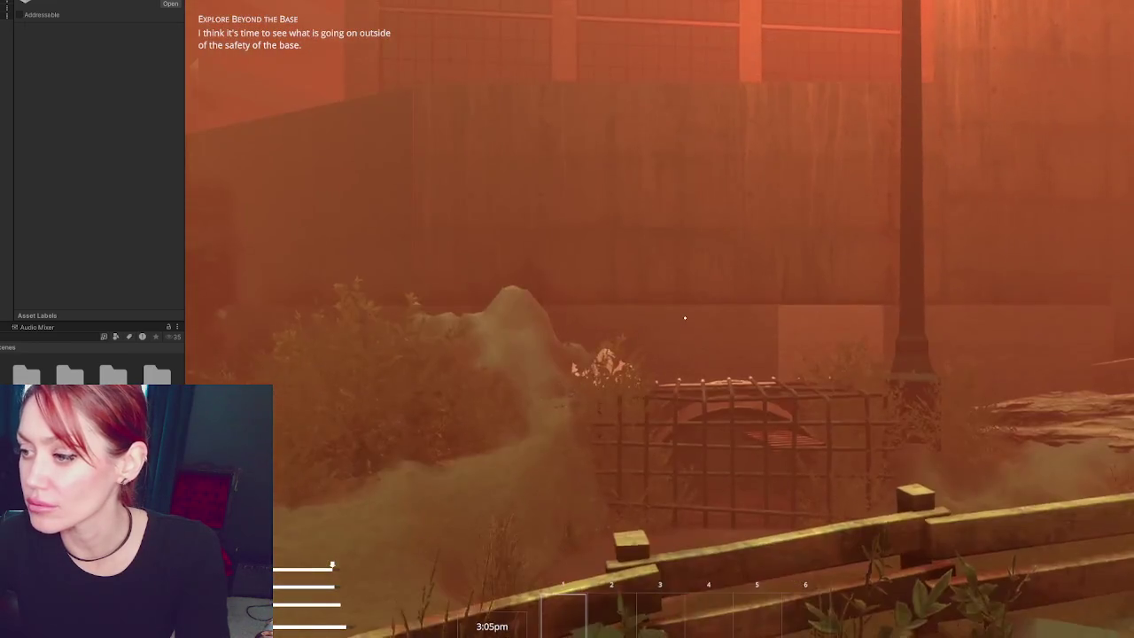
key("w")
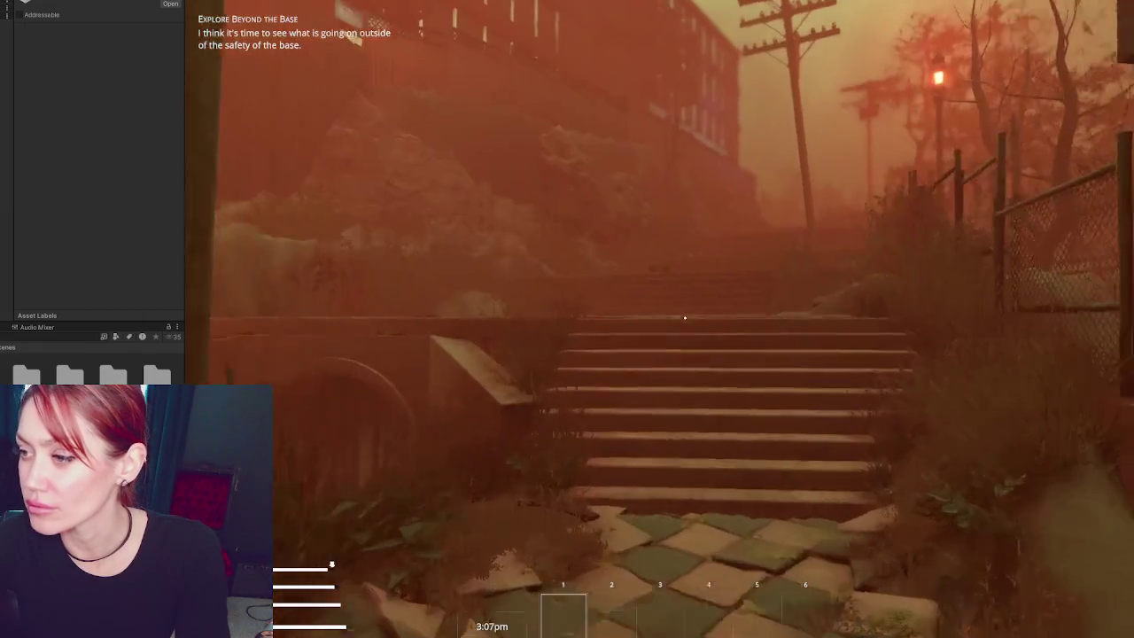
key("w")
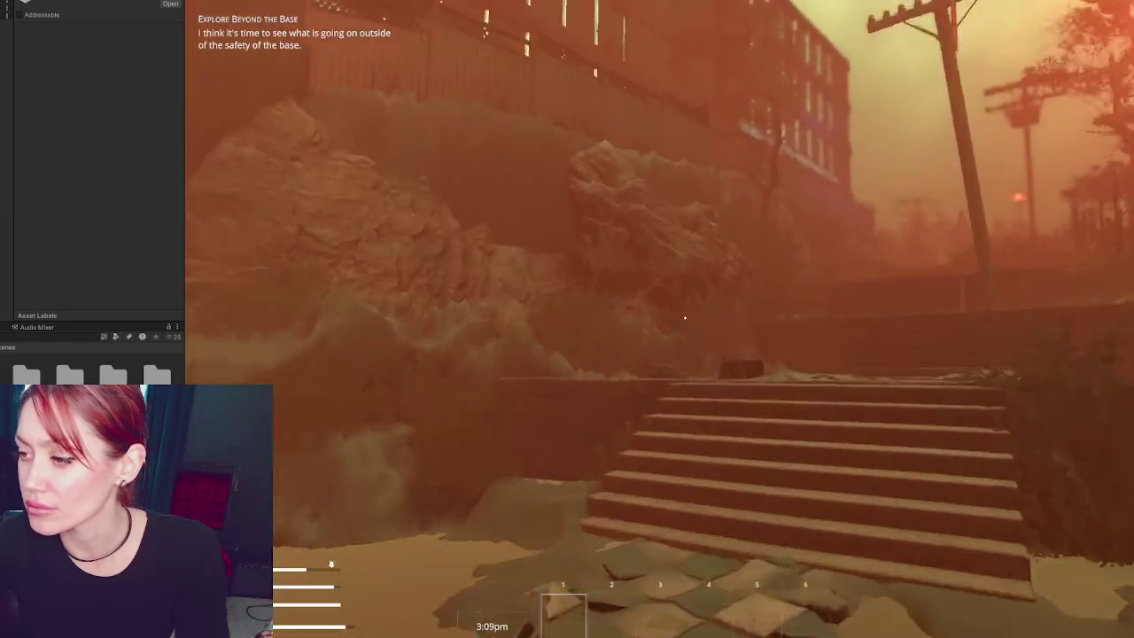
key("w")
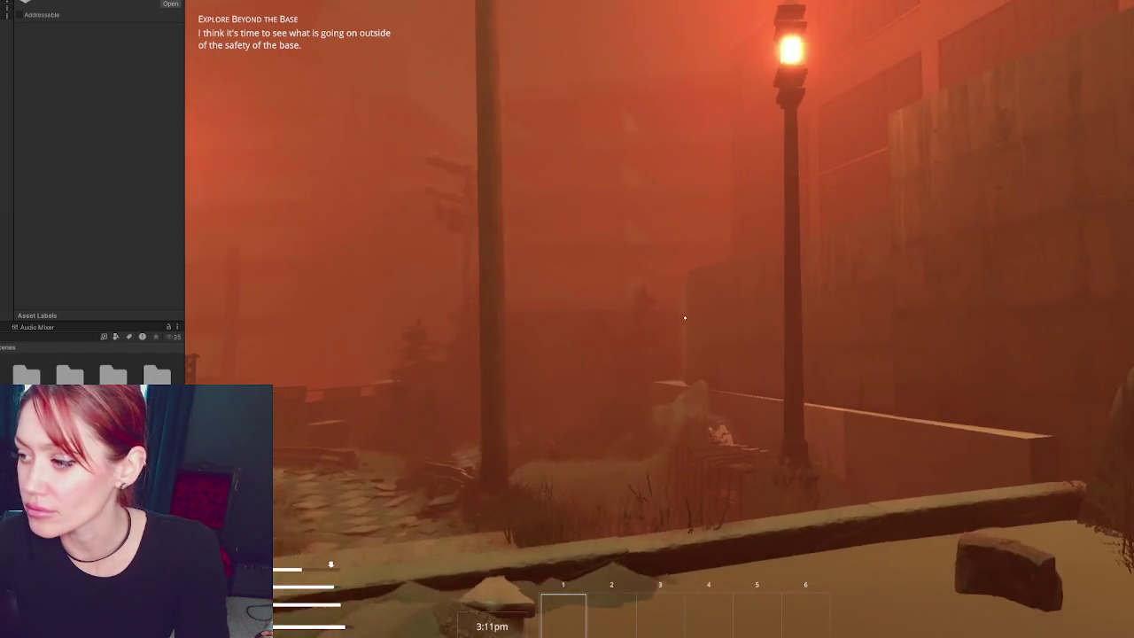
key("w")
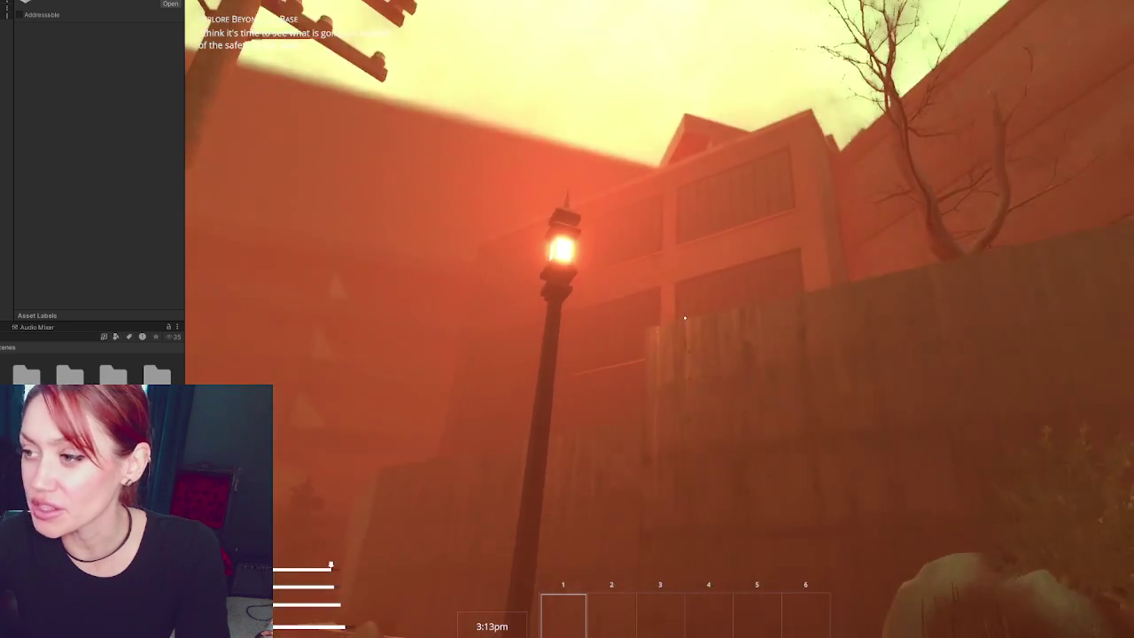
key("w")
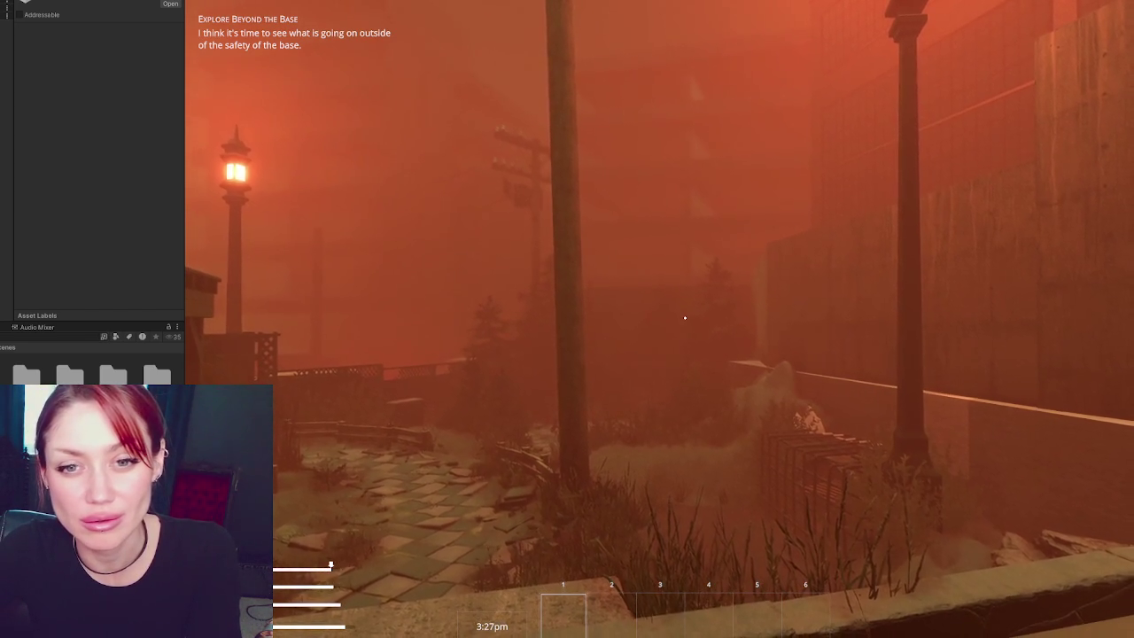
key("w")
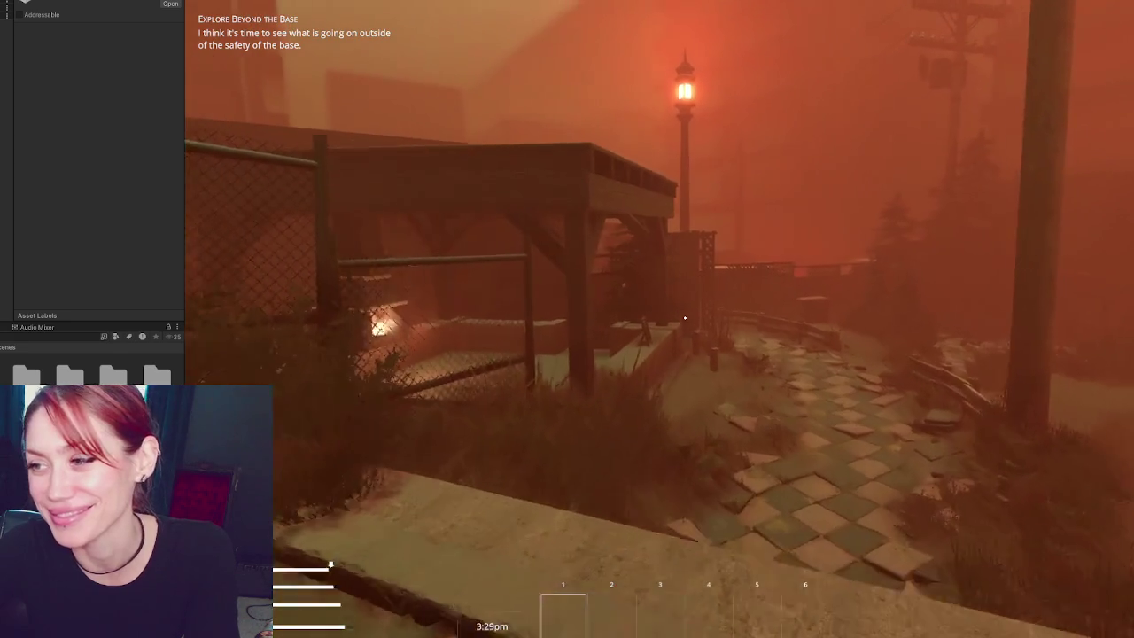
key("w")
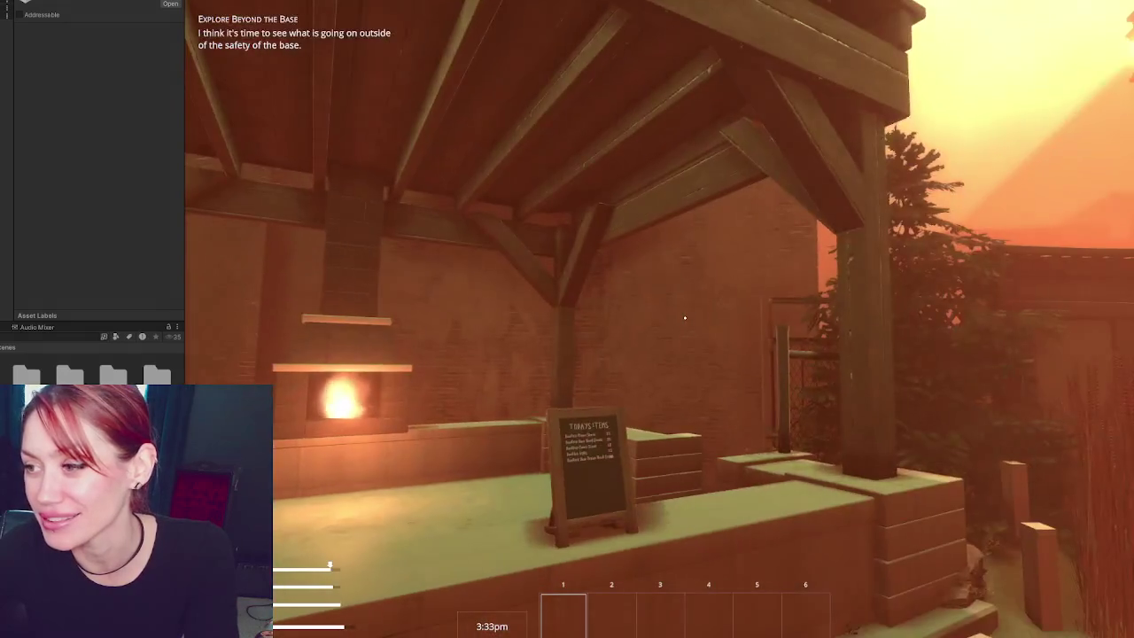
key("s")
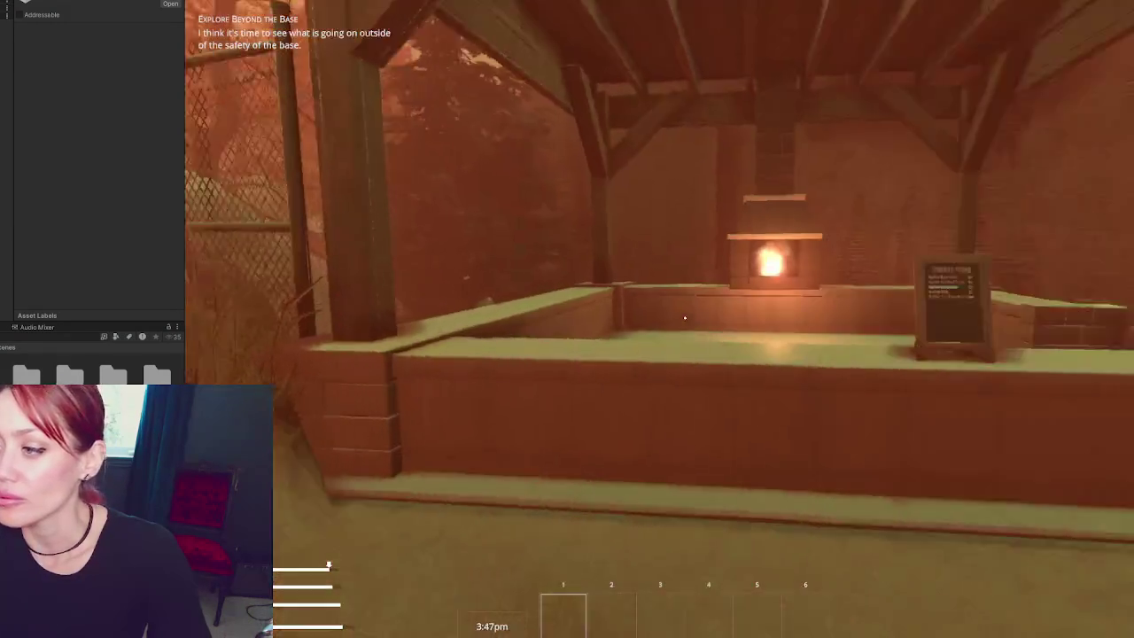
- Open the counter sign's list of today's items, close it, and turn toward the wall
key("w")
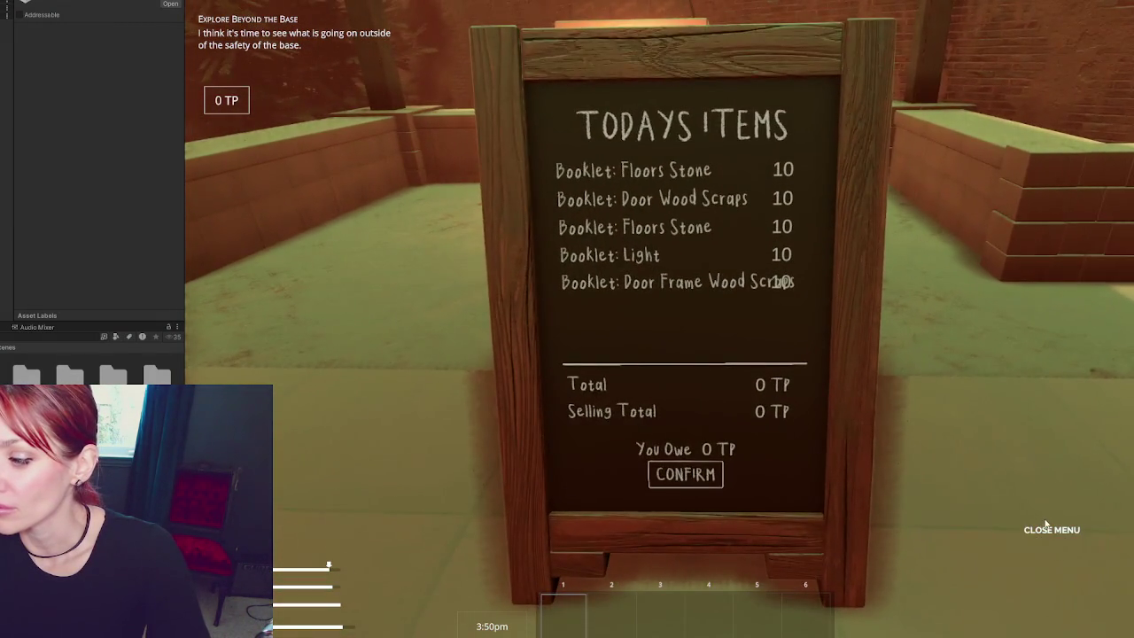
left_click(1048, 529)
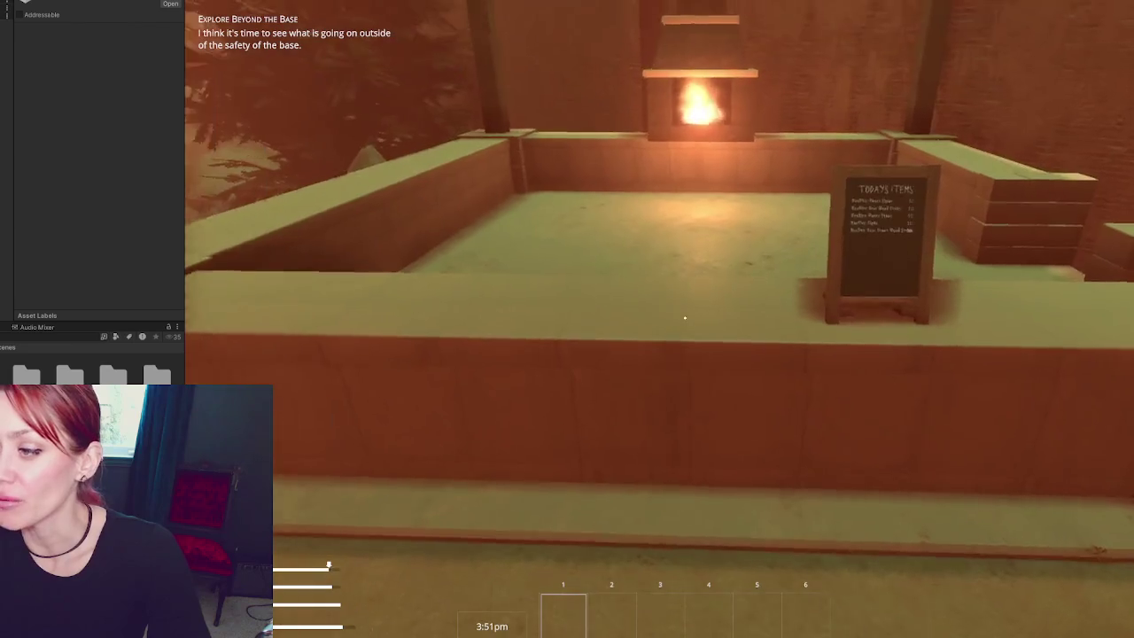
key("w")
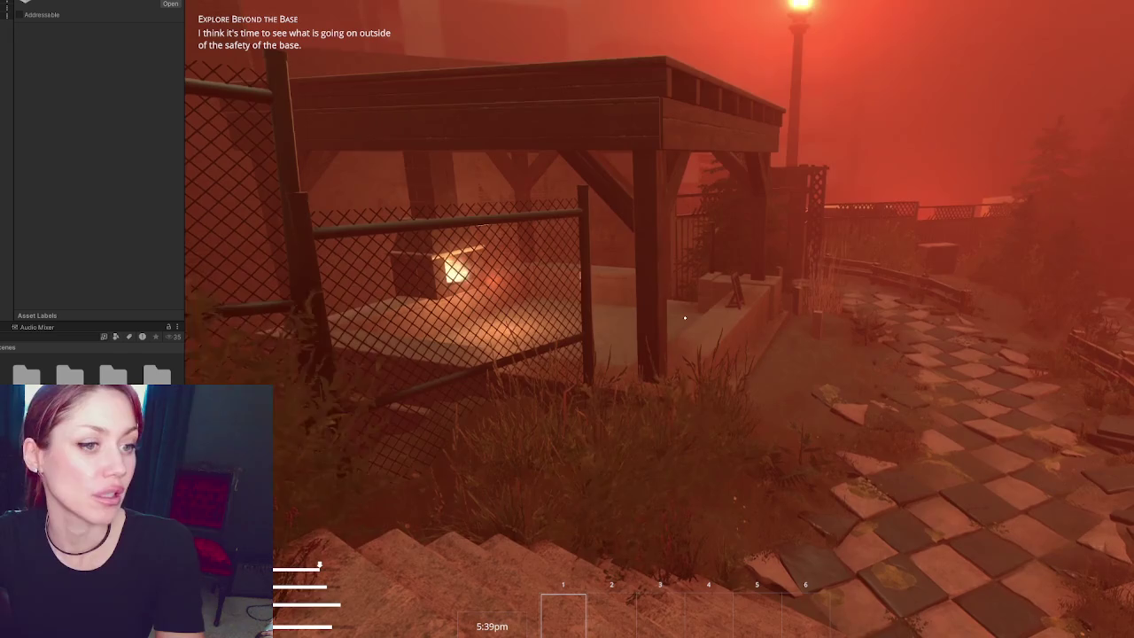
- Recapture first-person control and climb the stone stairs to the courtyard
left_click(535, 358)
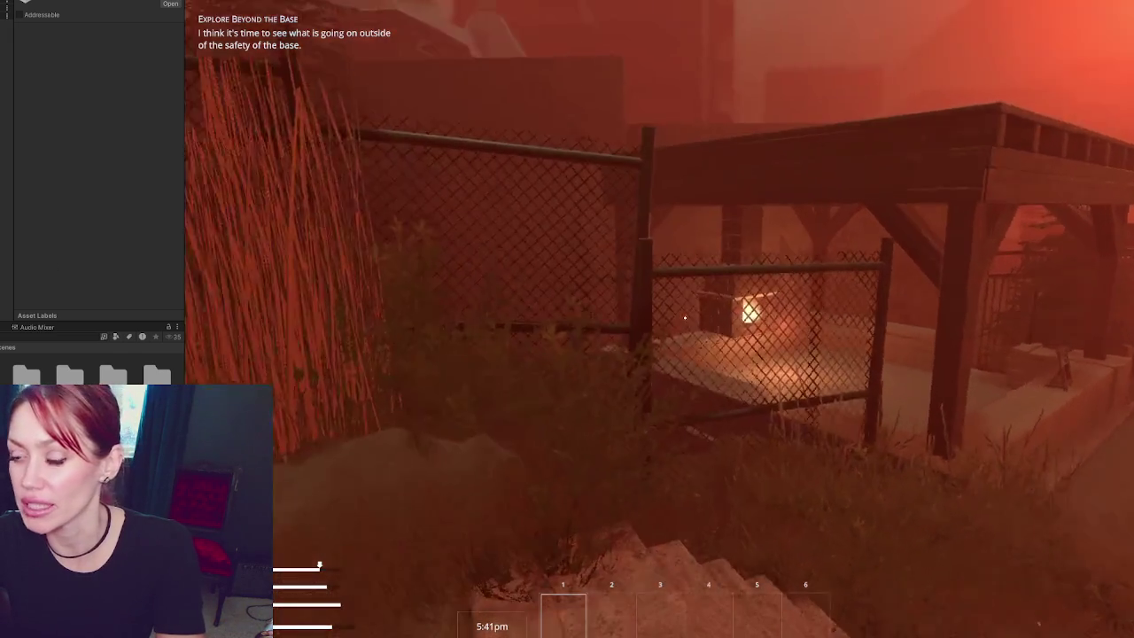
key("w")
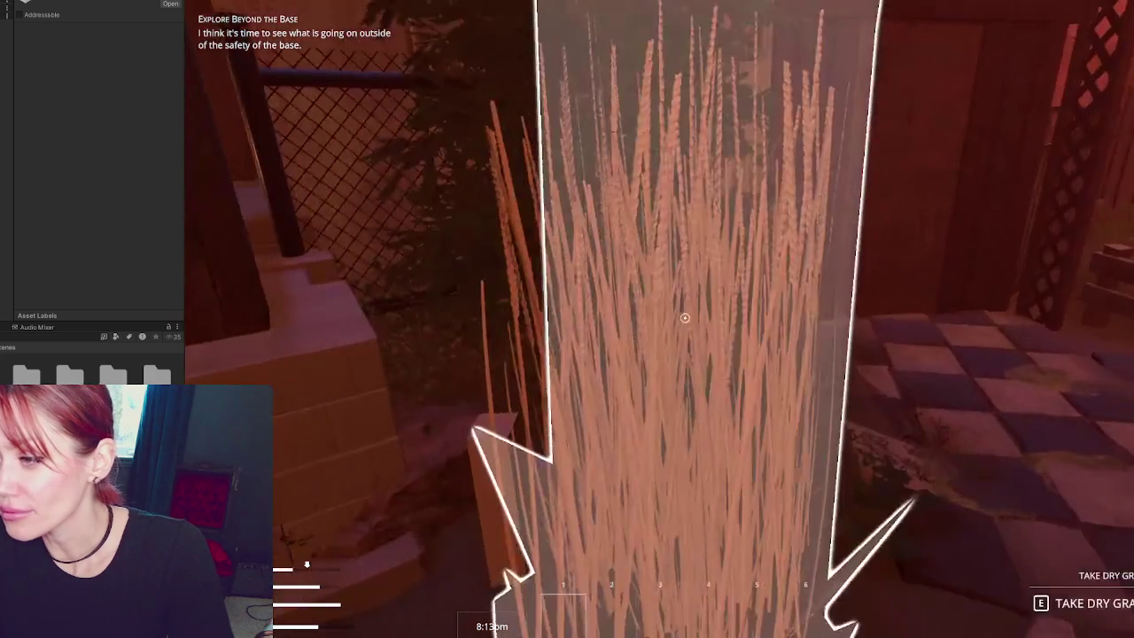
- Take the dry grass into the first hotbar slot and bring up the pause menu
key("e")
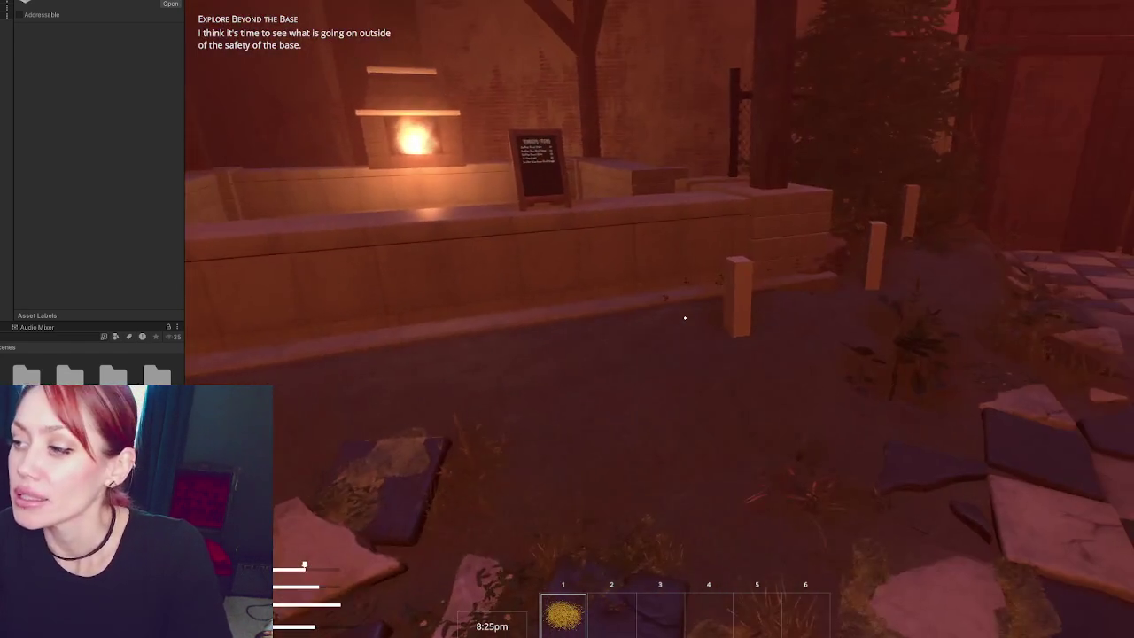
key("Escape")
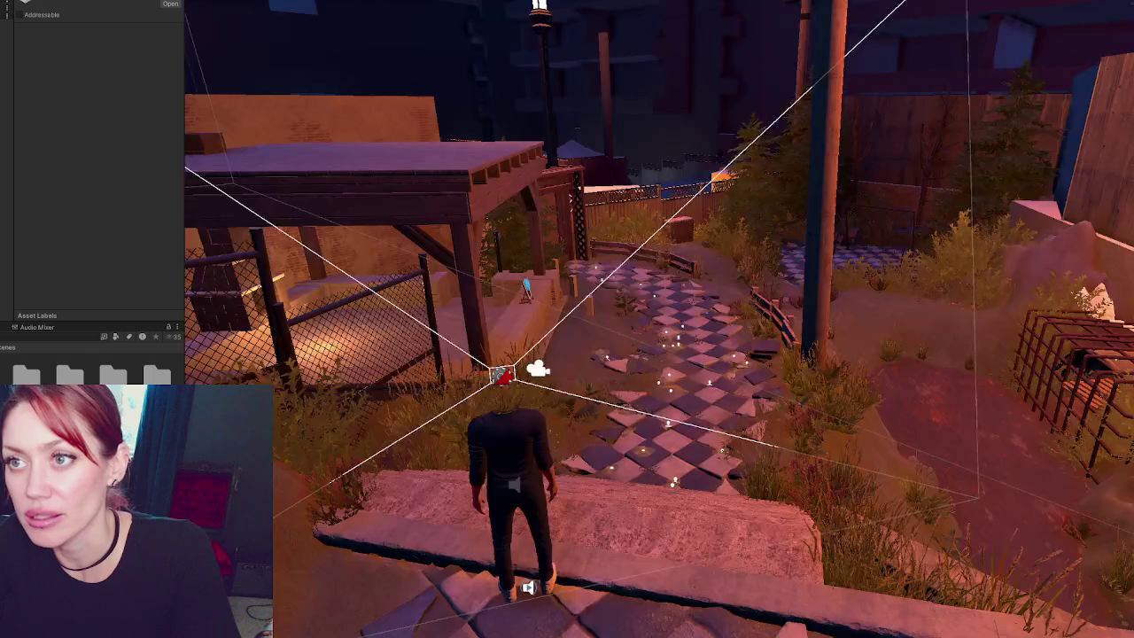
- Frame the pergola and nudge the object under its roof along X and Z
left_click(533, 350)
key("f")
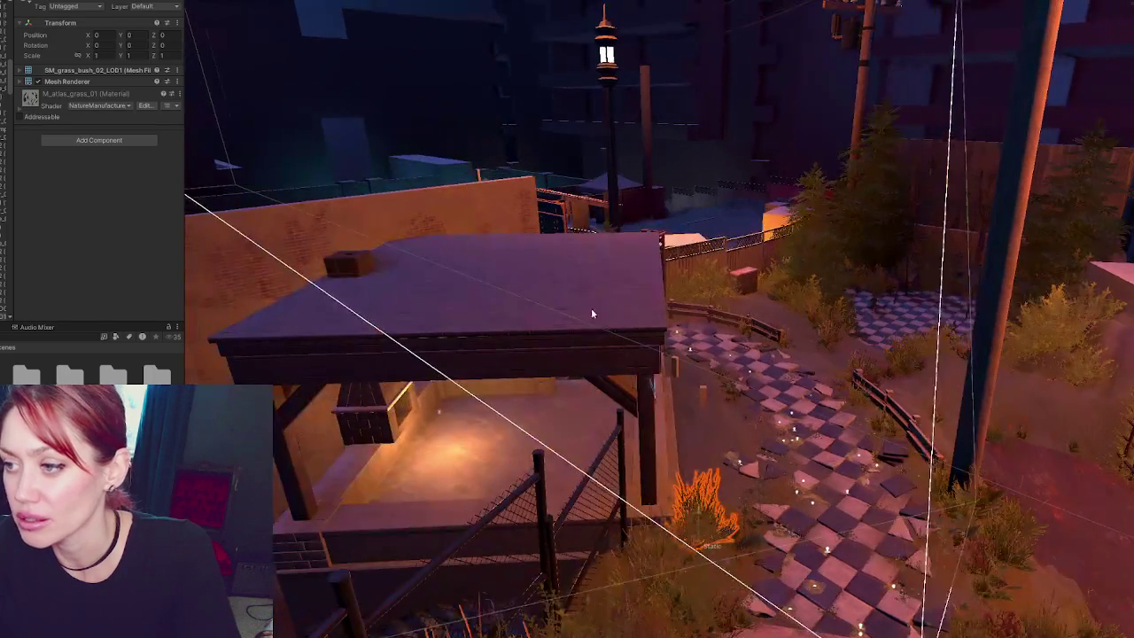
left_click(489, 467)
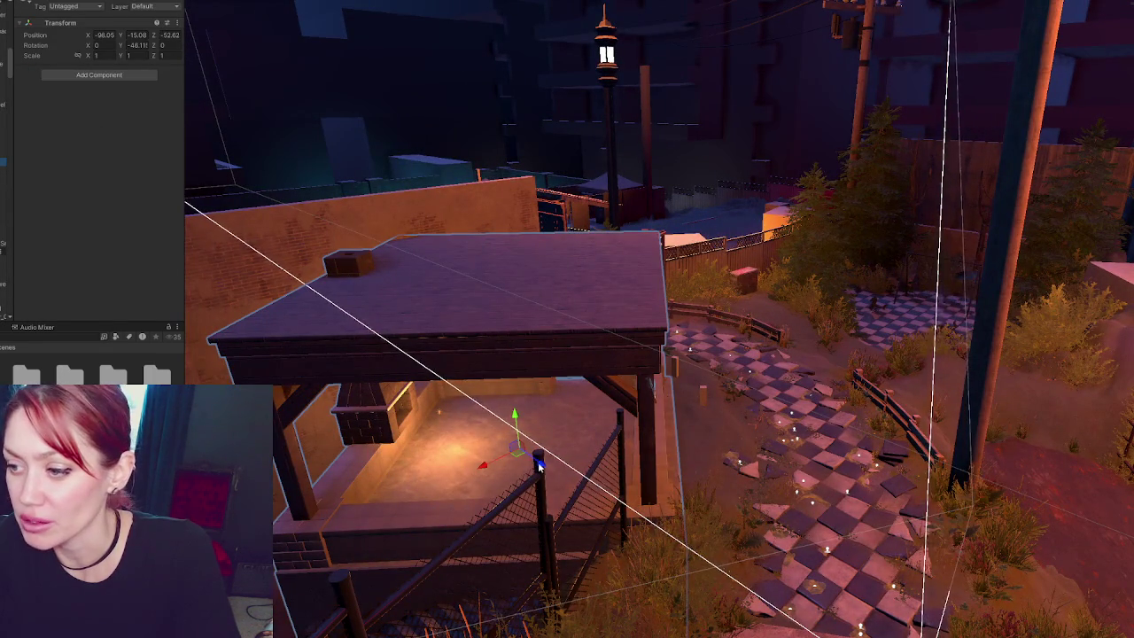
left_click_drag(538, 467, 448, 420)
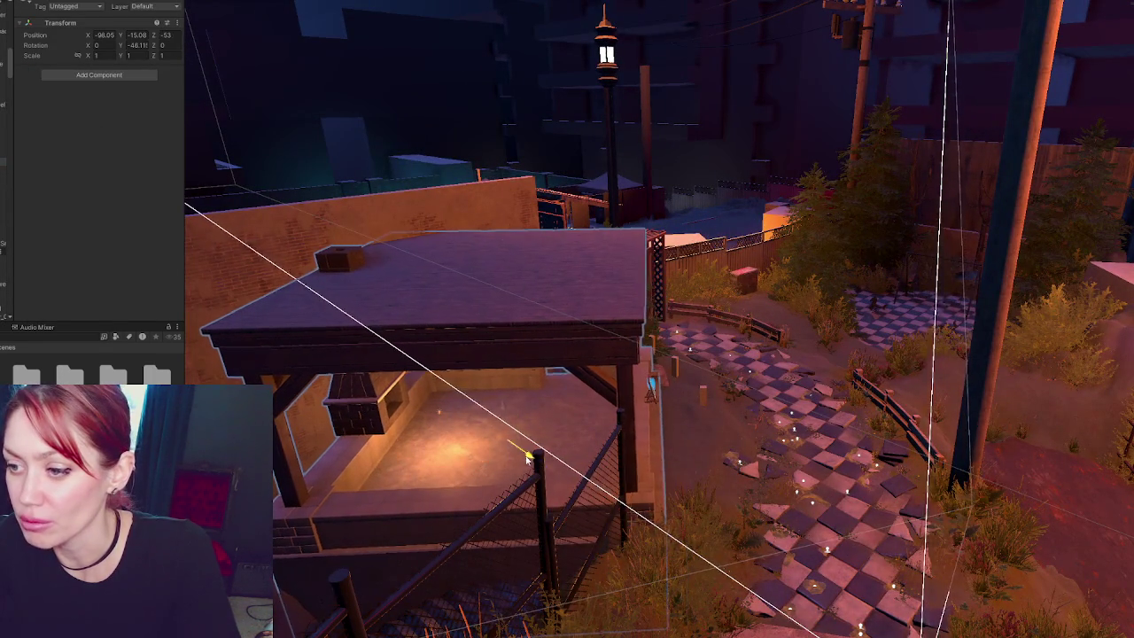
- Slide the Point Light along X against the fireplace wall and run the game
left_click(438, 415)
left_click_drag(397, 426, 359, 427)
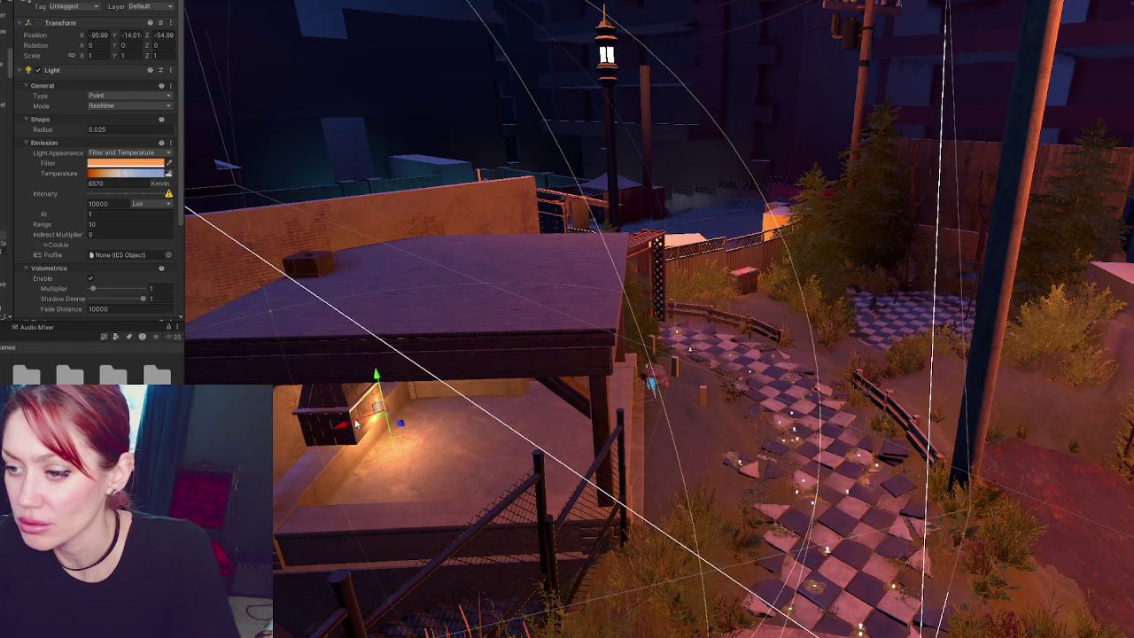
left_click(344, 426)
key("ctrl+p")
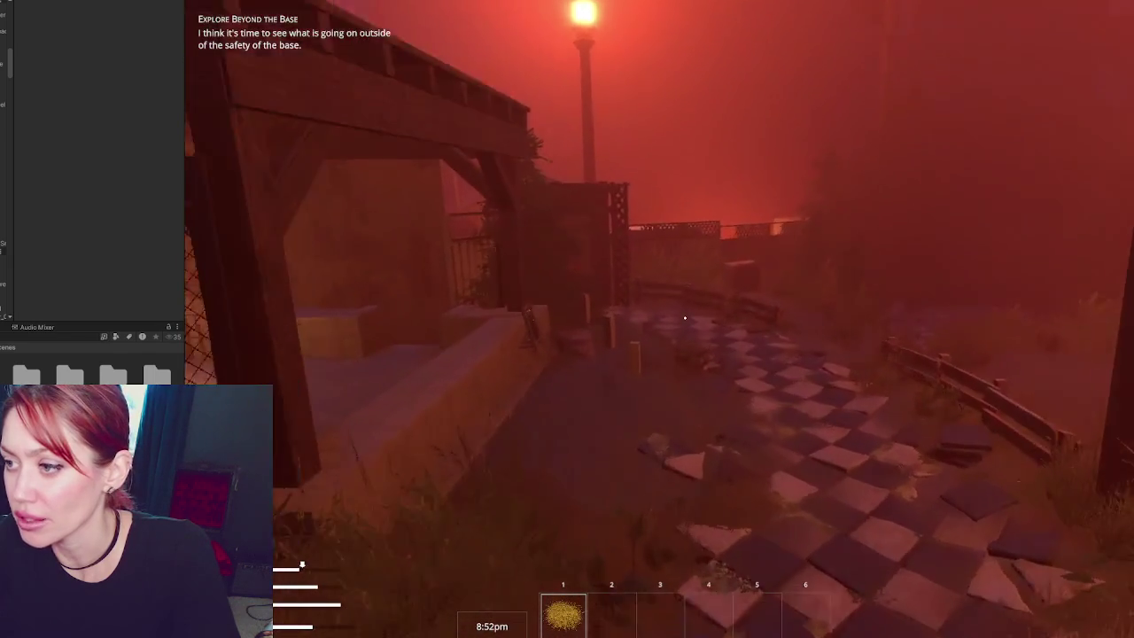
- Walk the player from the counter up the stone stairs, then pause to show sleep, nutrition and life stats
key("s")
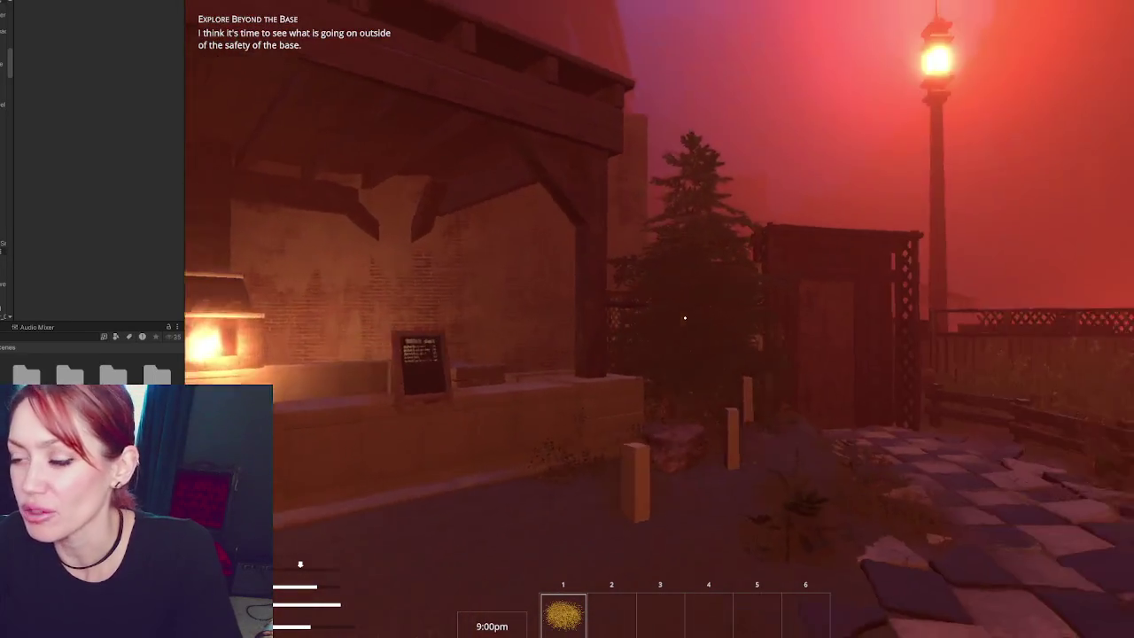
key("Escape")
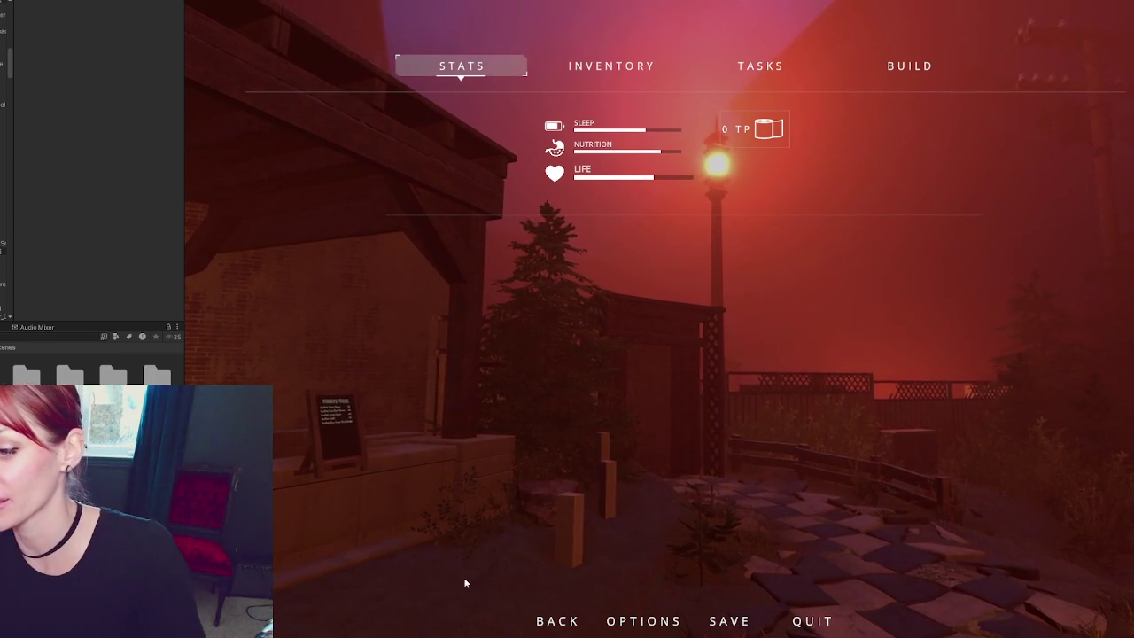
key("Escape")
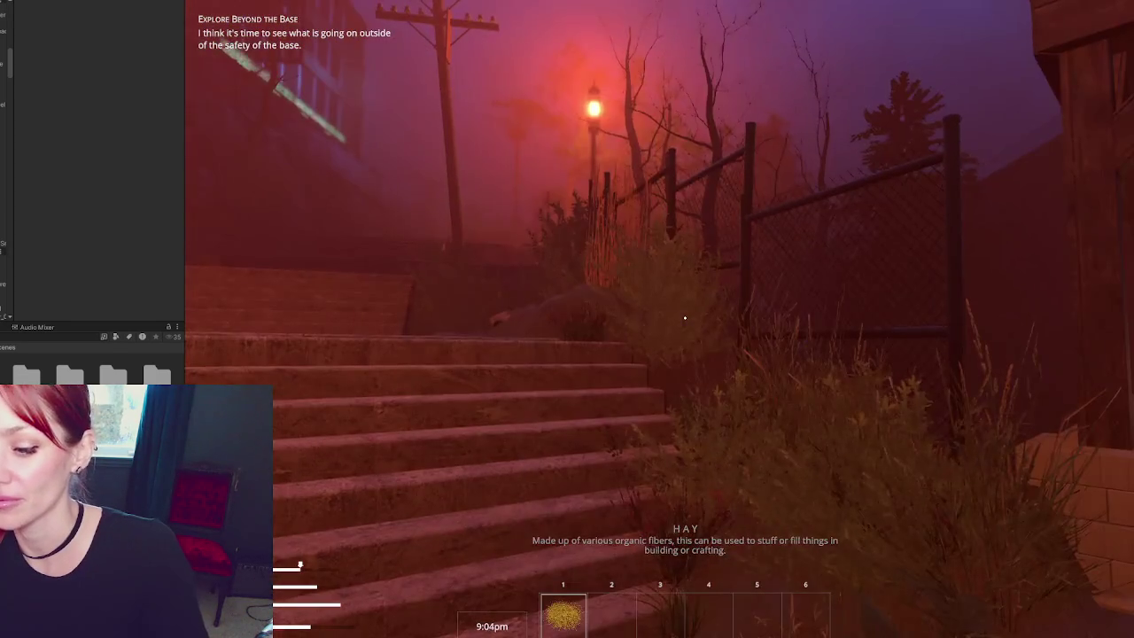
key("Escape")
key("Escape")
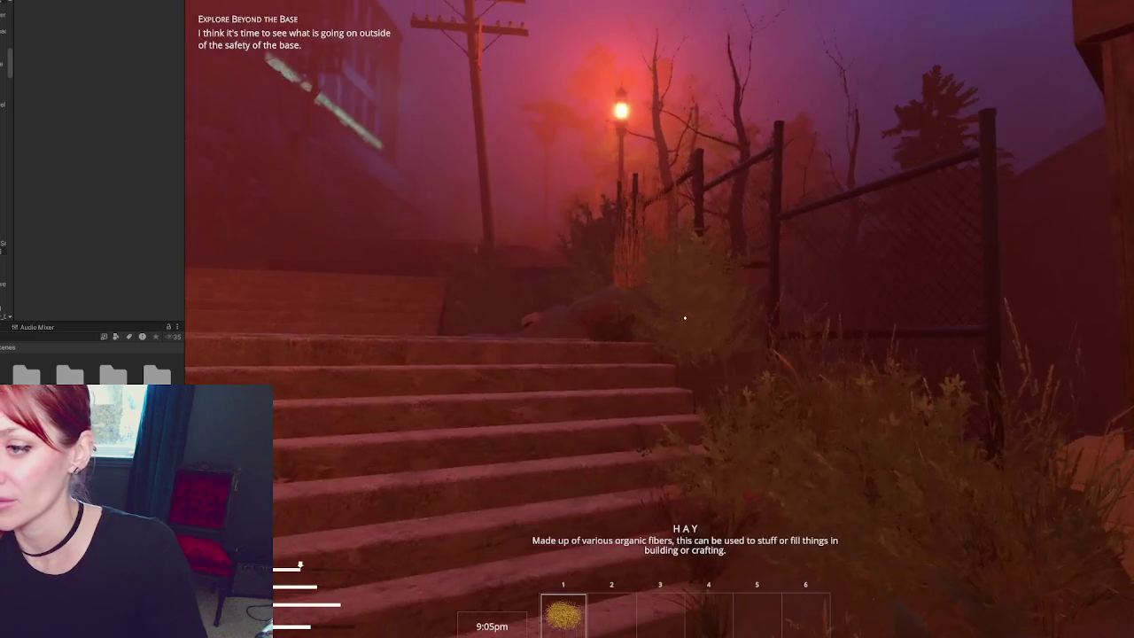
key("w")
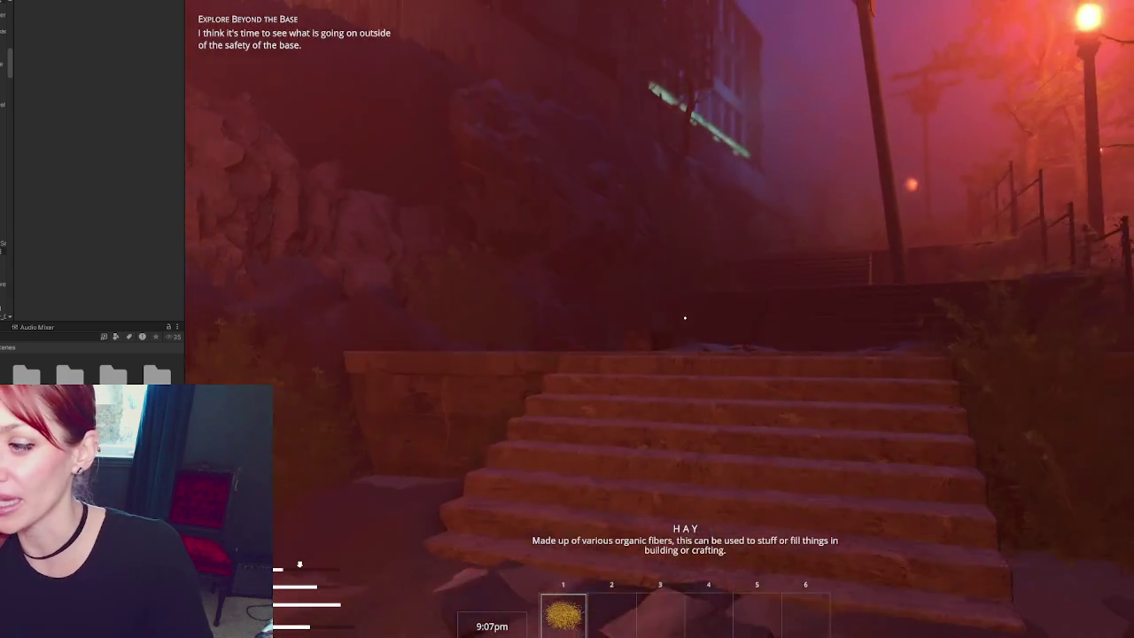
key("Escape")
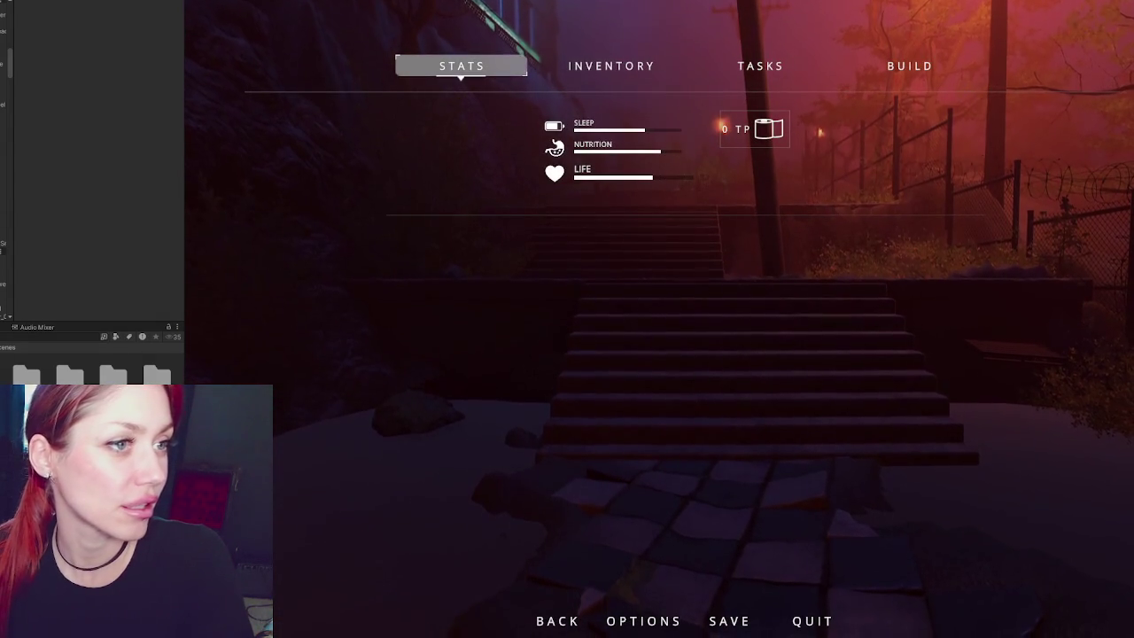